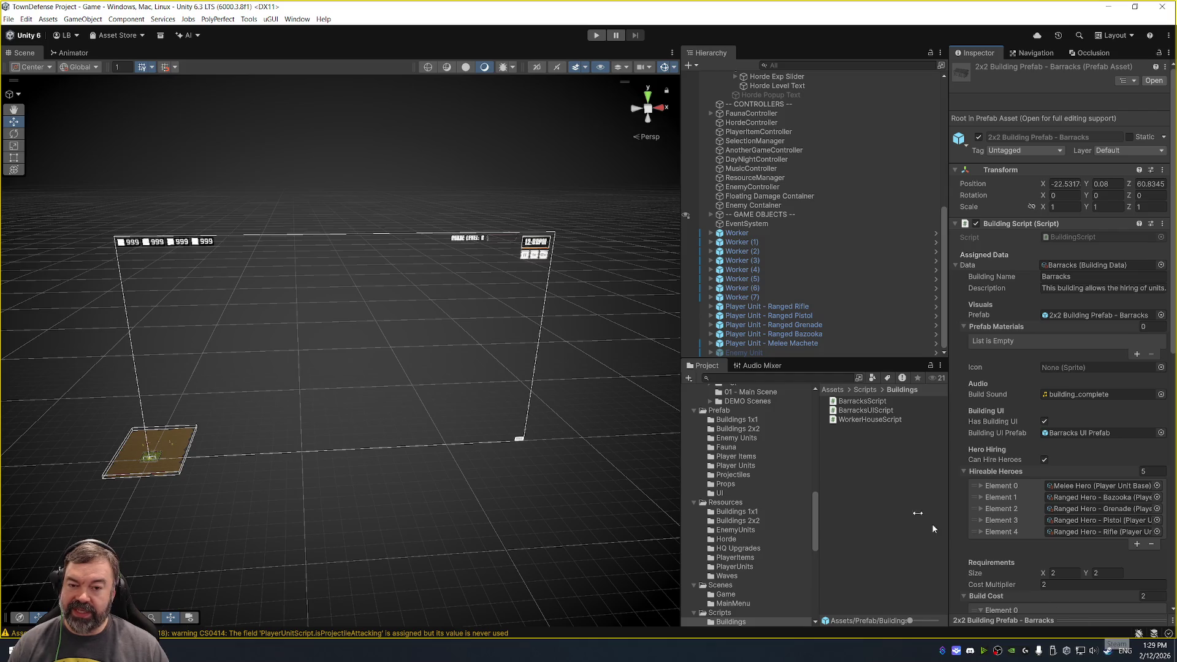
Select the Assets/Audio/SoundFX folder to list its clips, then switch to the Steam window.
scroll(760, 408, up, 10)
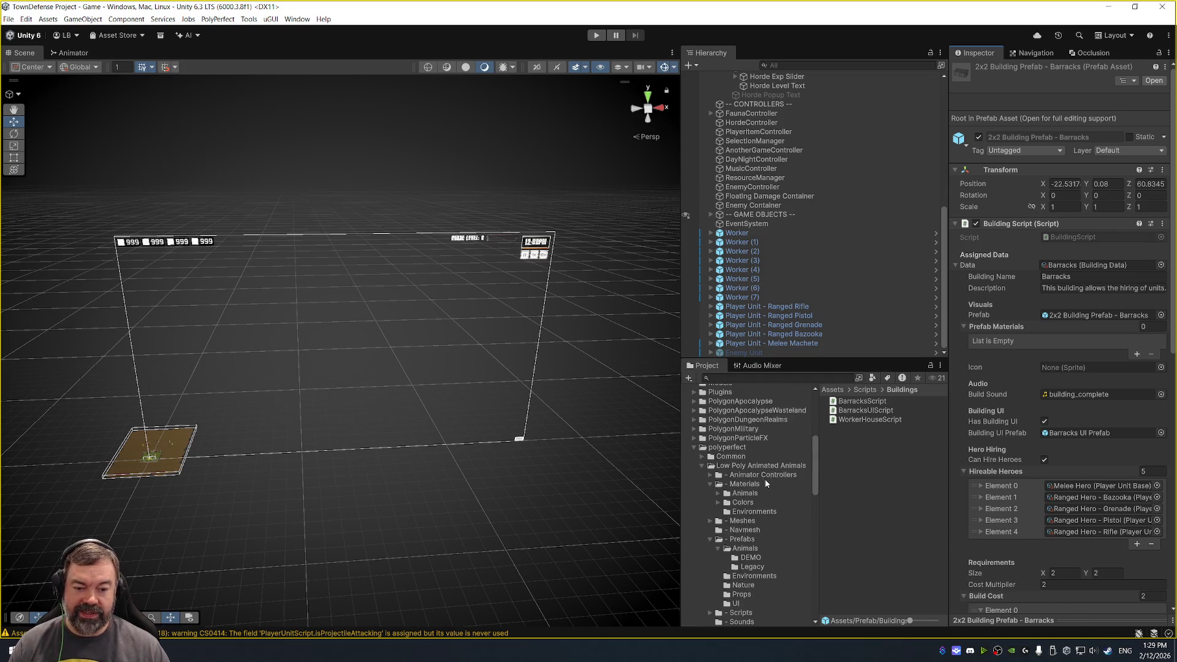
click(745, 504)
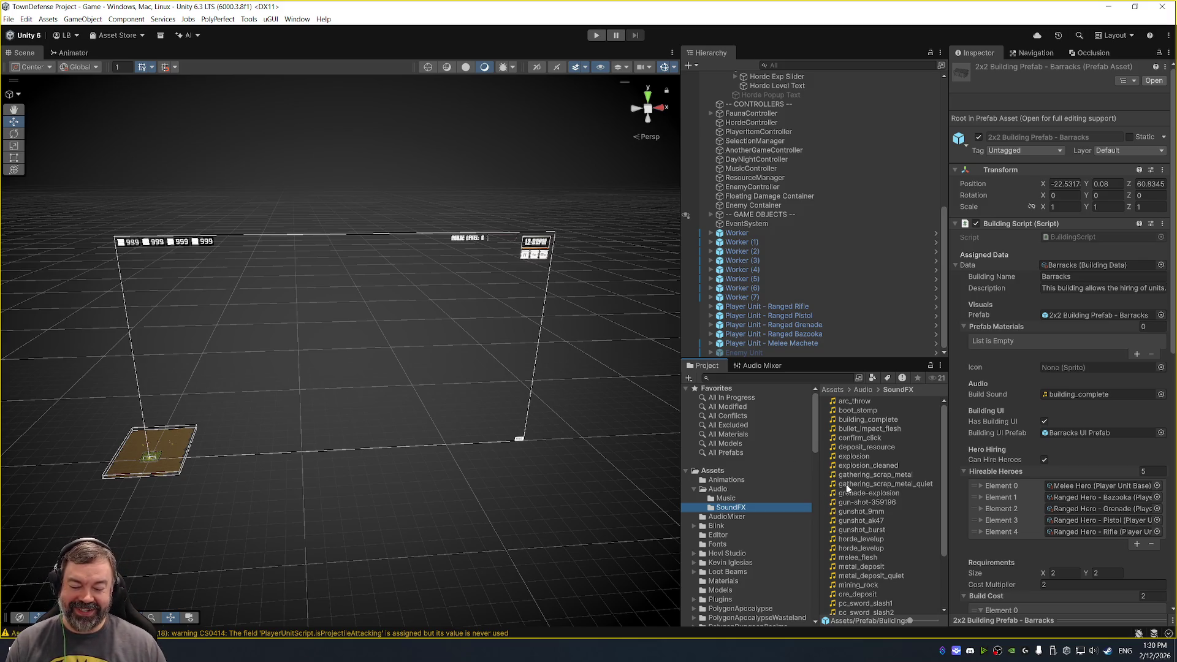
scroll(1045, 423, down, 5)
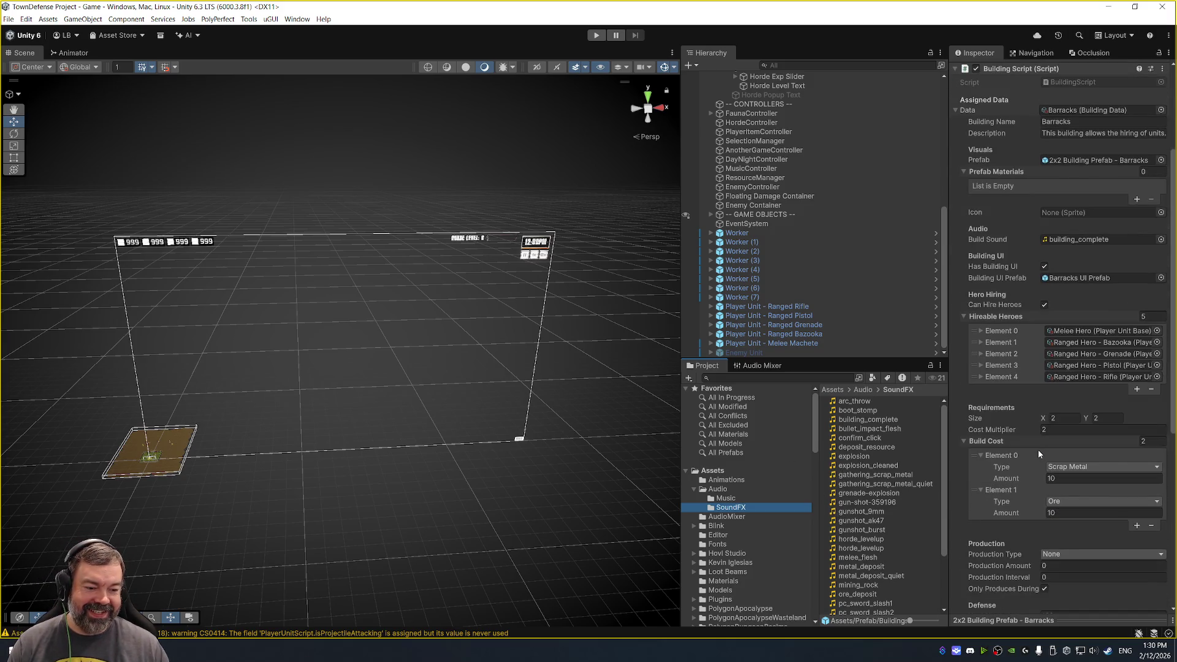
scroll(741, 533, down, 10)
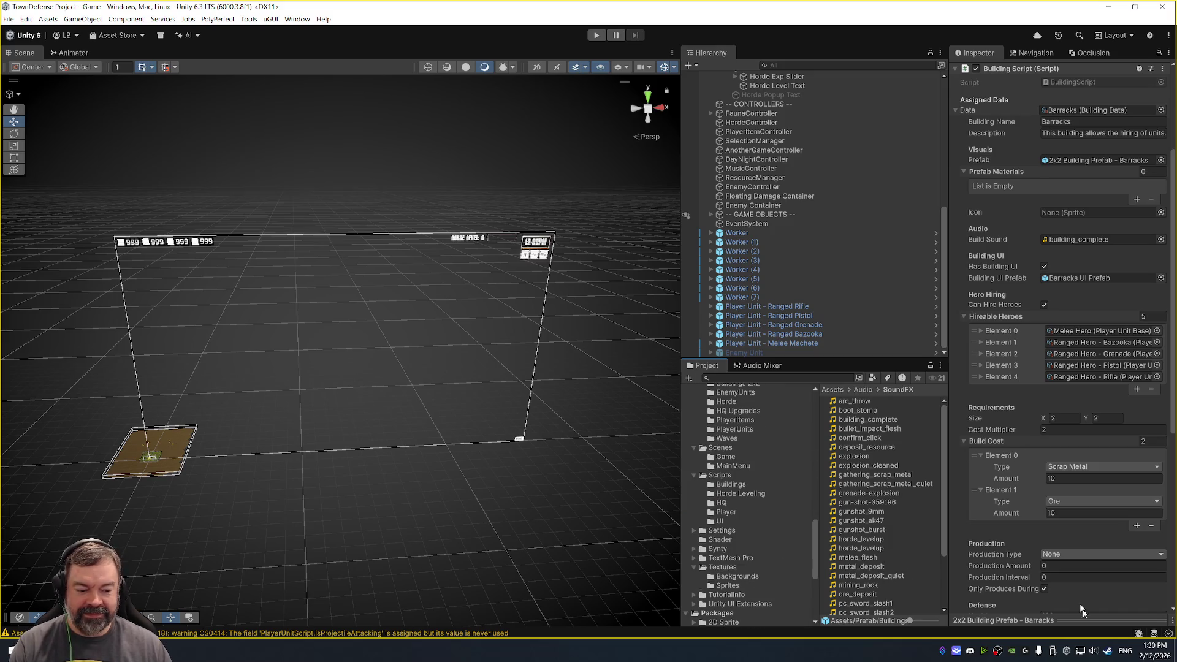
click(1108, 653)
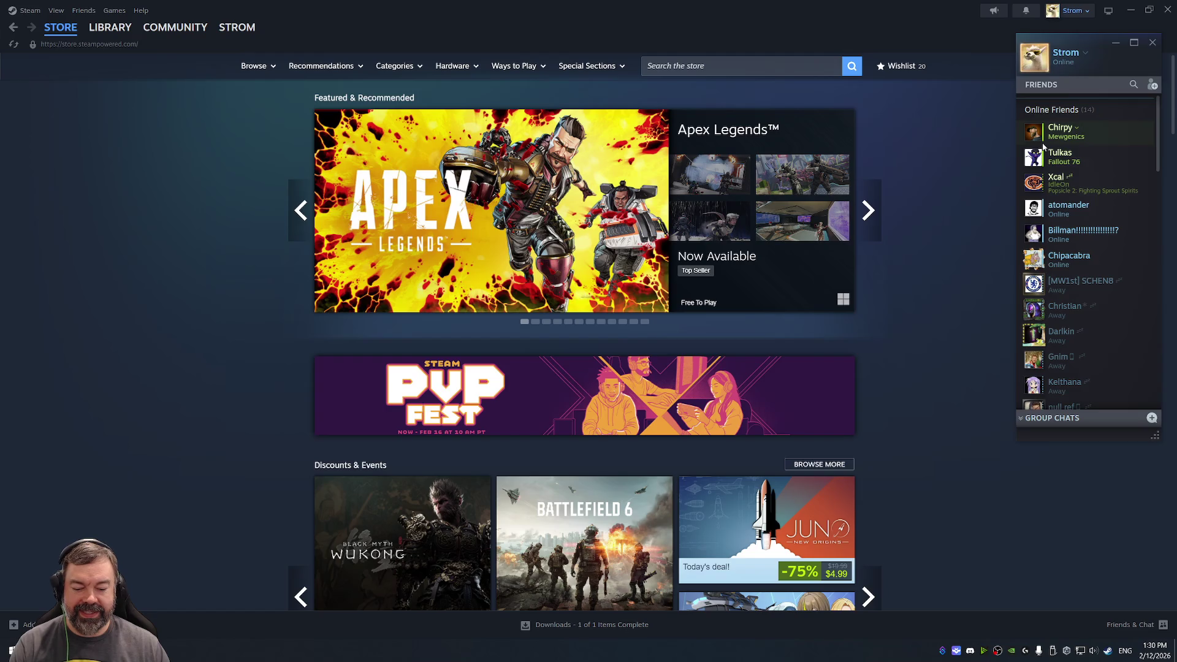
Close the Steam friends list and relaunch Steam from Windows search.
click(1151, 44)
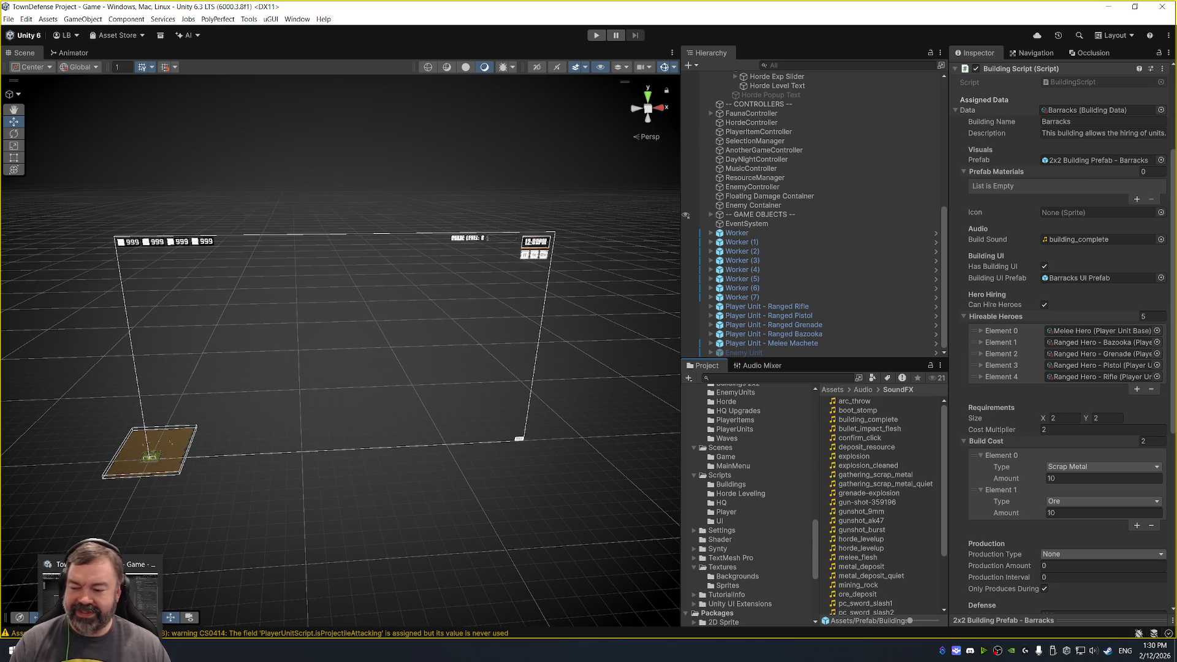
key(super)
text(steam)
key(Return)
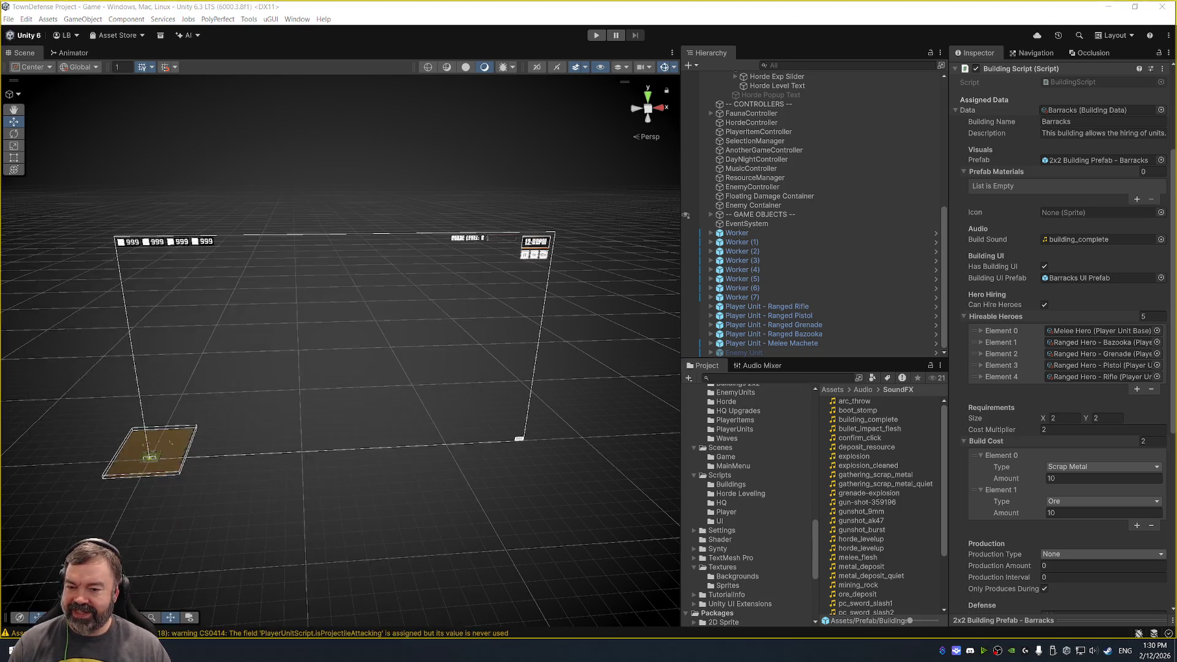
Search the Steam store for Mewgenics and open its store page.
click(700, 69)
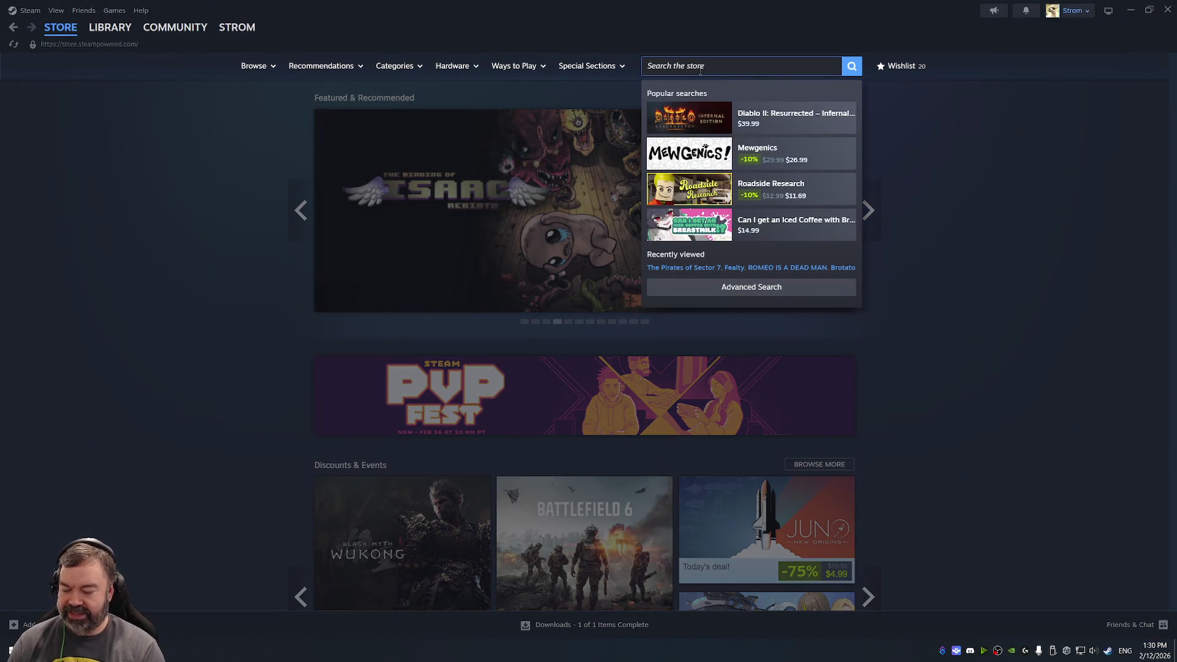
text(Mewgeni)
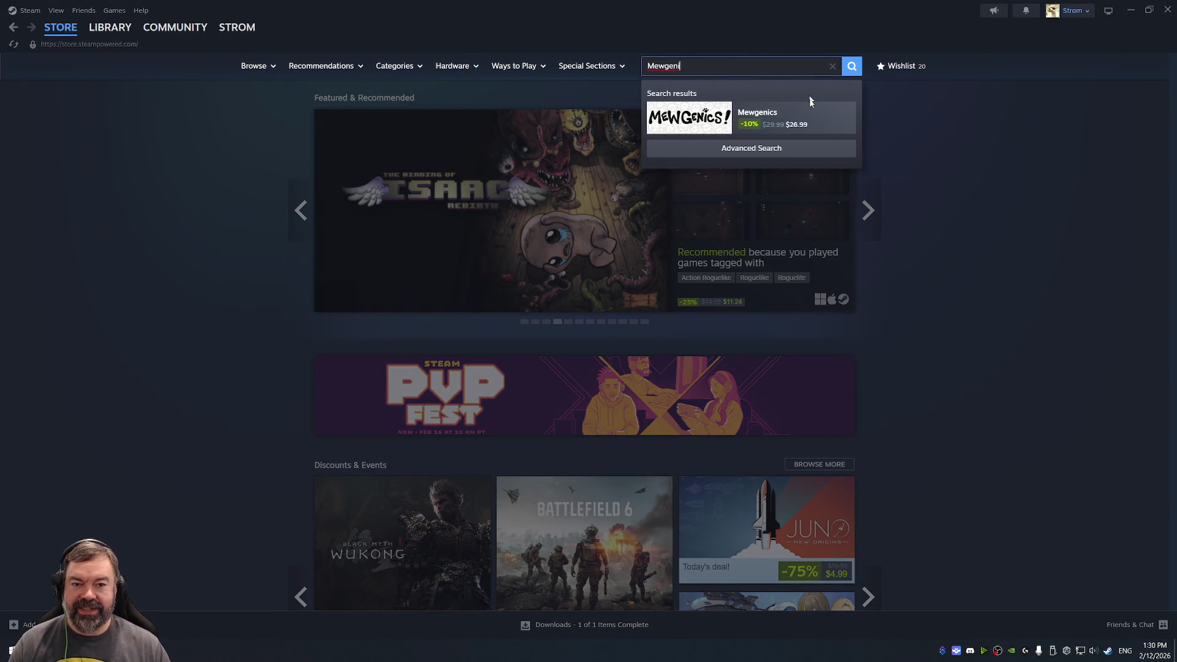
click(787, 128)
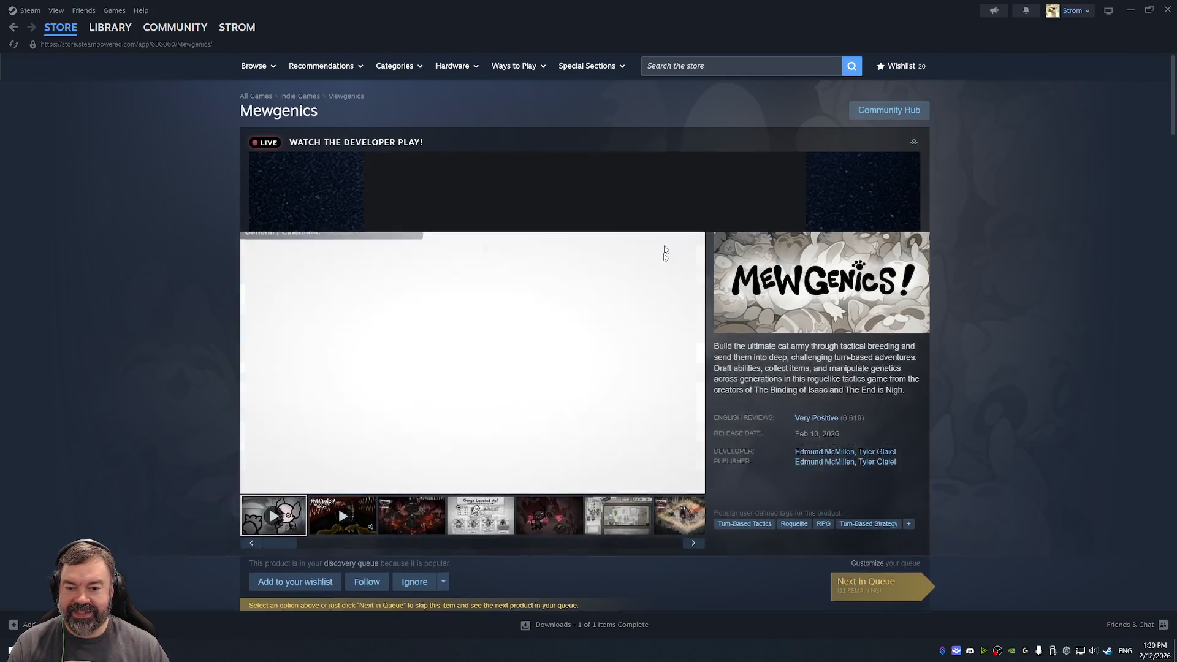
Scroll through the Mewgenics store page and play its trailer full screen.
scroll(703, 300, down, 3)
scroll(641, 419, up, 3)
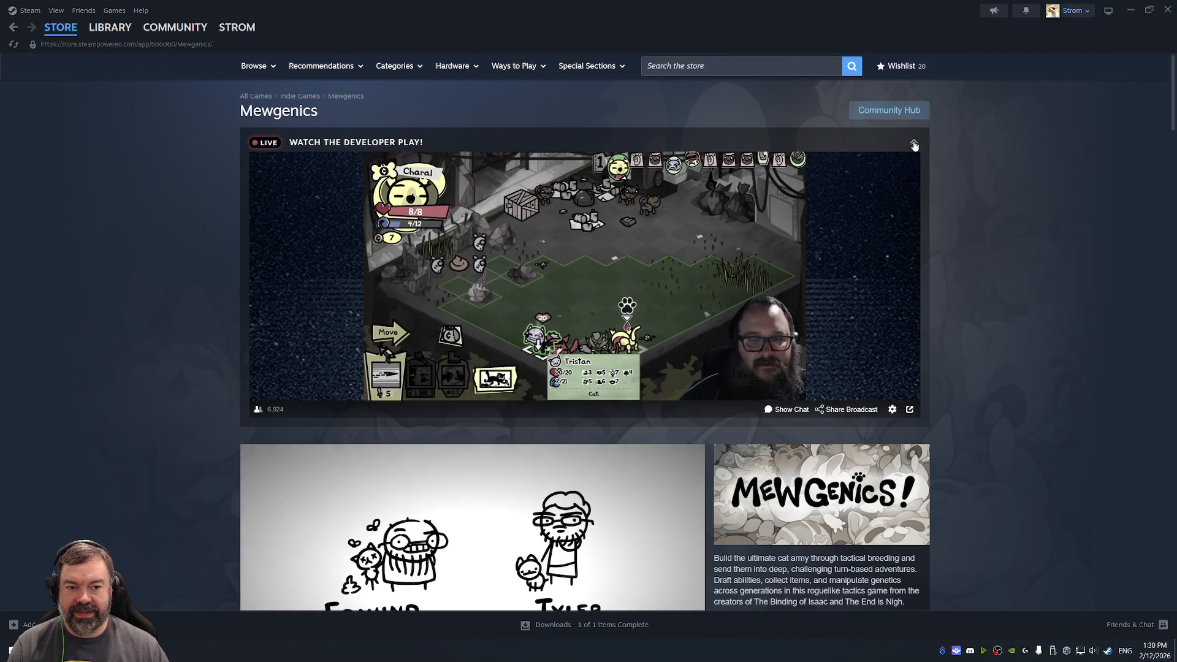
scroll(964, 267, down, 5)
scroll(858, 258, down, 3)
scroll(786, 233, up, 2)
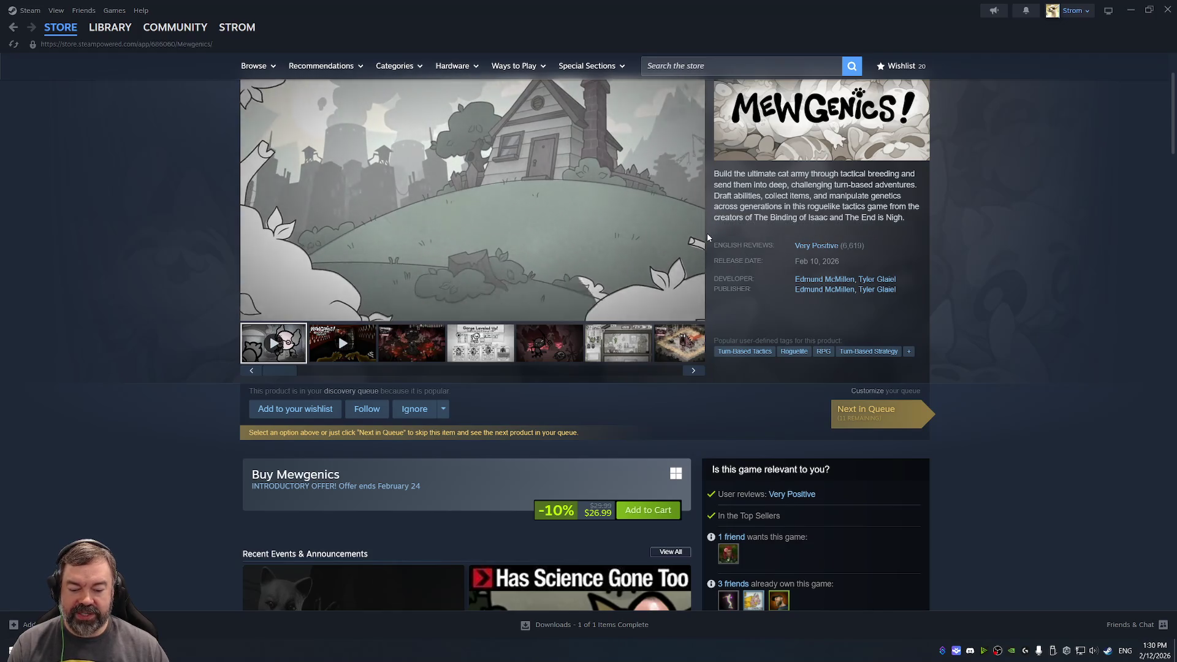
scroll(660, 279, up, 1)
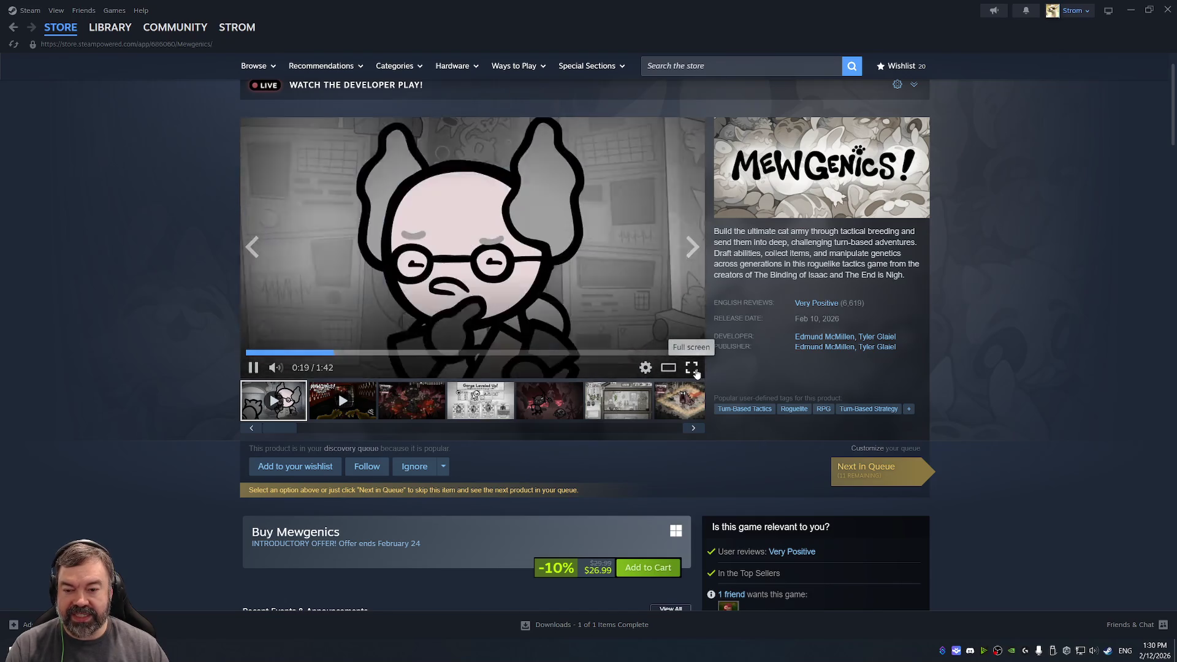
click(692, 367)
Watch the Mewgenics trailer full screen from 0:00, exit fullscreen, and view the third screenshot.
click(8, 637)
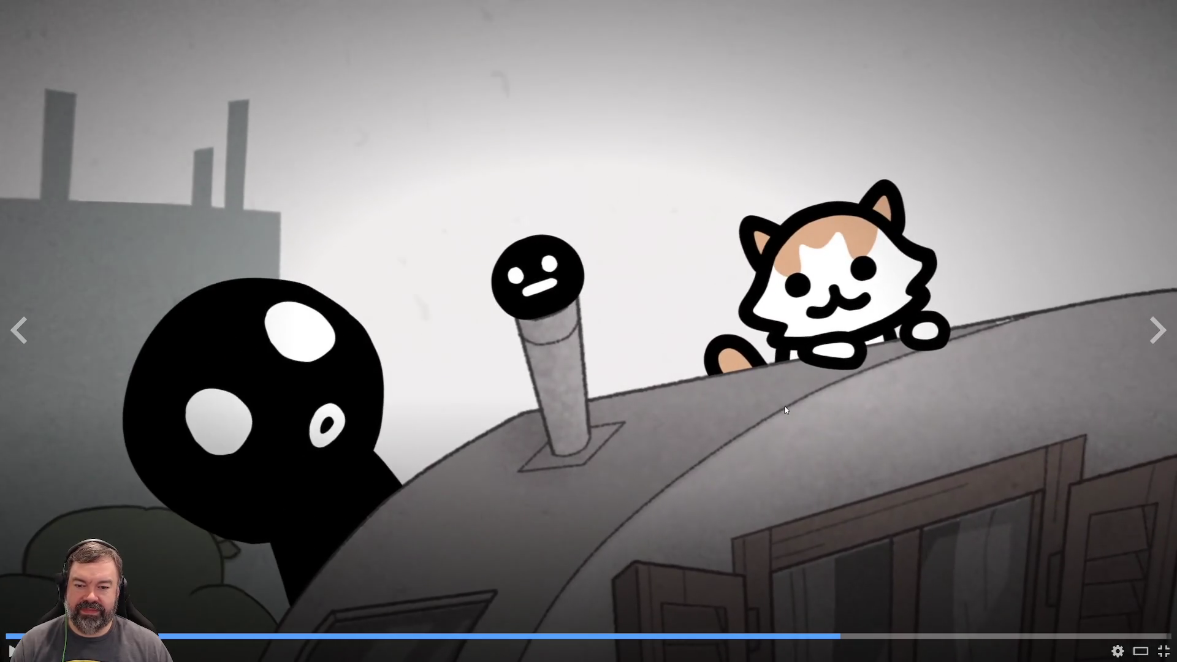
key(Escape)
click(342, 402)
View the house, Purophina battle, speech-bubble, graveyard battle and shop screenshots.
click(411, 400)
click(549, 400)
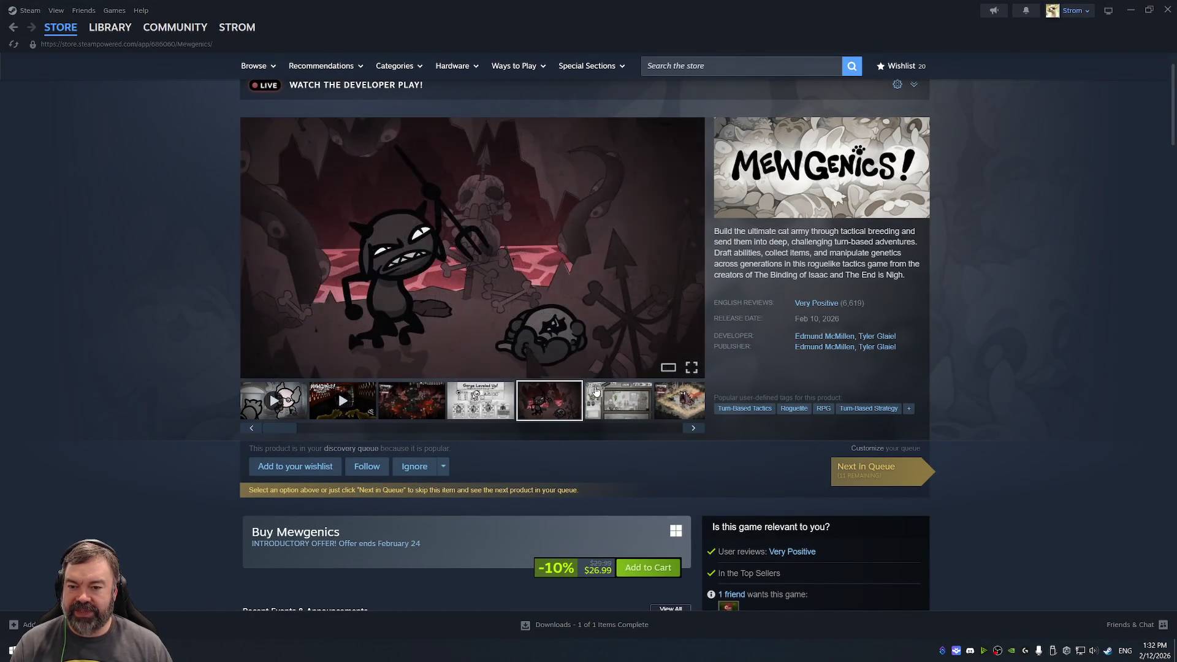
click(604, 402)
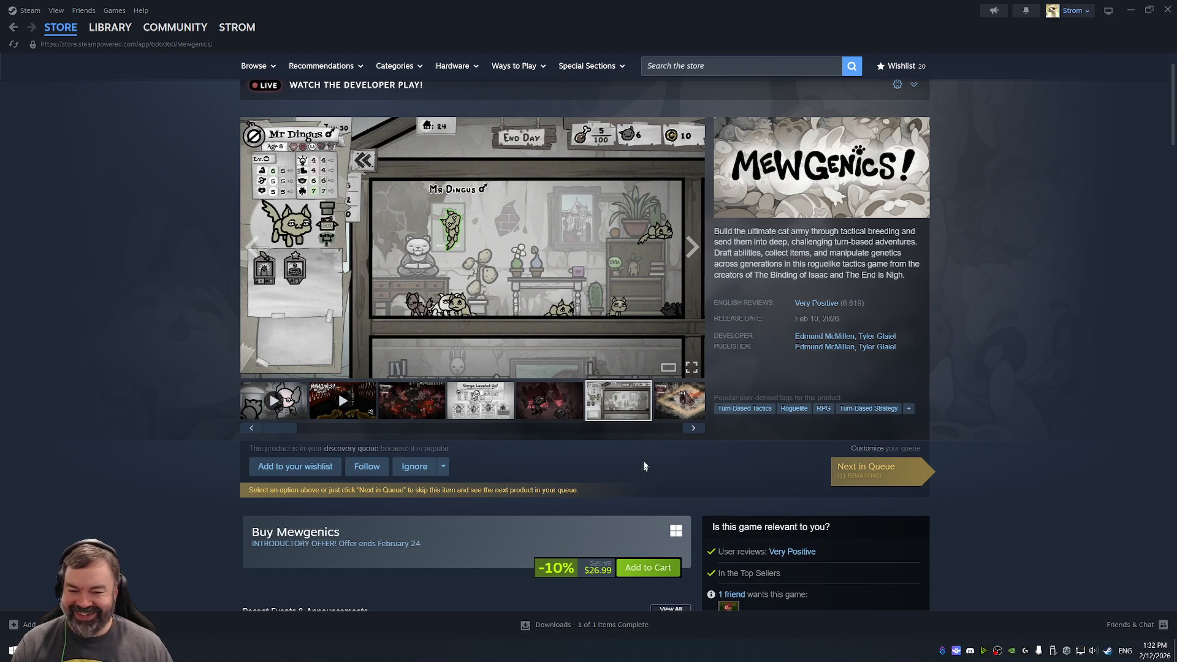
click(674, 404)
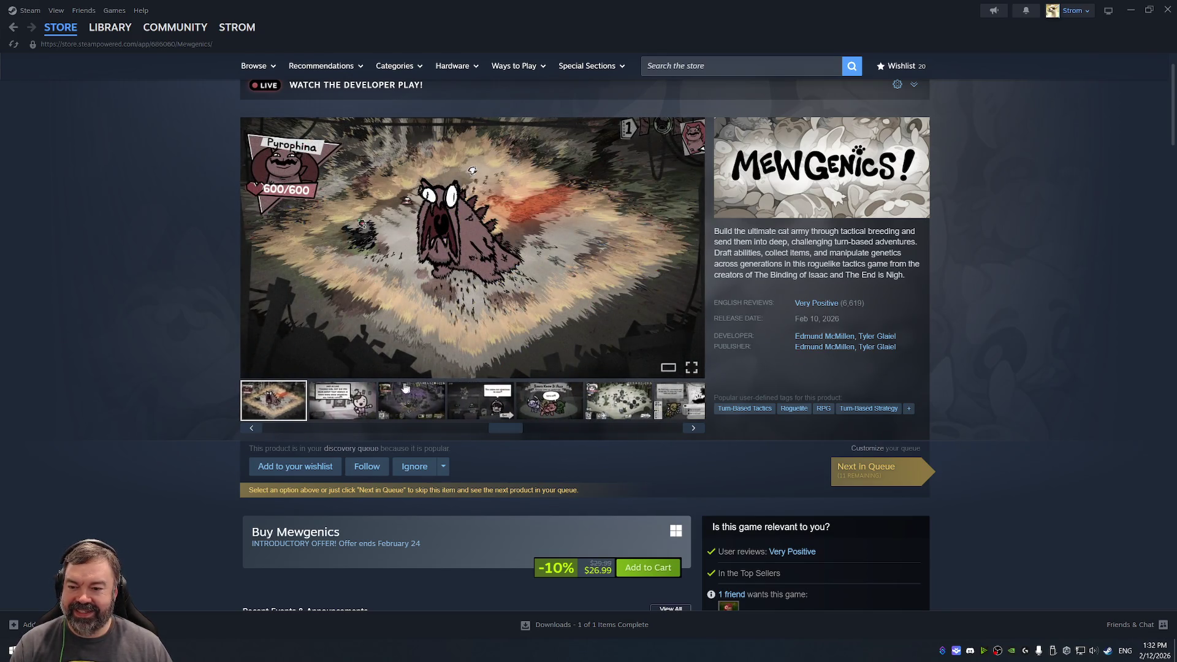
click(354, 400)
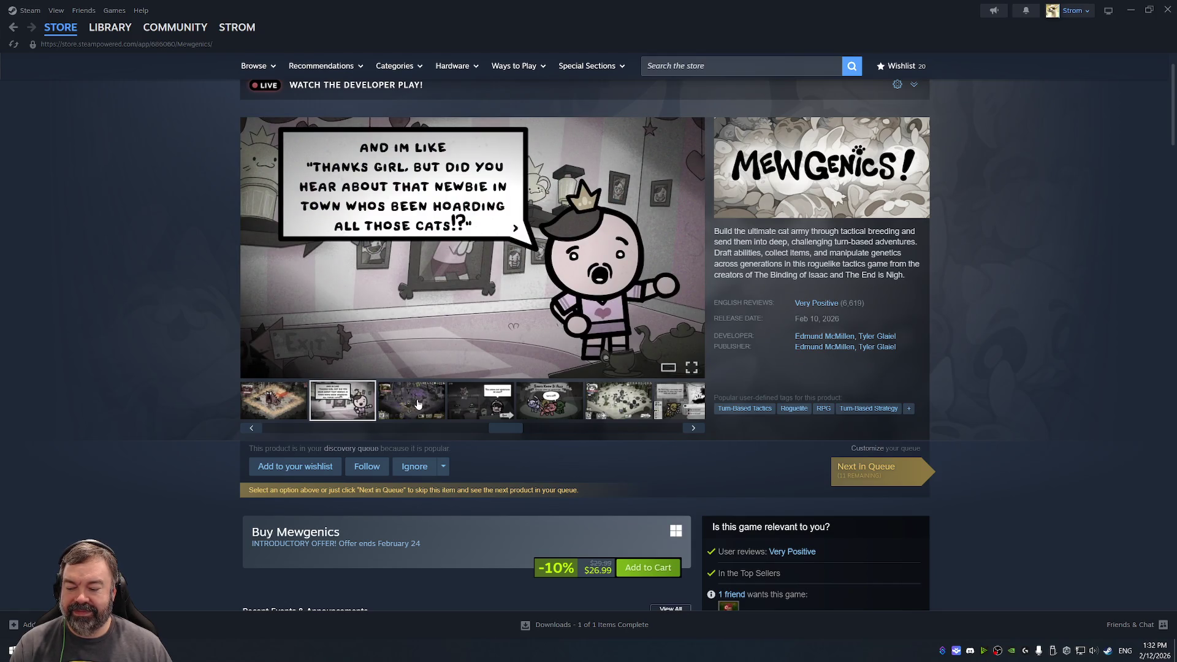
click(418, 404)
click(471, 409)
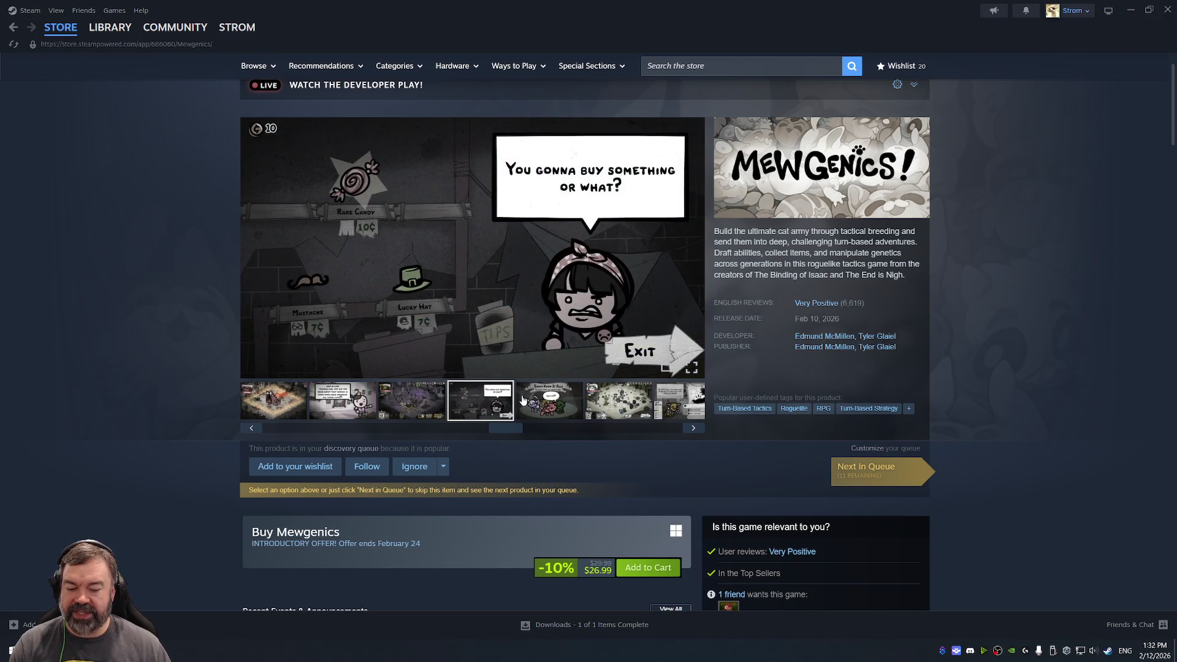
View the Mr. Fritz, The Caves map, Alien Queen and Crater Maker battle screenshots.
click(523, 400)
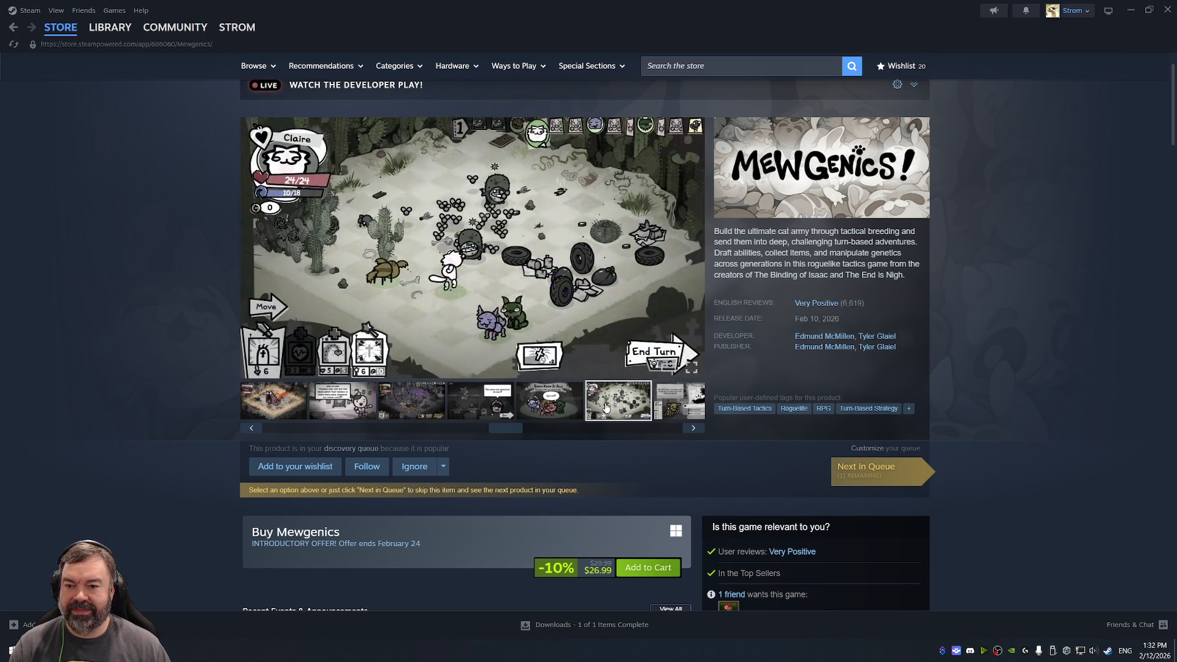
click(660, 407)
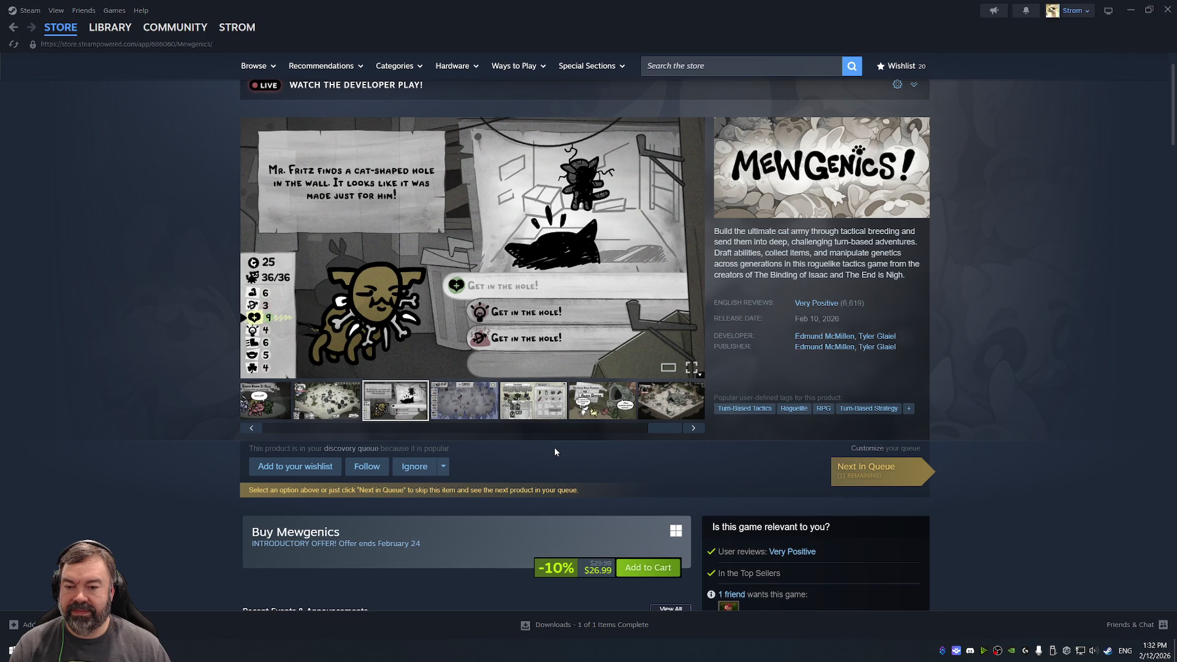
click(475, 403)
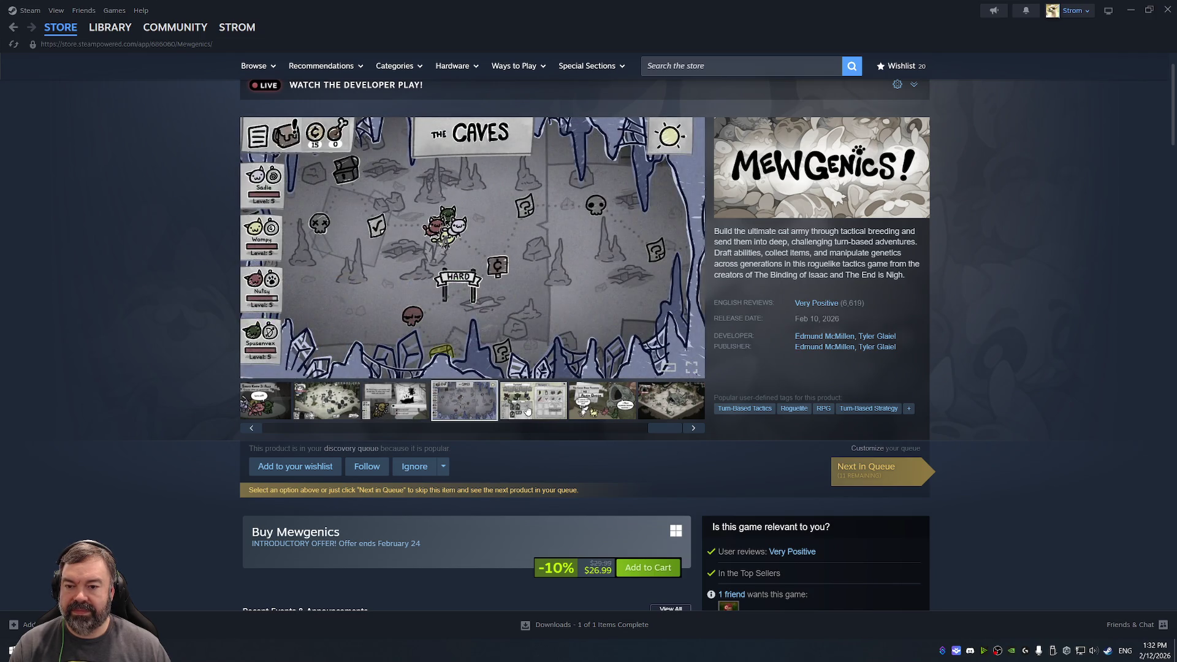
click(527, 409)
click(595, 410)
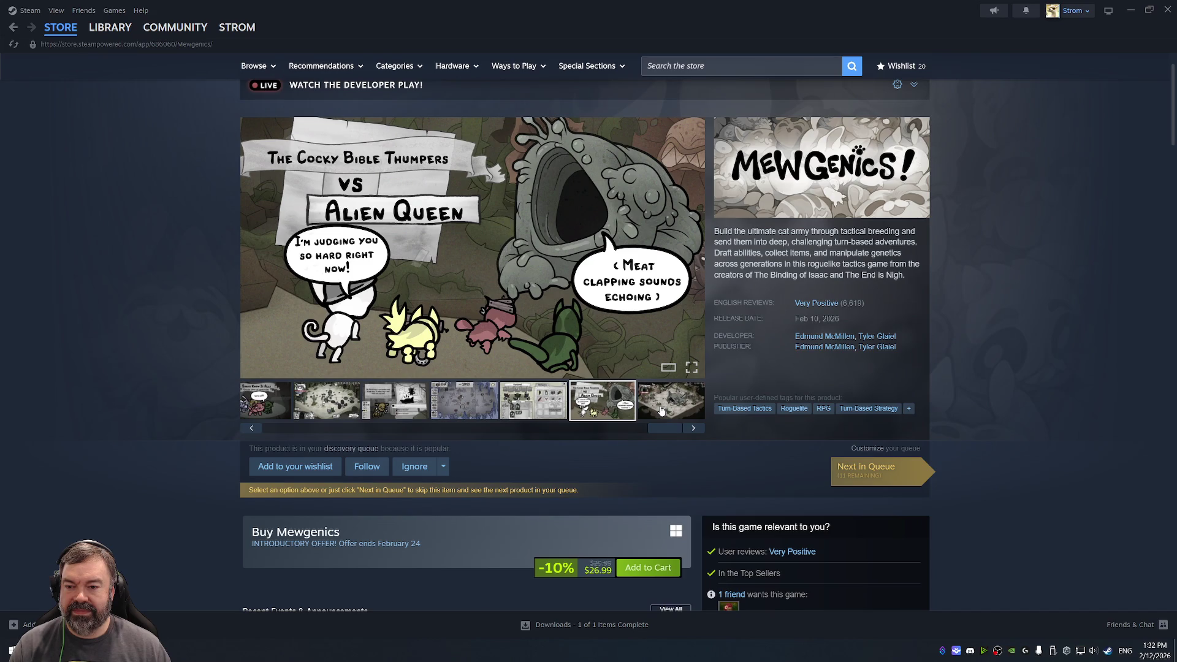
click(661, 410)
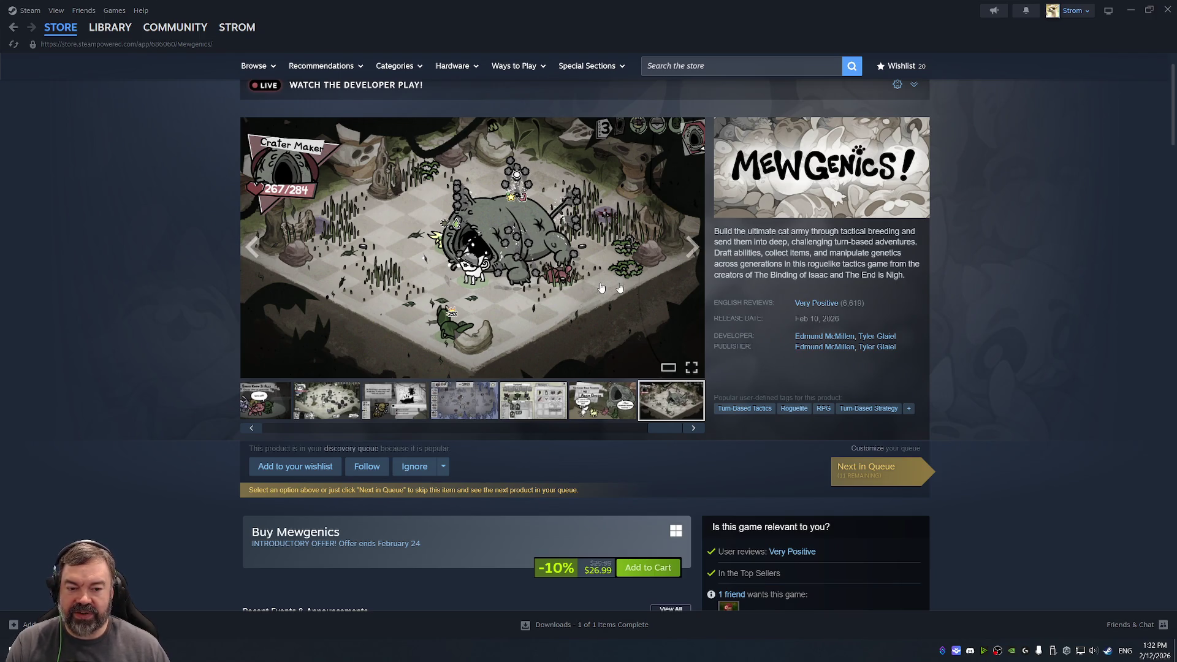
mouse_move(829, 310)
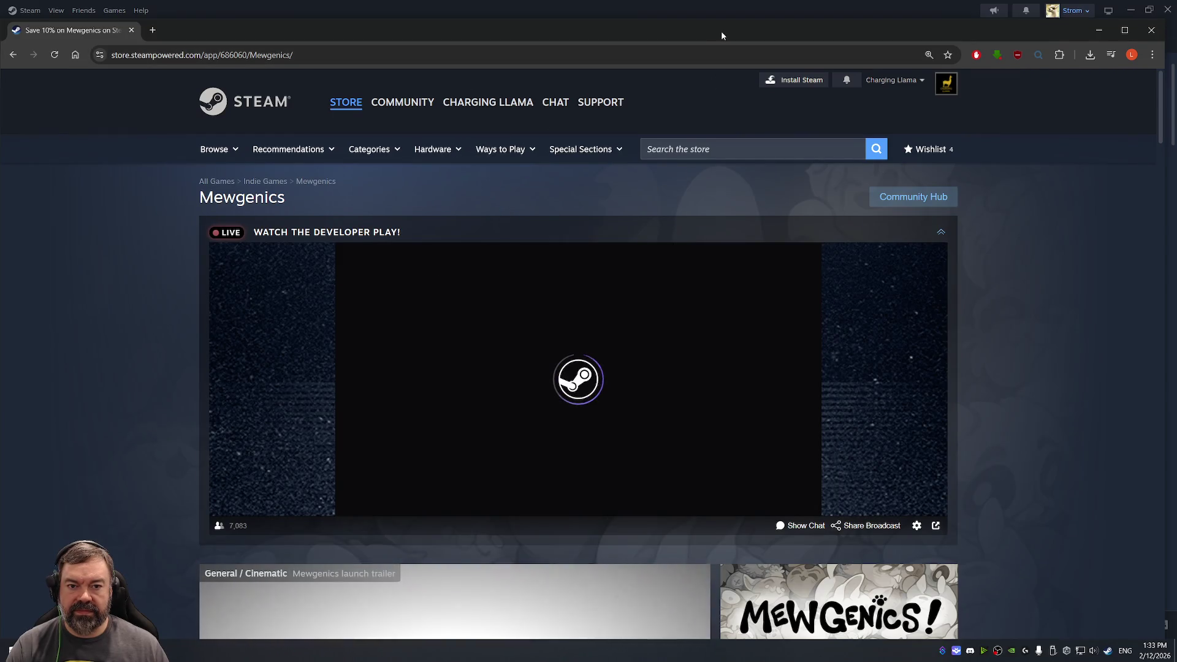
double_click(720, 31)
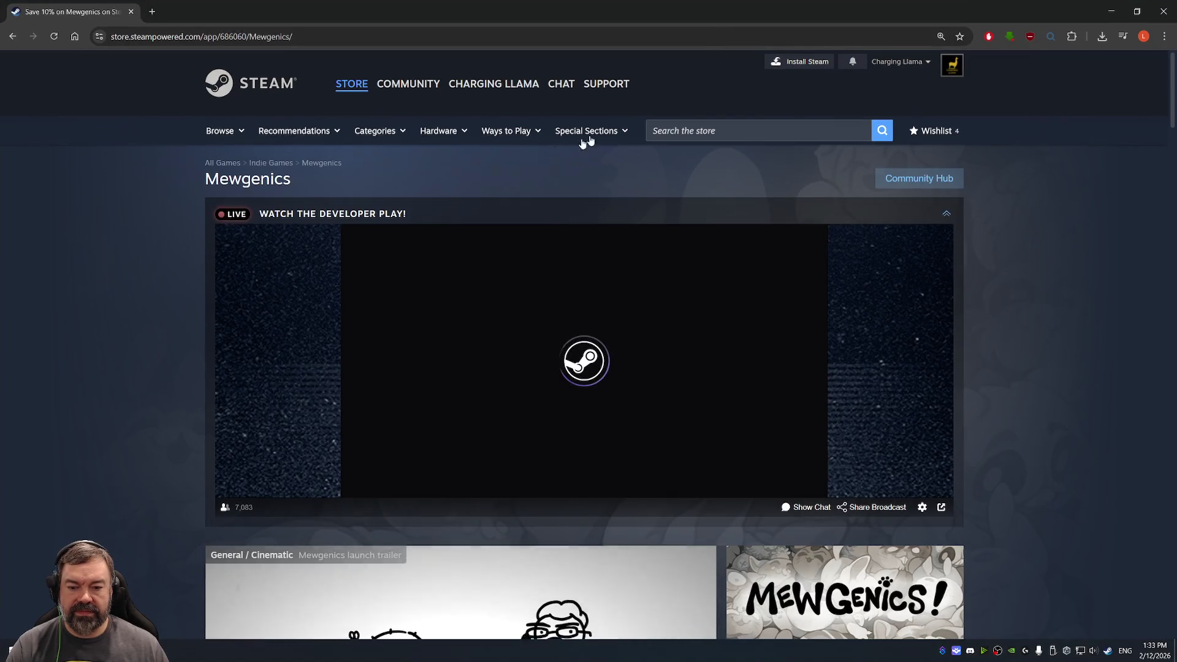
click(945, 214)
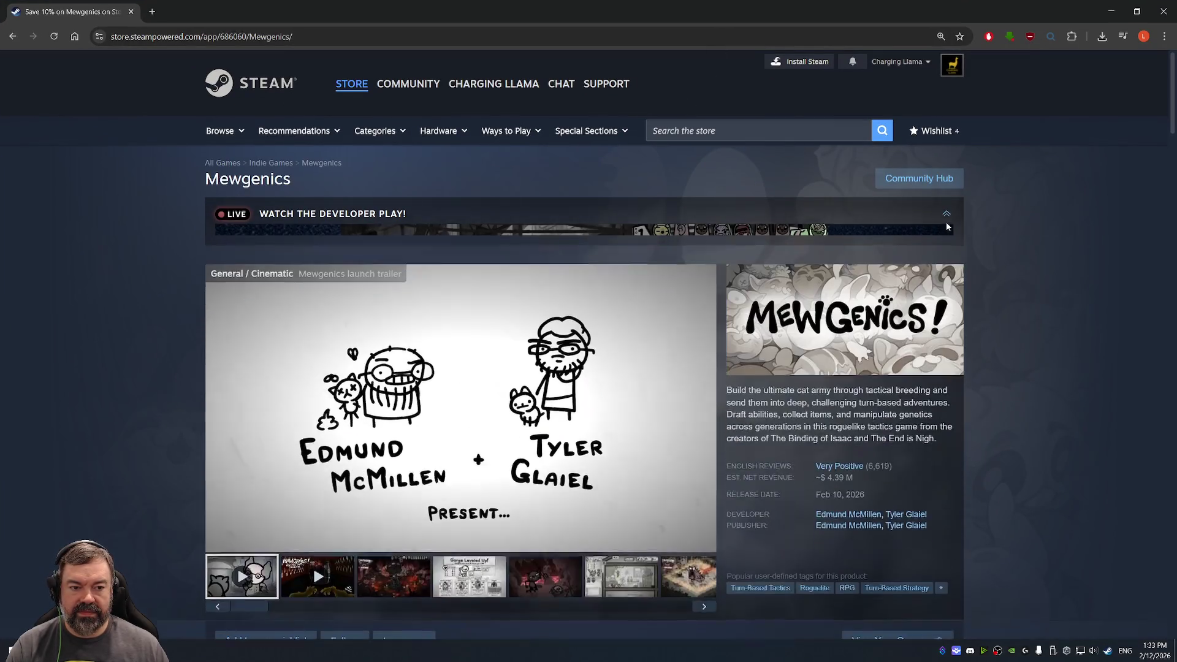
scroll(935, 268, down, 5)
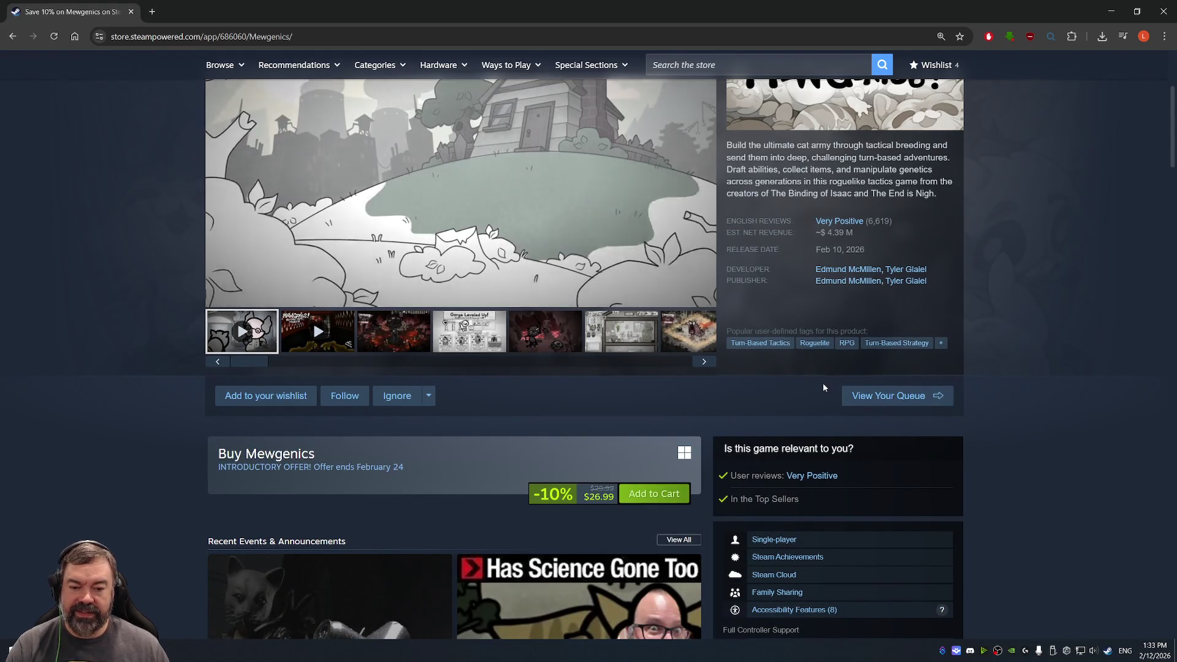
scroll(650, 372, down, 2)
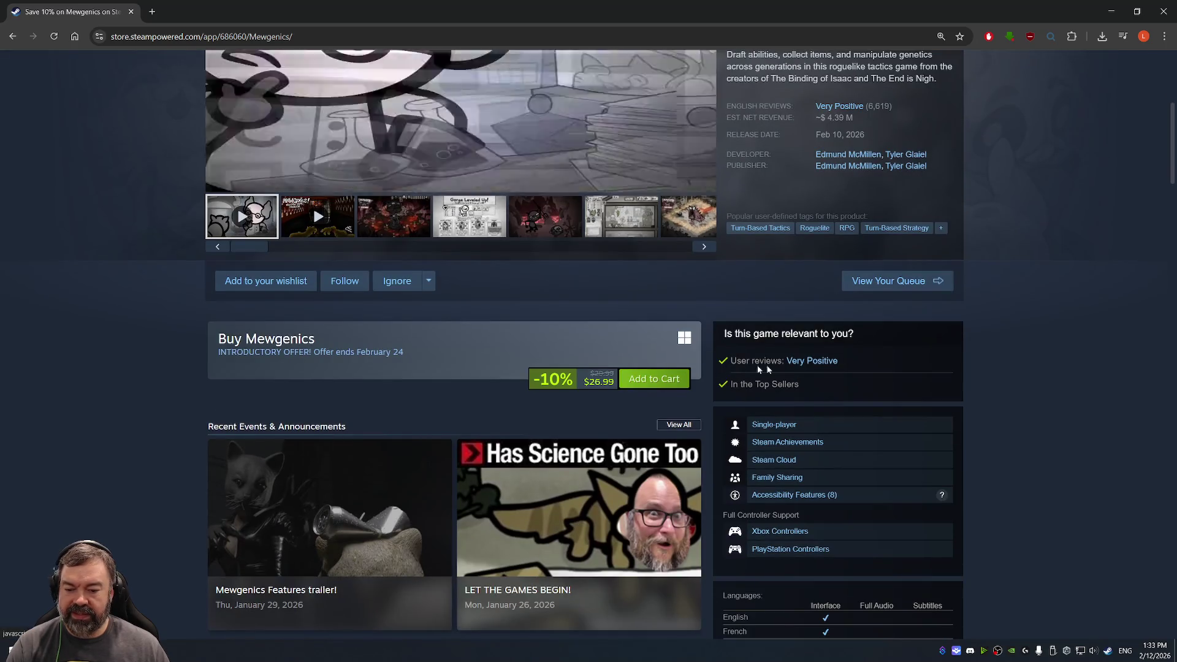
scroll(824, 373, up, 5)
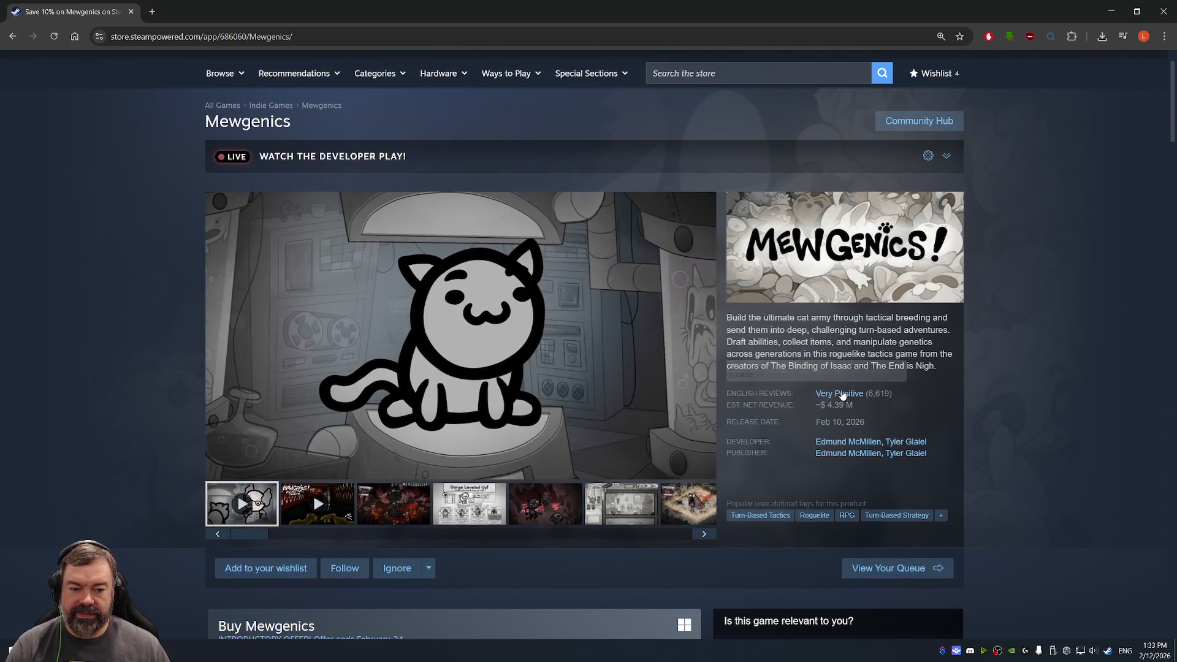
scroll(763, 442, down, 2)
scroll(763, 442, down, 2)
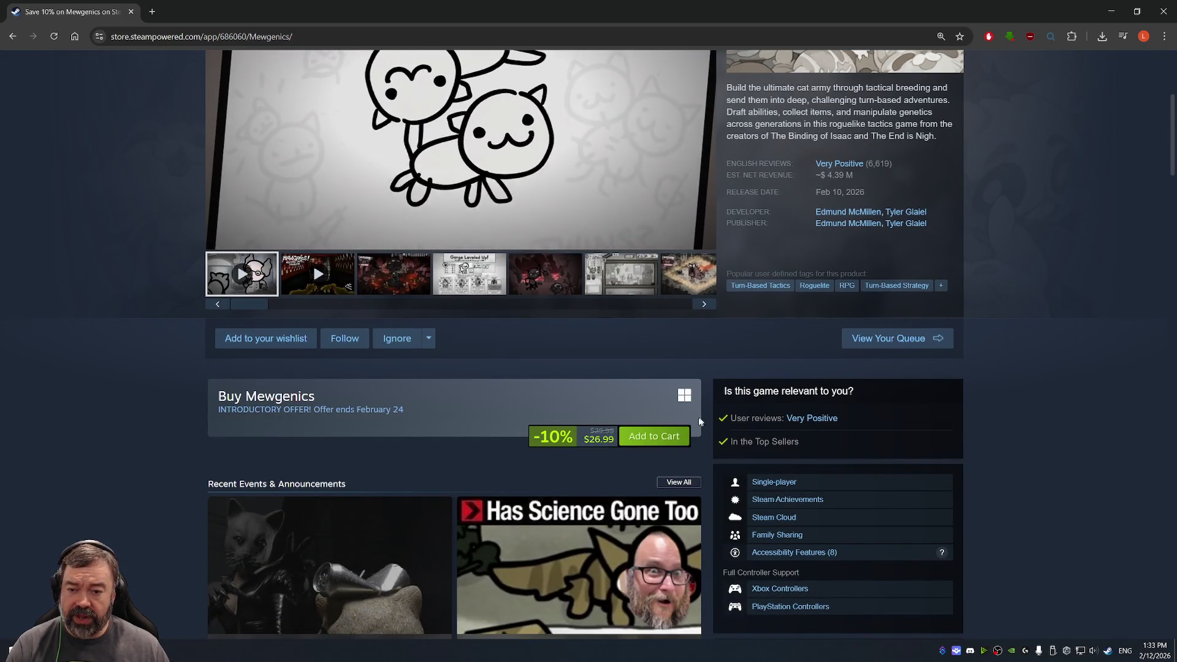
scroll(606, 441, up, 3)
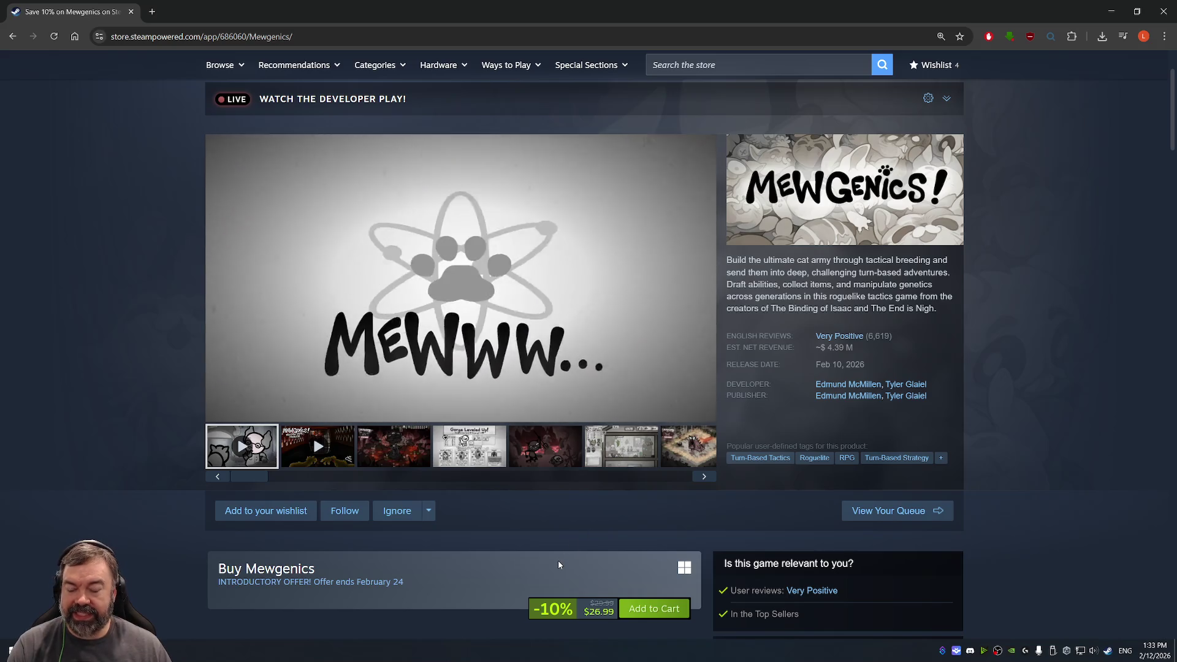
scroll(413, 518, down, 1)
scroll(413, 518, down, 1)
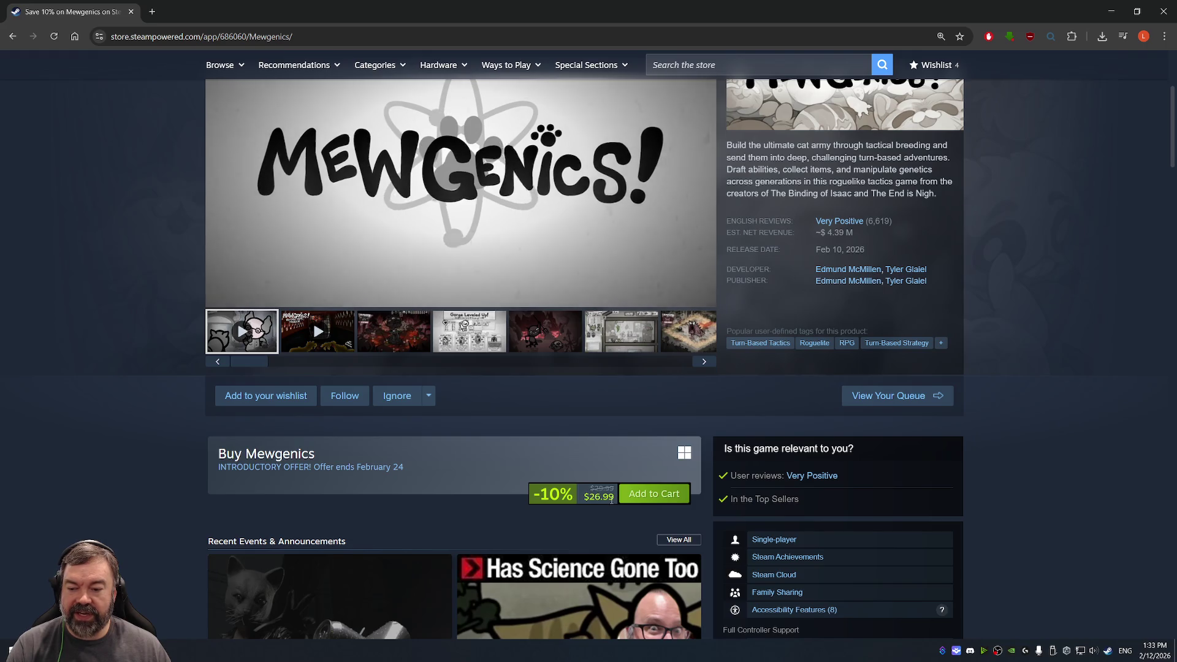
scroll(540, 375, up, 2)
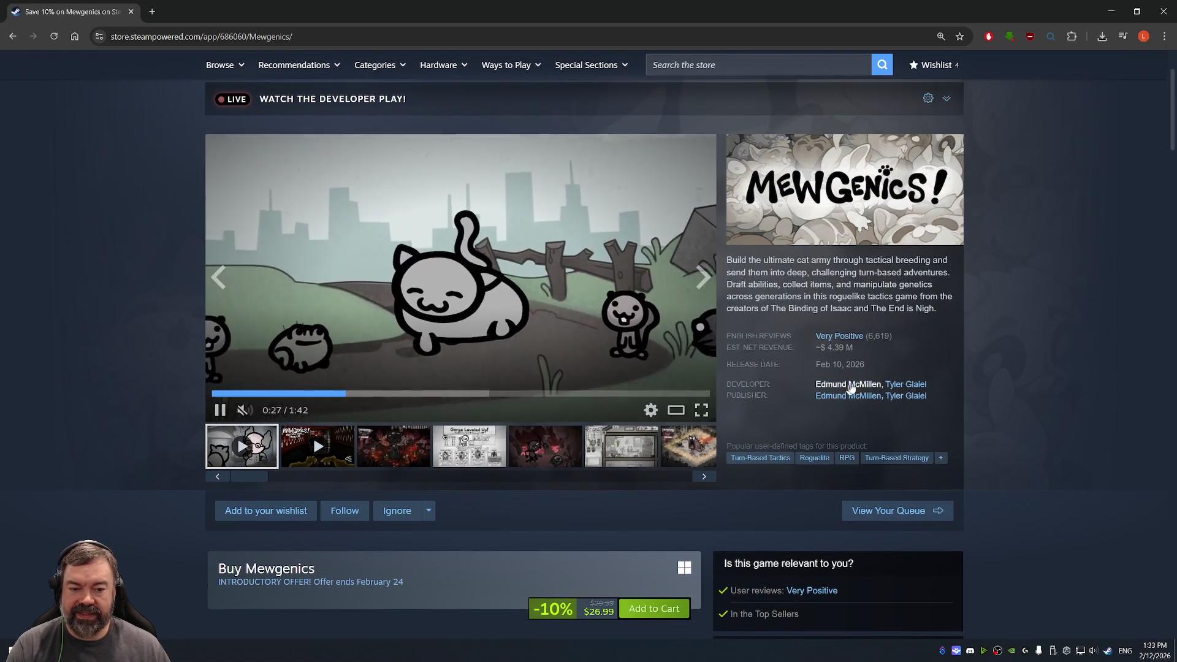
click(913, 384)
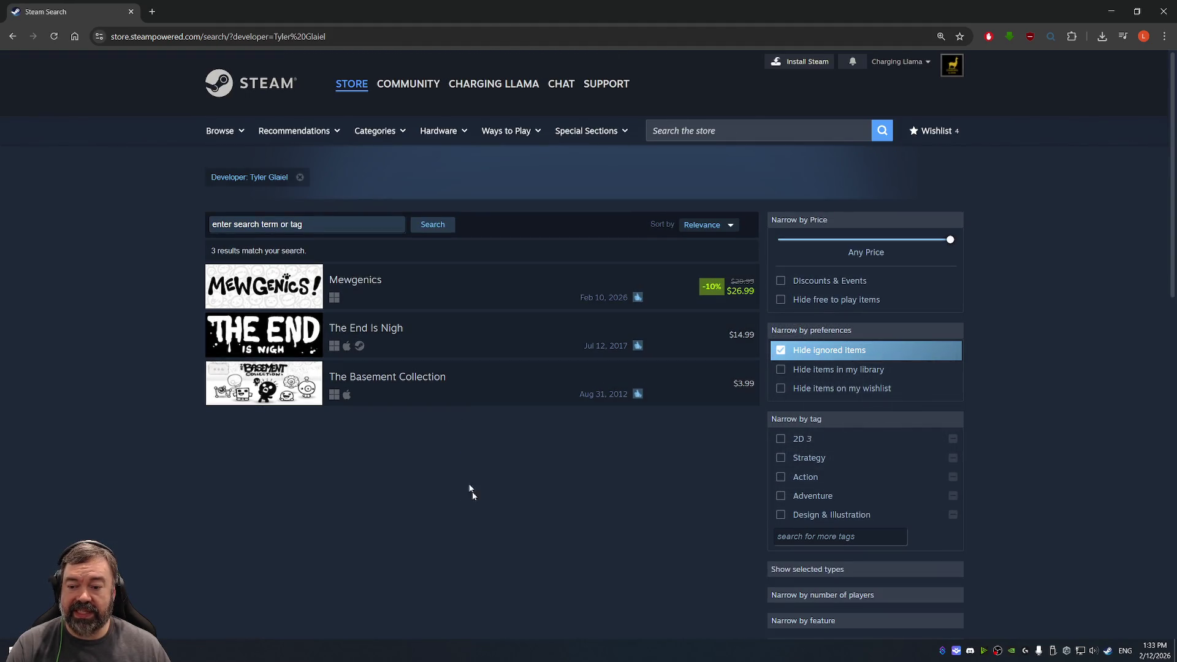
List the first developer's games and open The Binding of Isaac: Afterbirth+ page past the age check.
key(alt+Left)
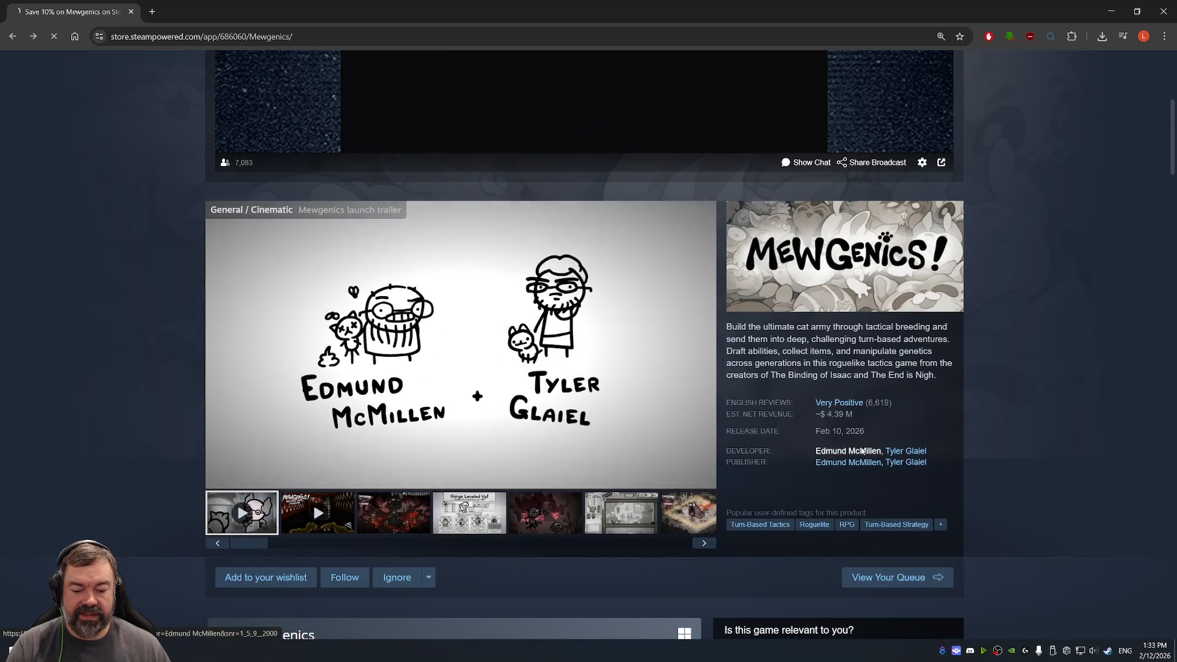
click(841, 452)
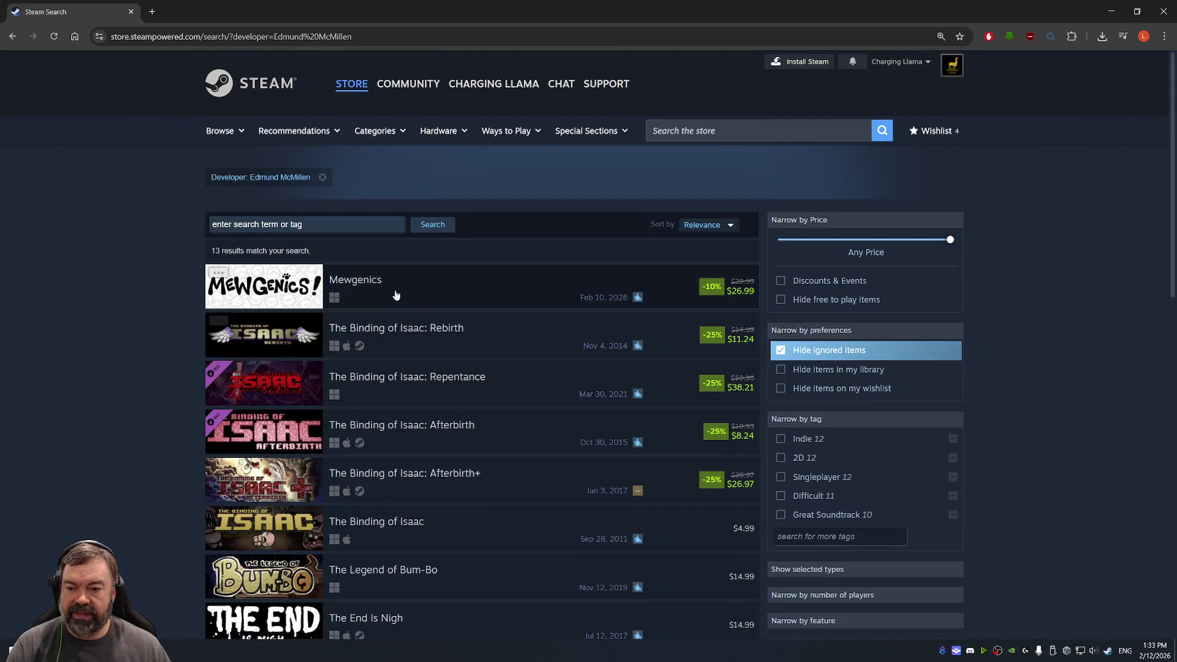
mouse_move(451, 343)
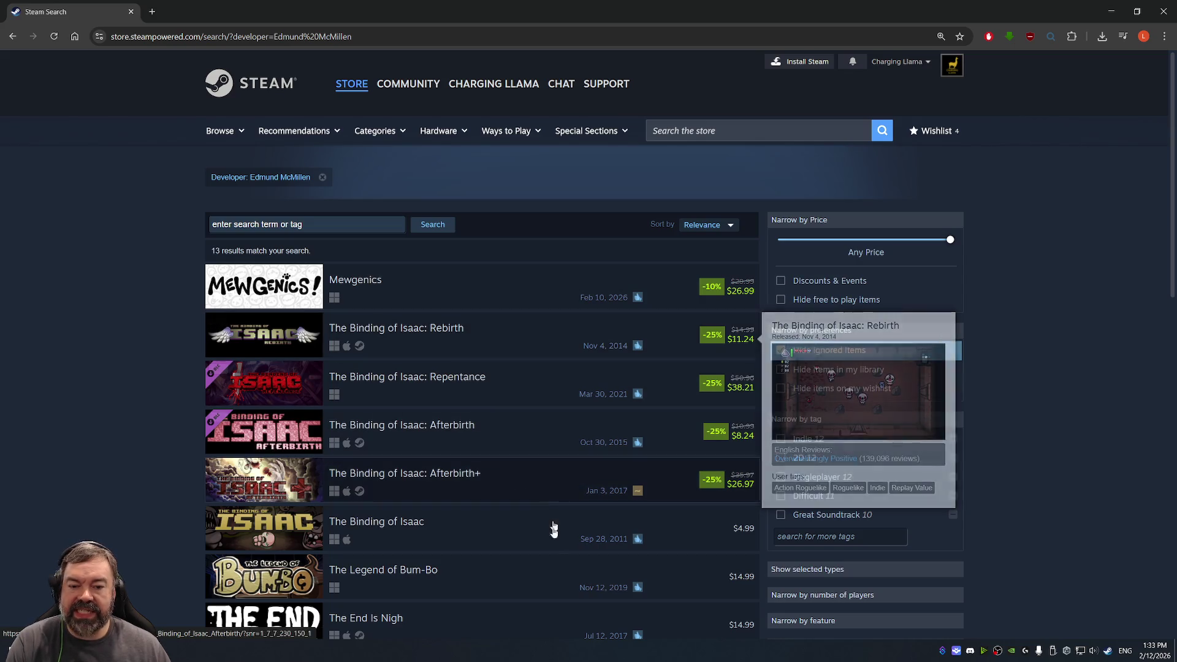
mouse_move(472, 433)
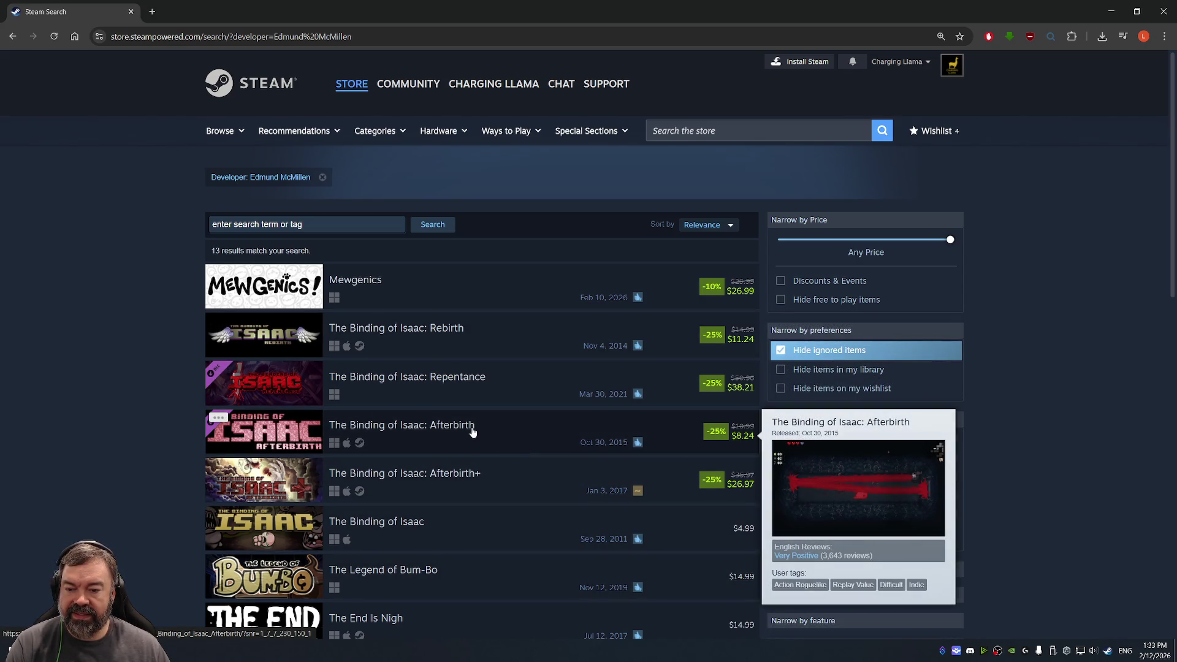
click(517, 475)
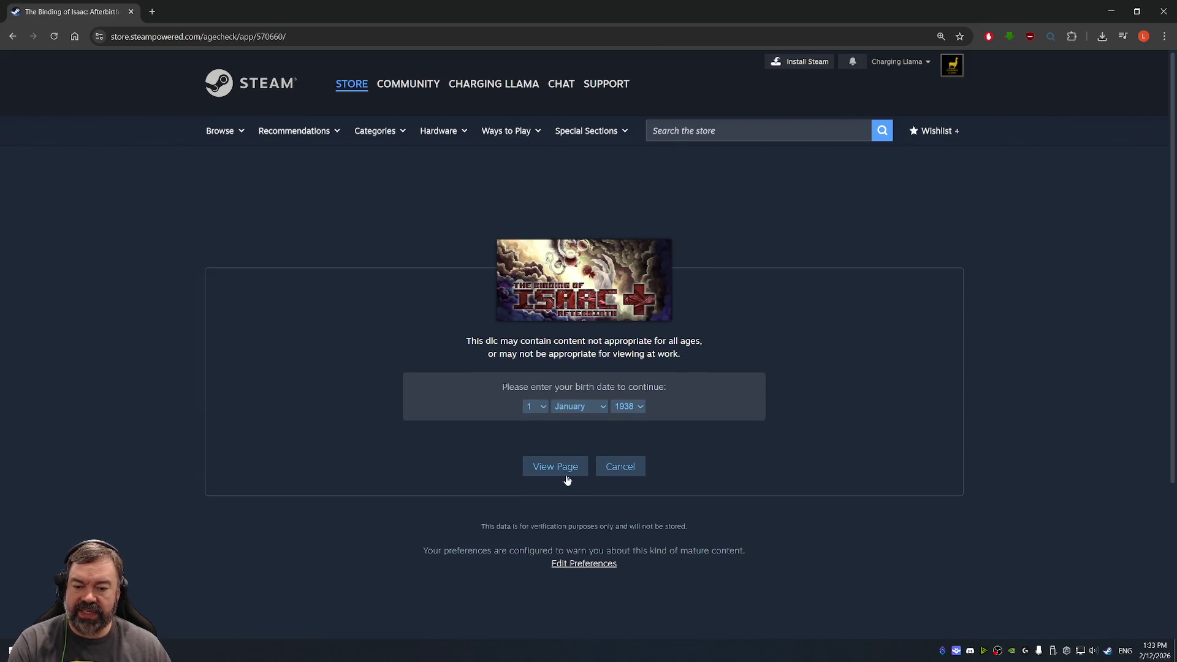
click(556, 468)
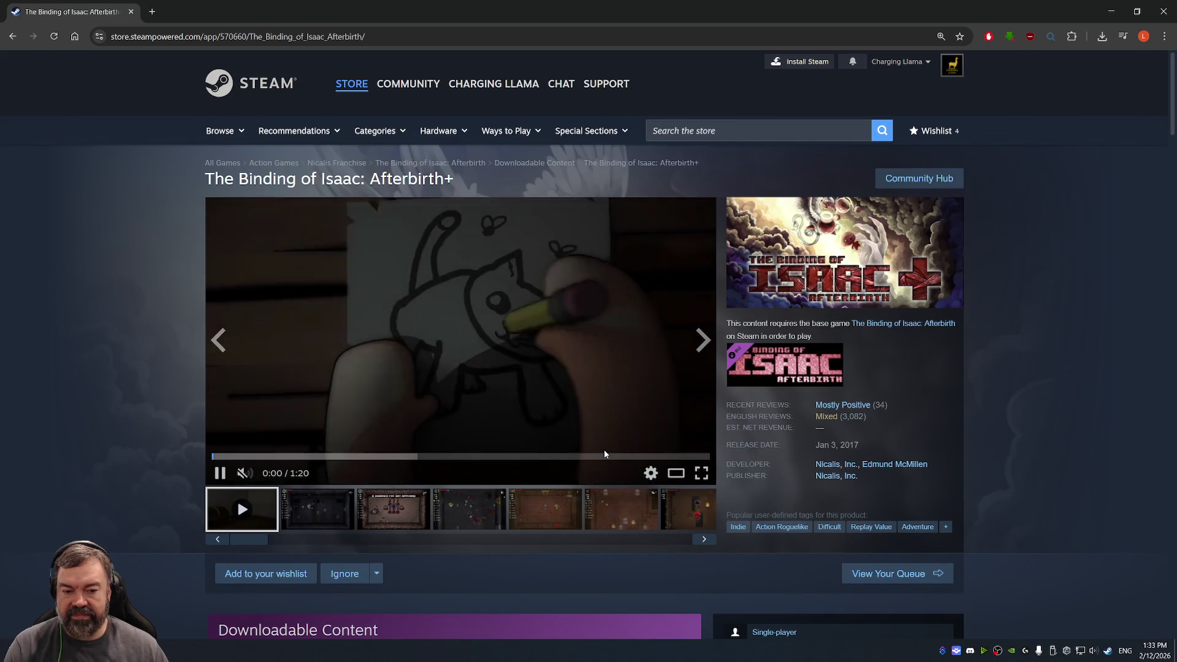
Return to the developer's game list, then close the Chrome tab and Steam.
mouse_move(831, 418)
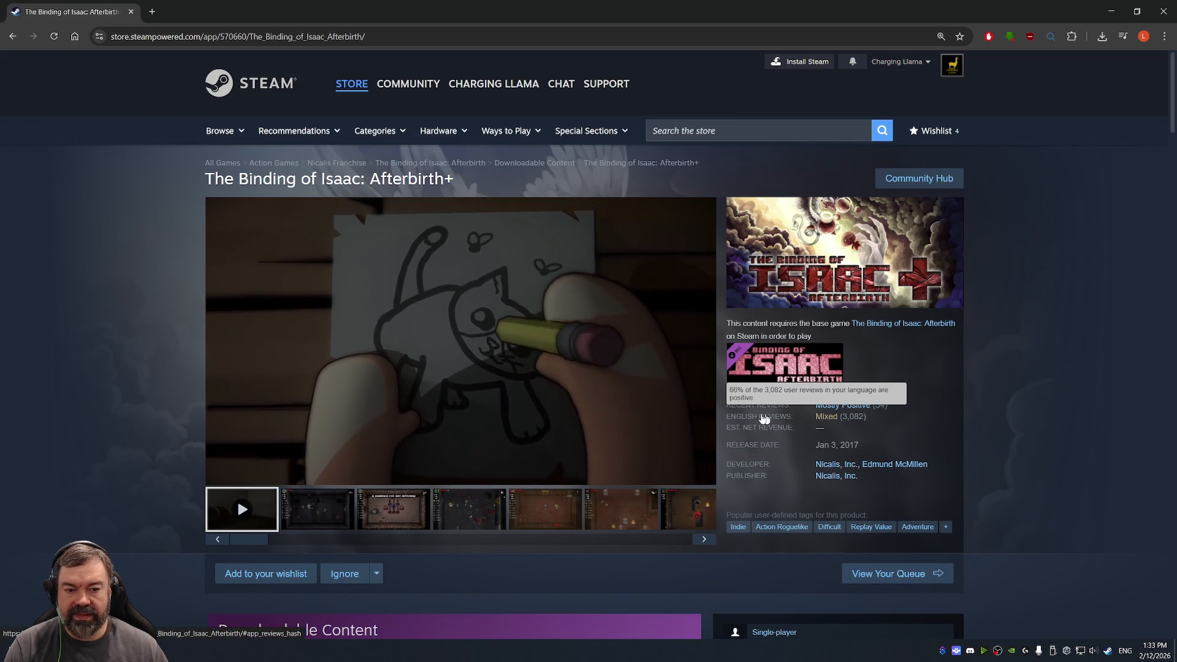
click(894, 464)
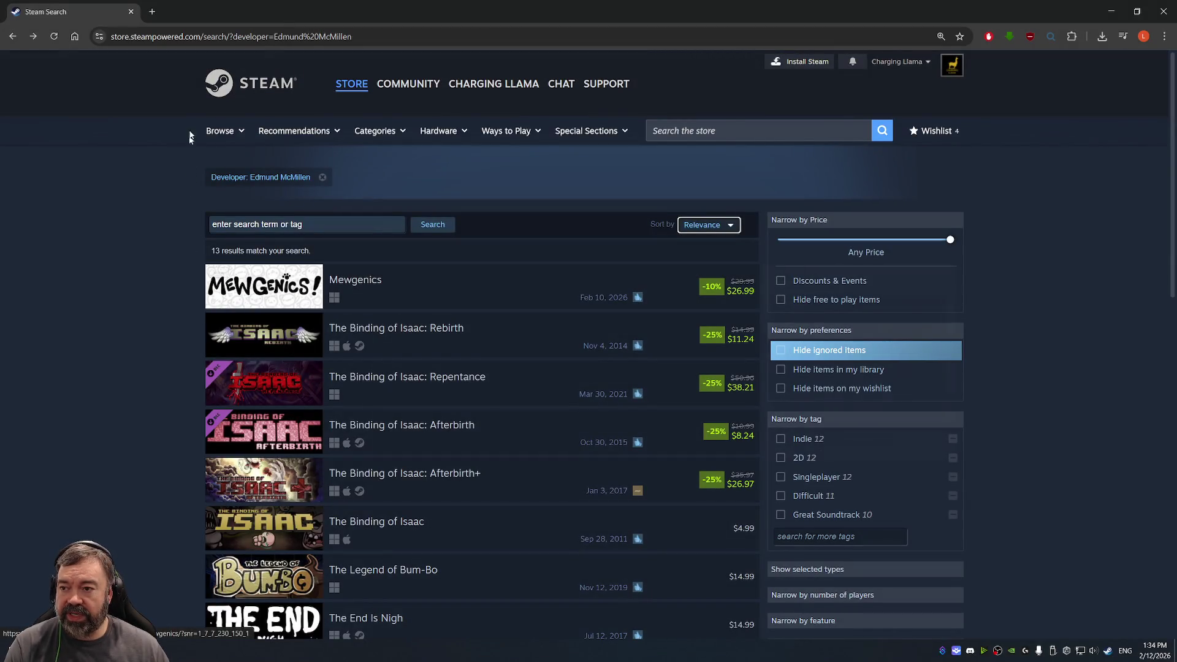
click(131, 12)
mouse_move(824, 305)
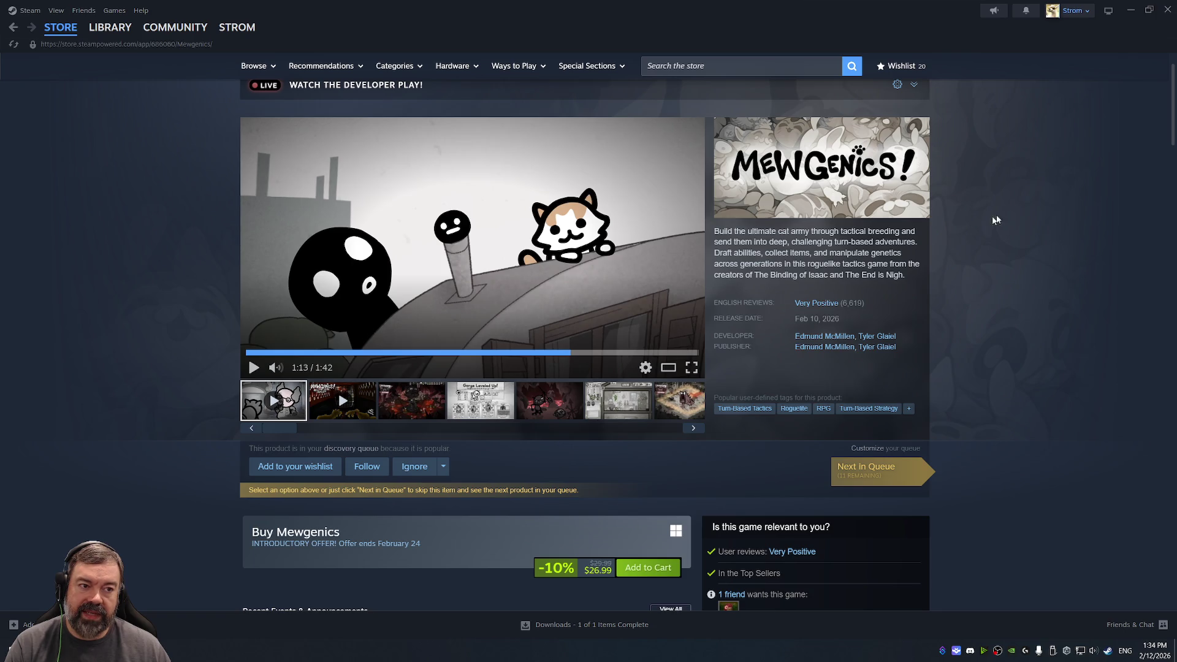
click(1167, 11)
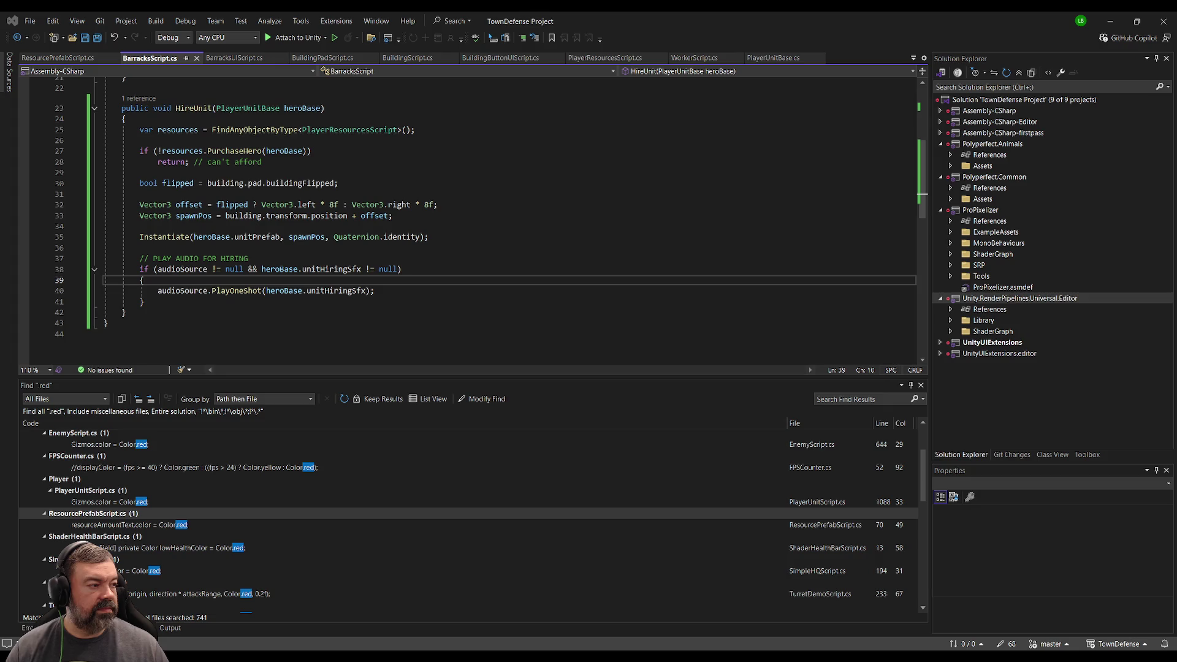
Switch from BarracksScript.cs in Visual Studio back to the Unity editor.
key(alt+Tab)
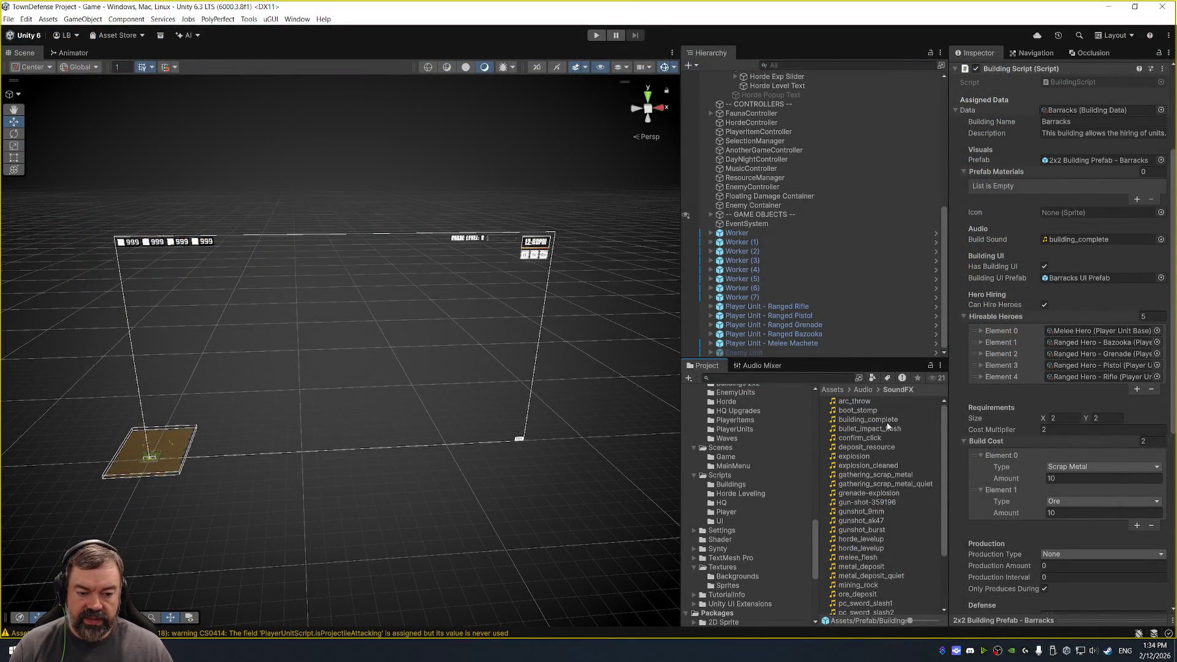
Select the boot_stomp clip and play its audio preview in the Inspector.
click(889, 411)
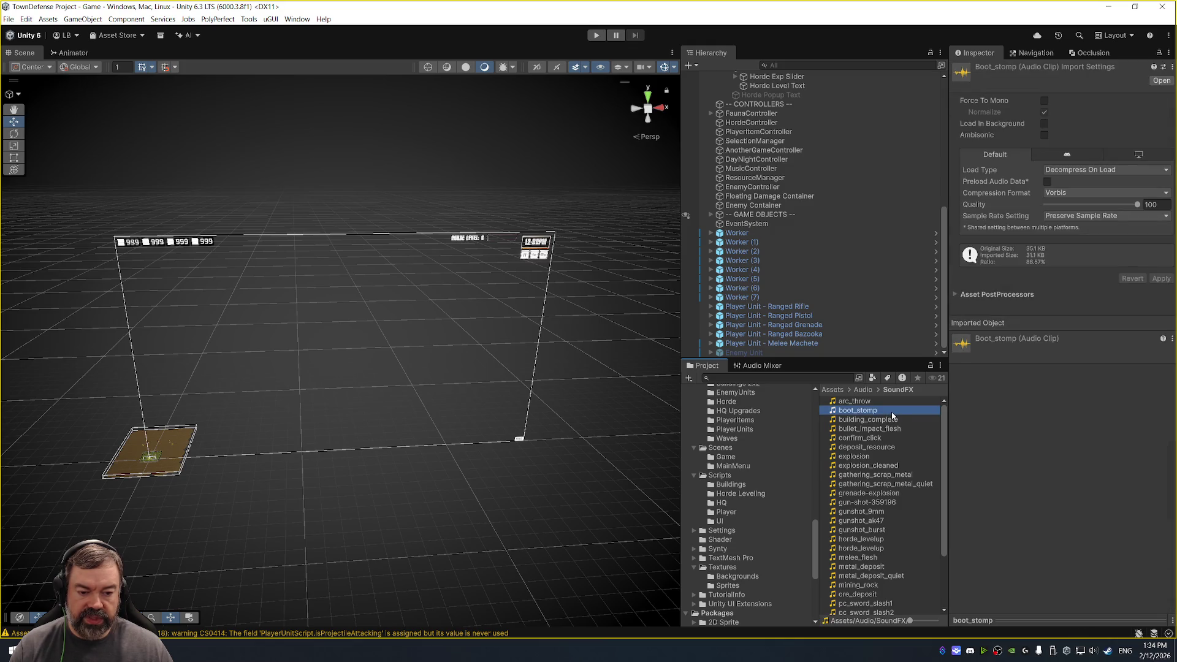
click(1054, 622)
click(1131, 500)
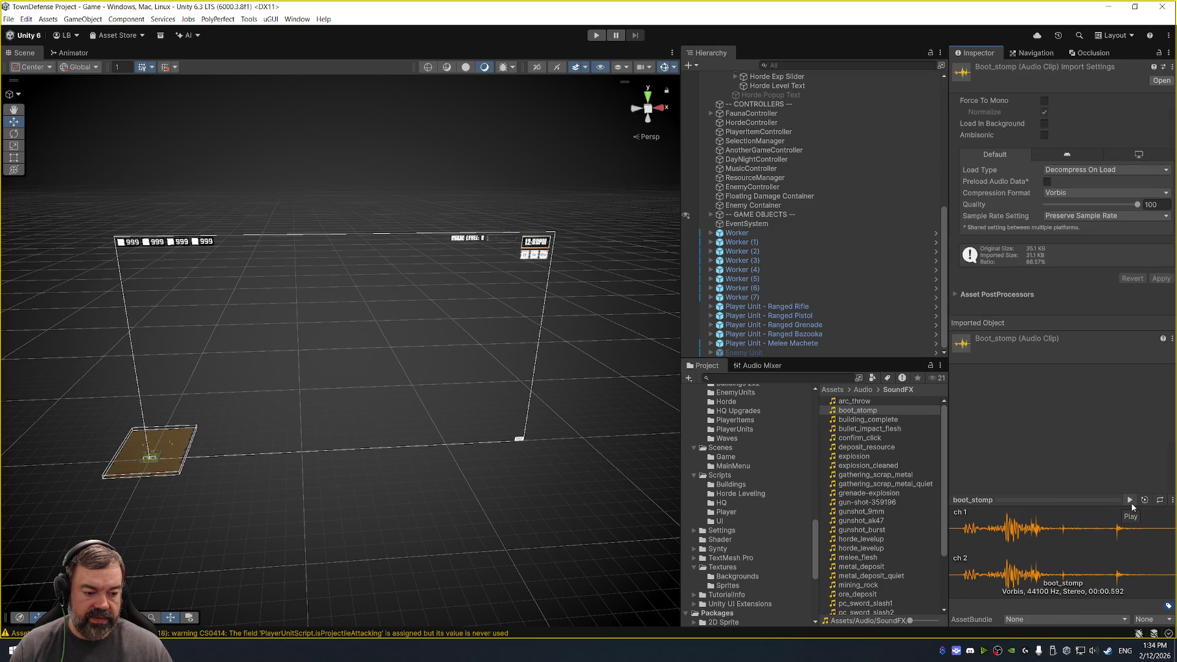
scroll(757, 491, down, 3)
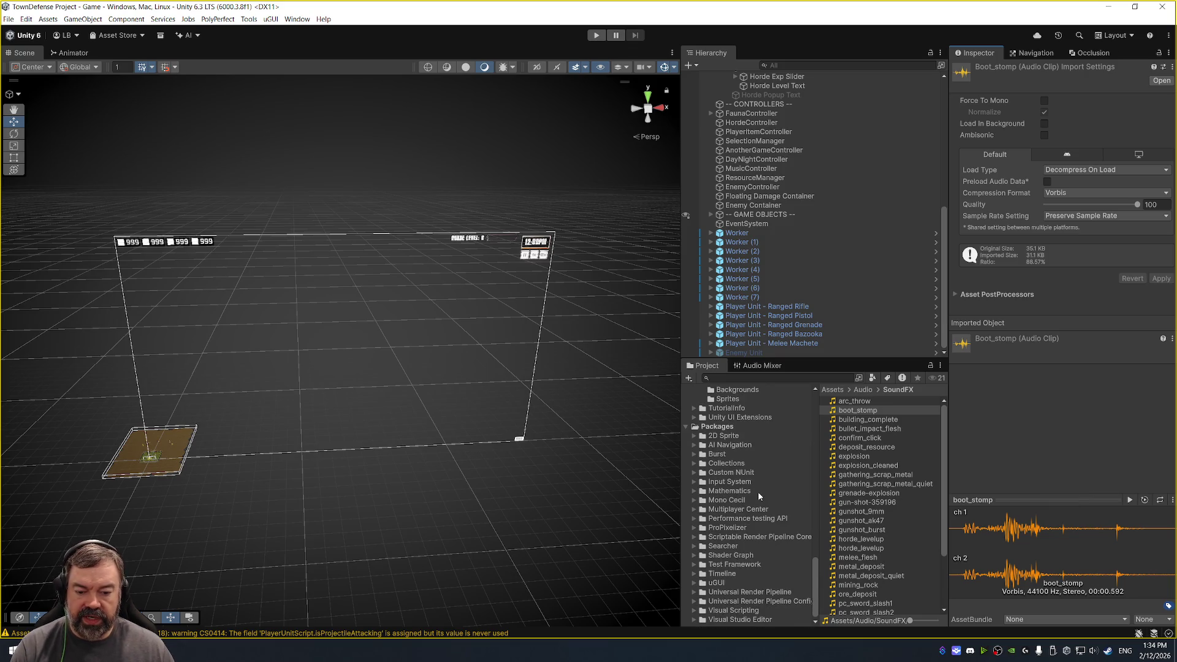
scroll(754, 494, up, 6)
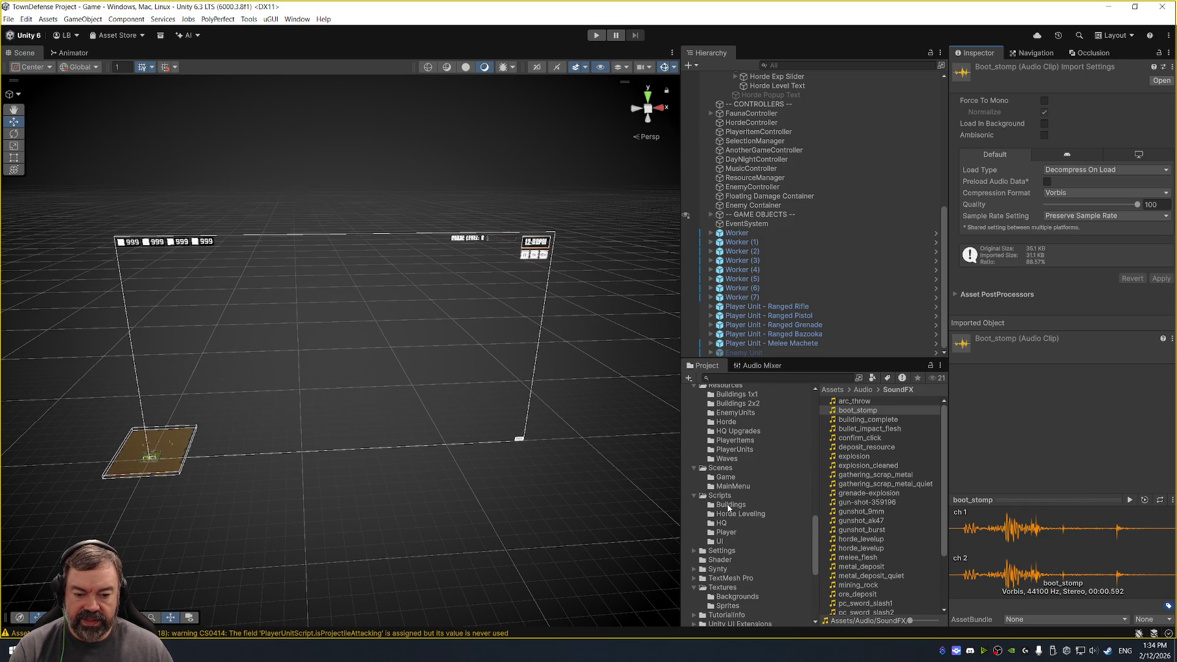
Set Unit Hiring Sfx to boot_stomp on all five PlayerUnits heroes, then enter Play mode.
click(757, 518)
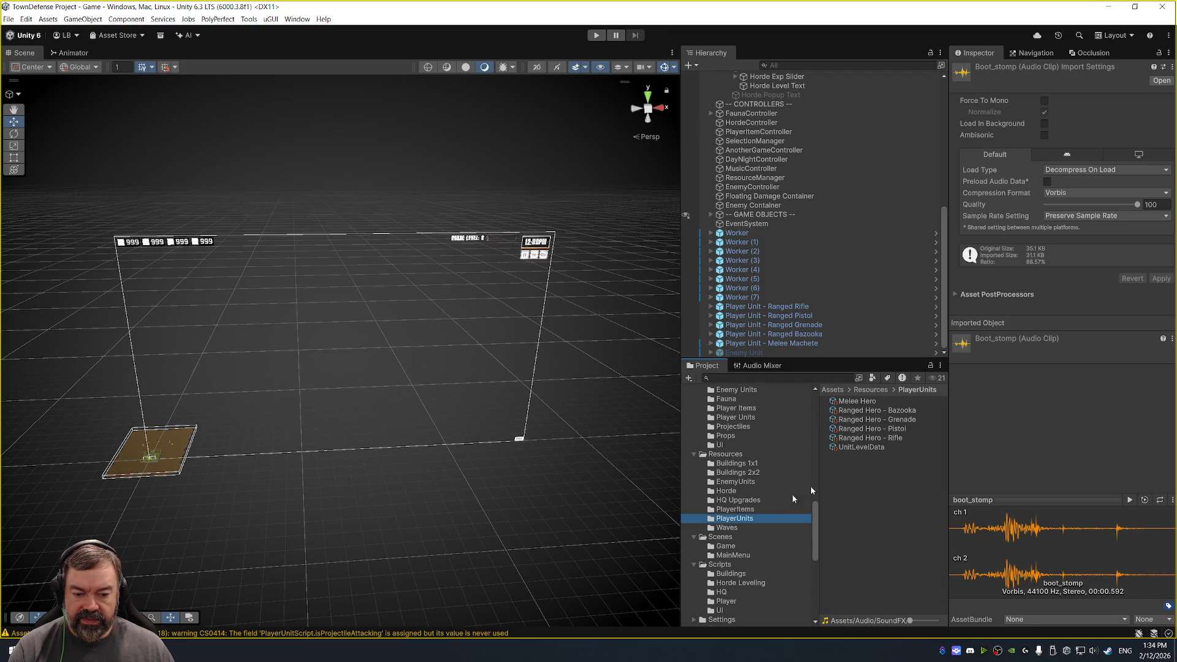
click(889, 411)
click(856, 401)
shift+click(870, 438)
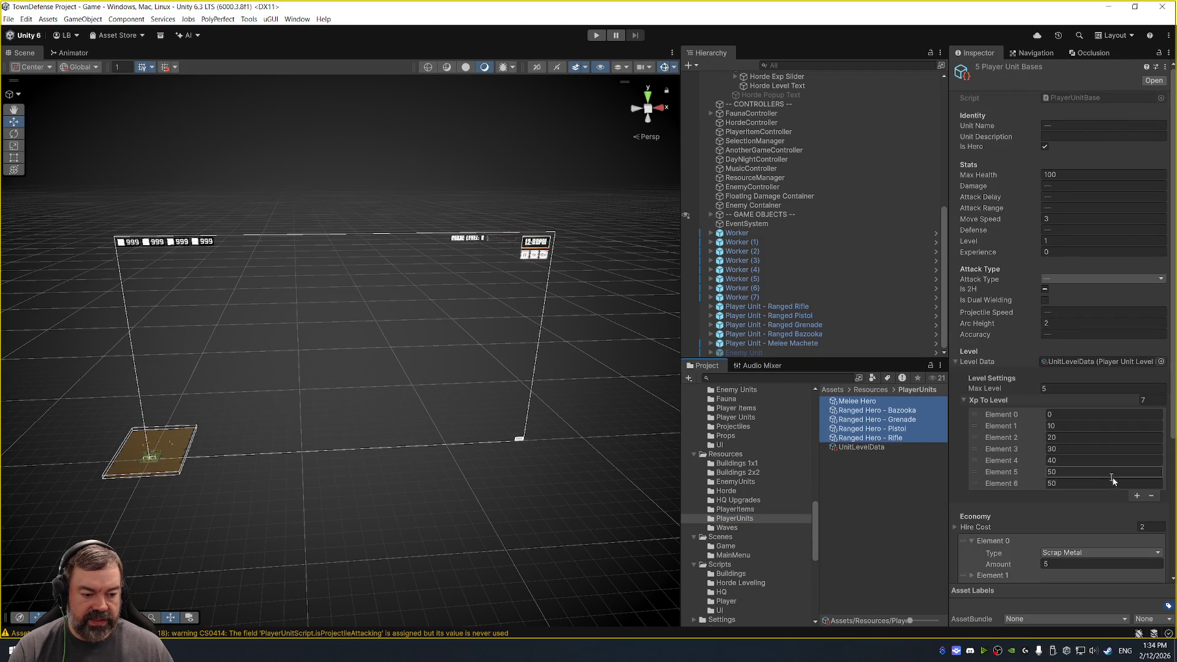
scroll(1103, 429, down, 5)
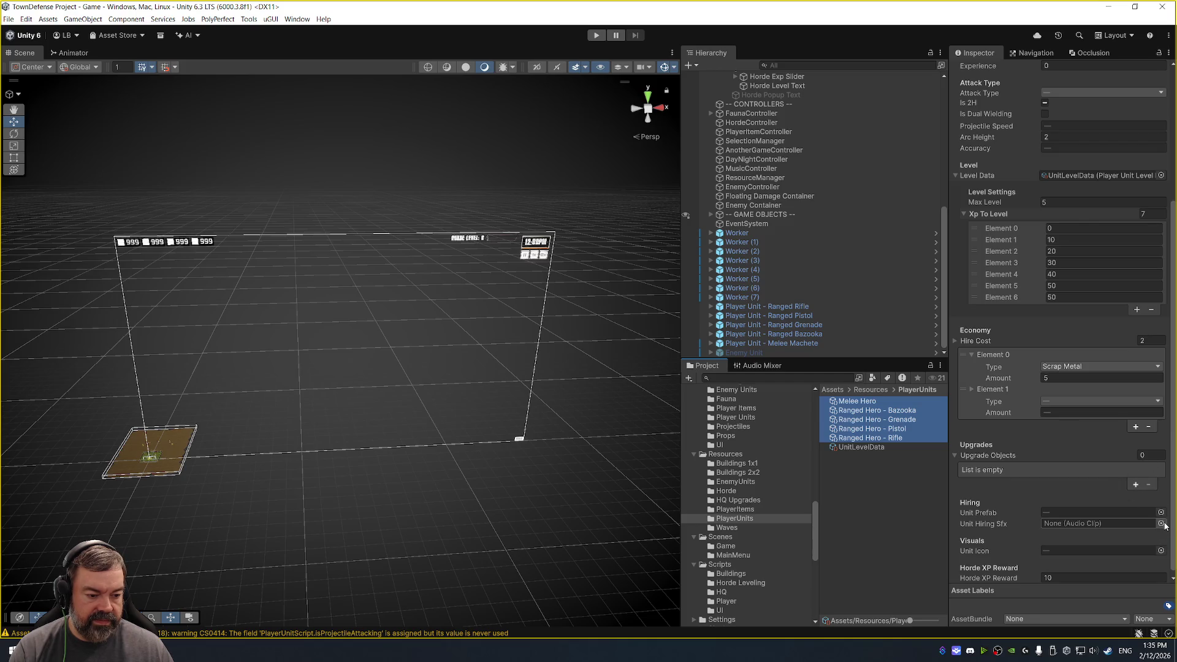
click(1161, 524)
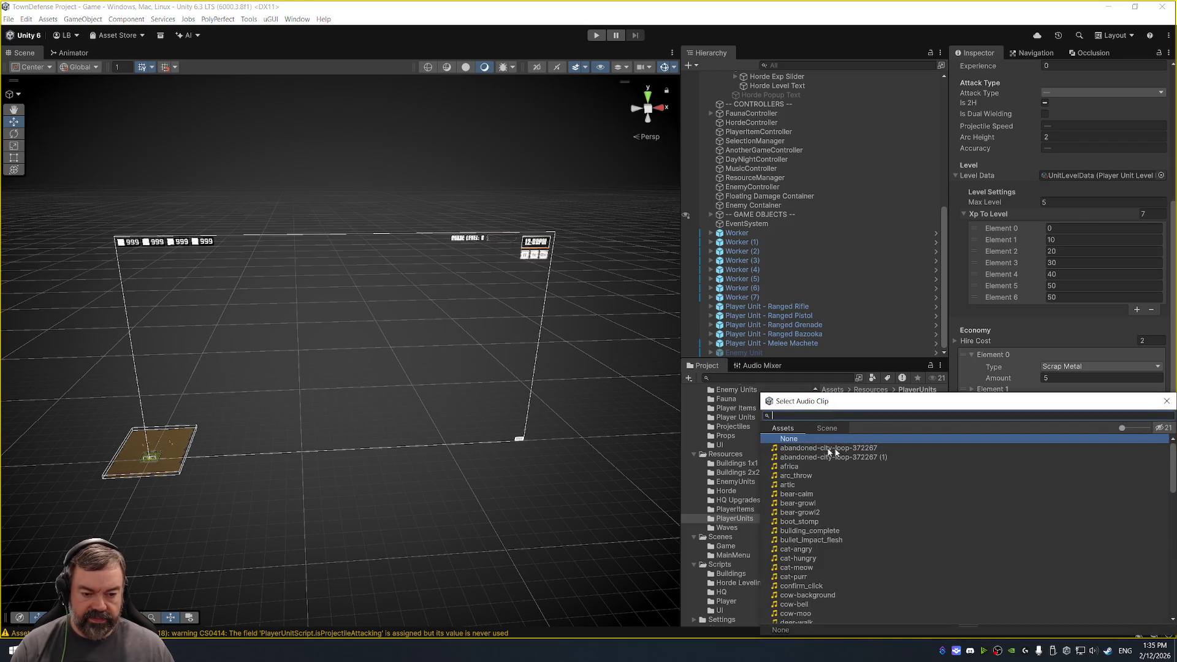
double_click(815, 523)
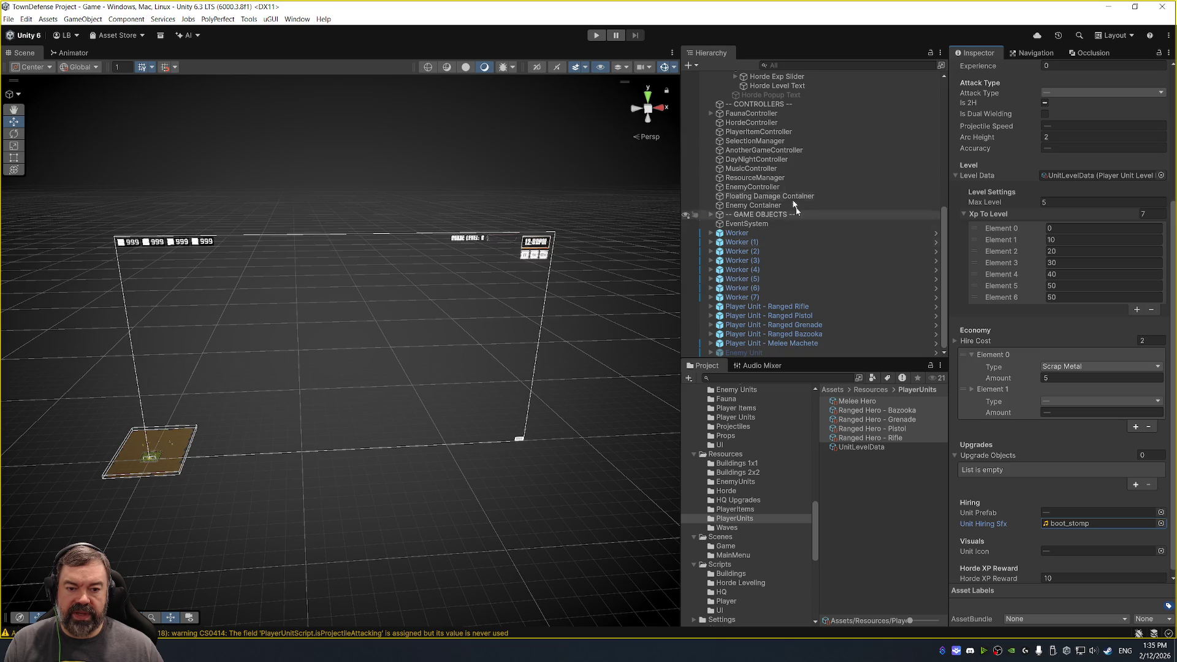
click(595, 35)
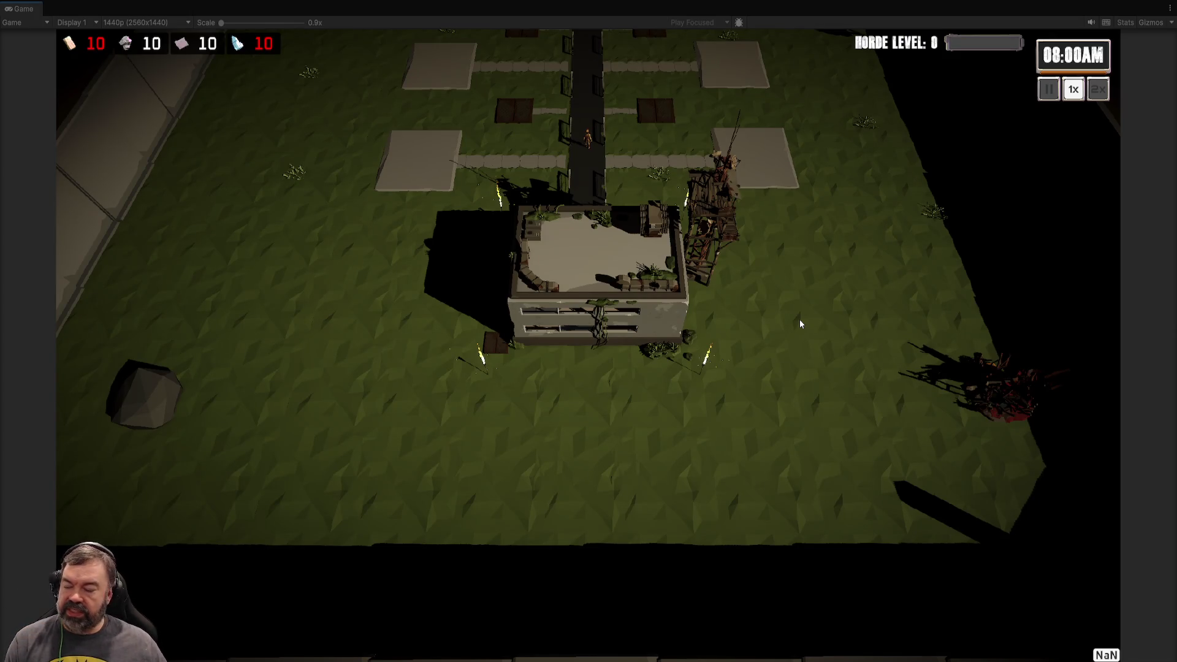
Pan the game camera with W and S and build a barracks on an empty plot.
key(w)
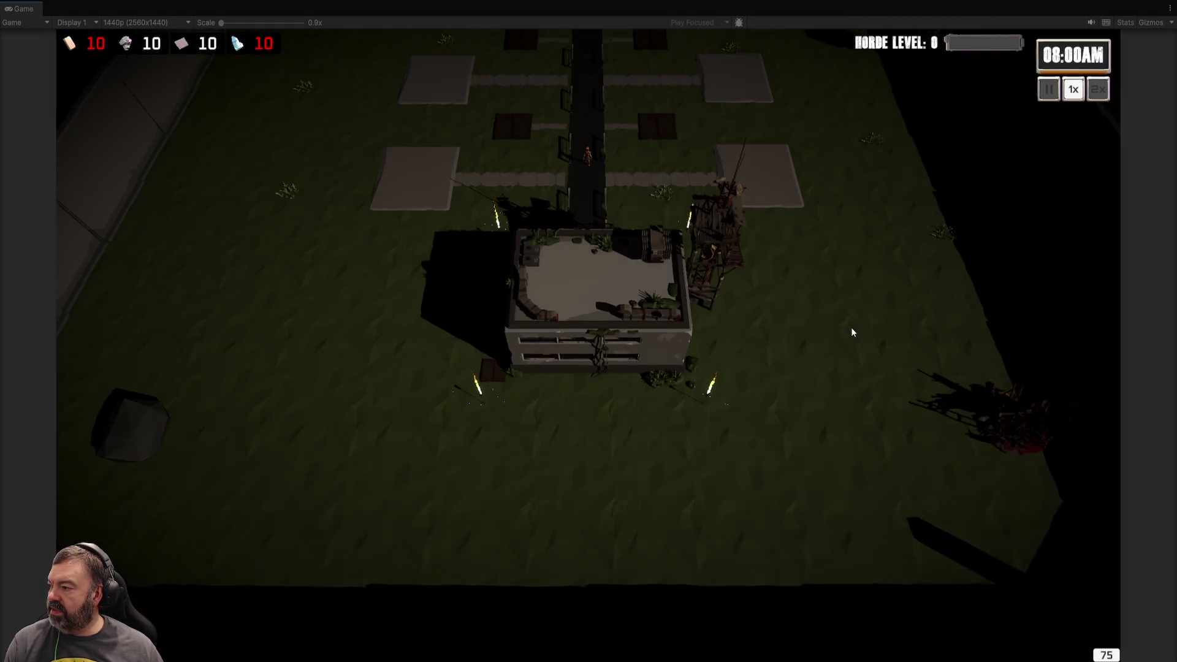
key(w)
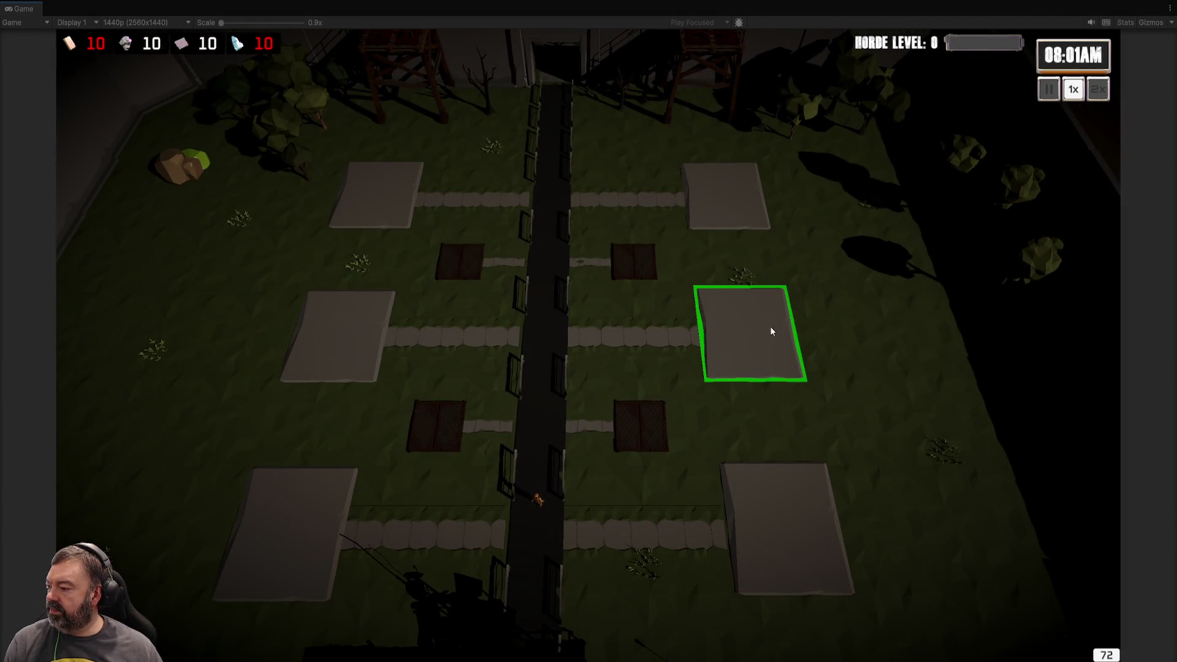
key(s)
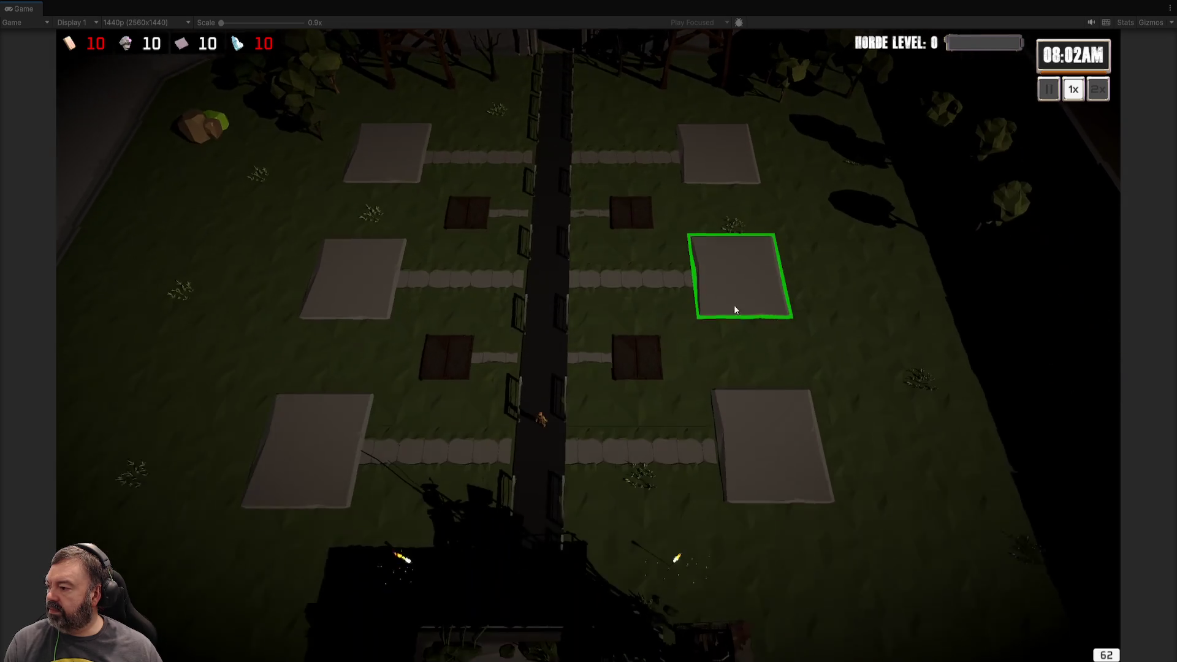
click(734, 258)
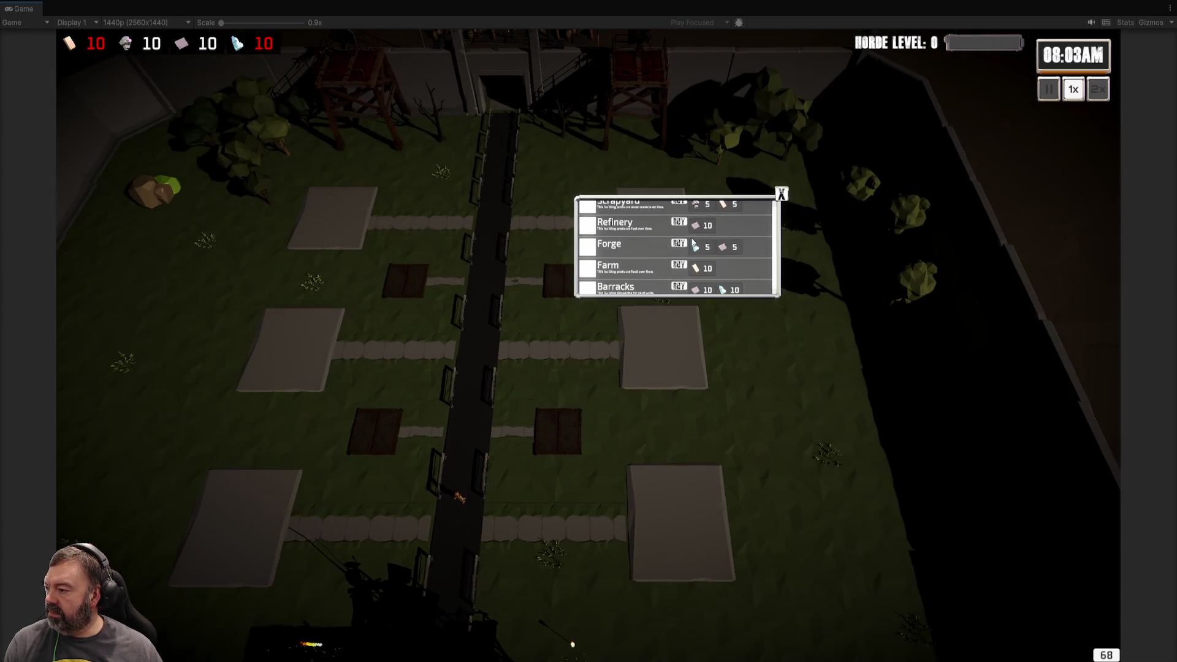
click(681, 288)
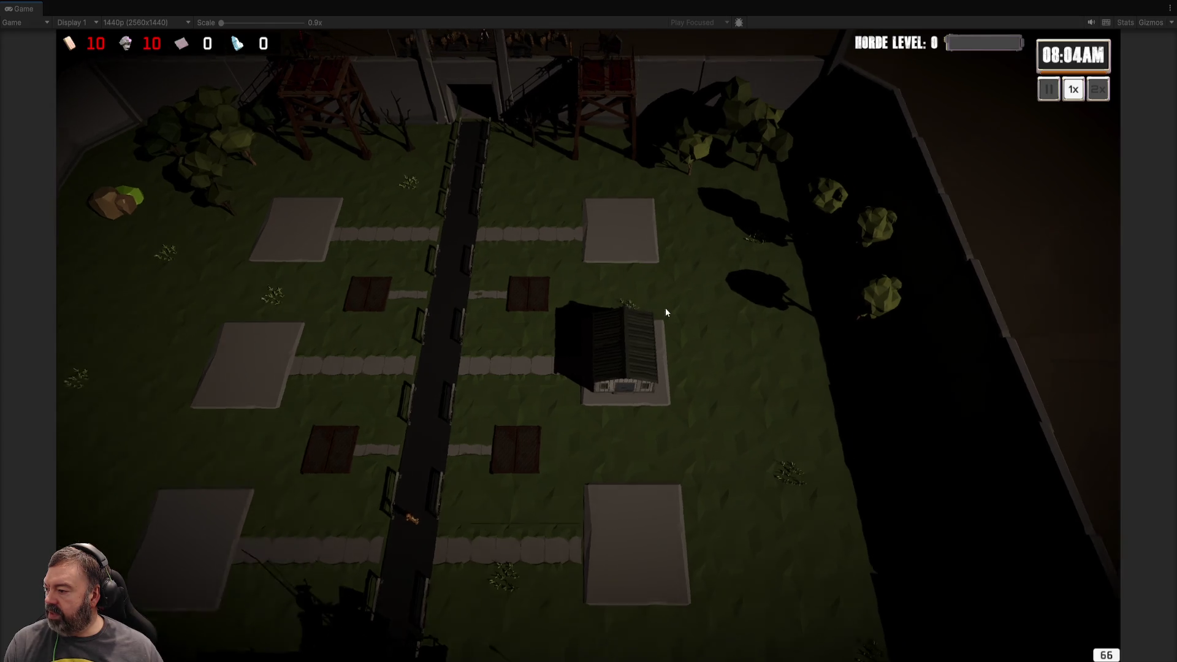
Open and close the barracks hero hire panel twice, leaving it open the third time.
scroll(769, 426, up, 2)
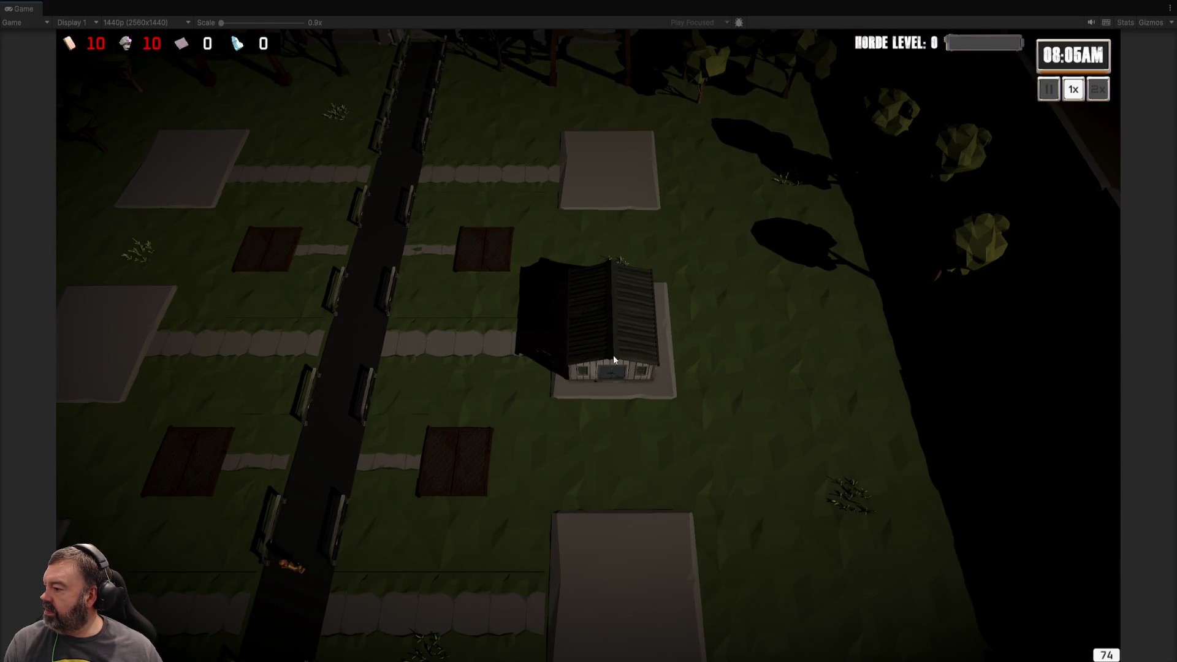
click(623, 320)
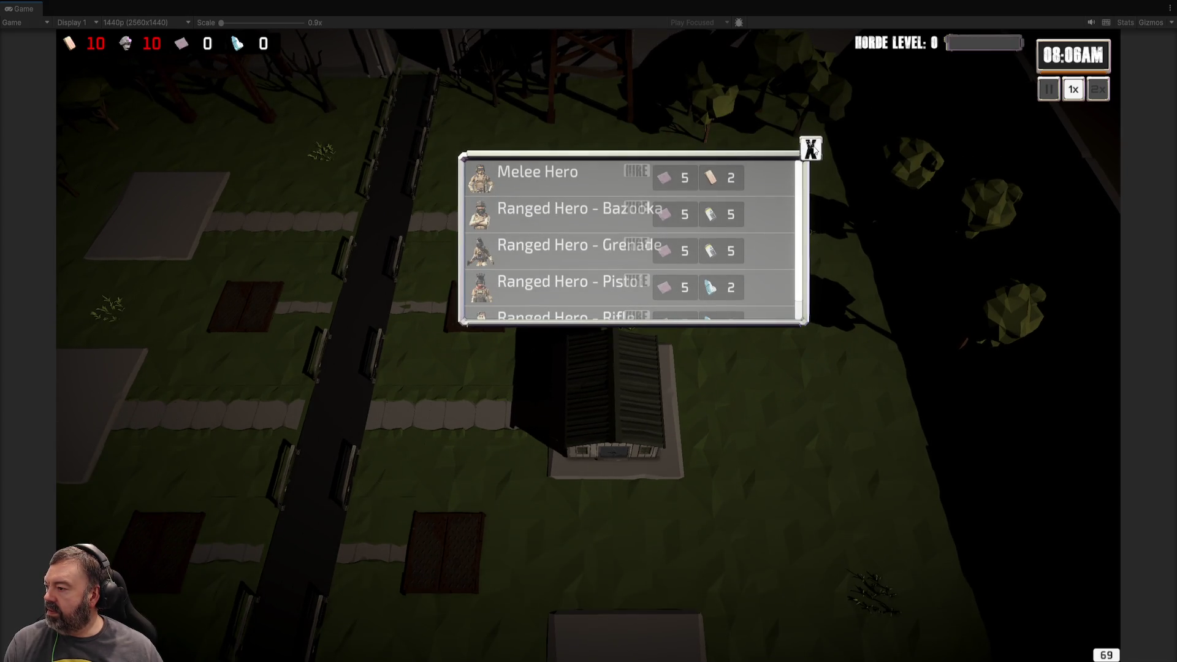
click(813, 148)
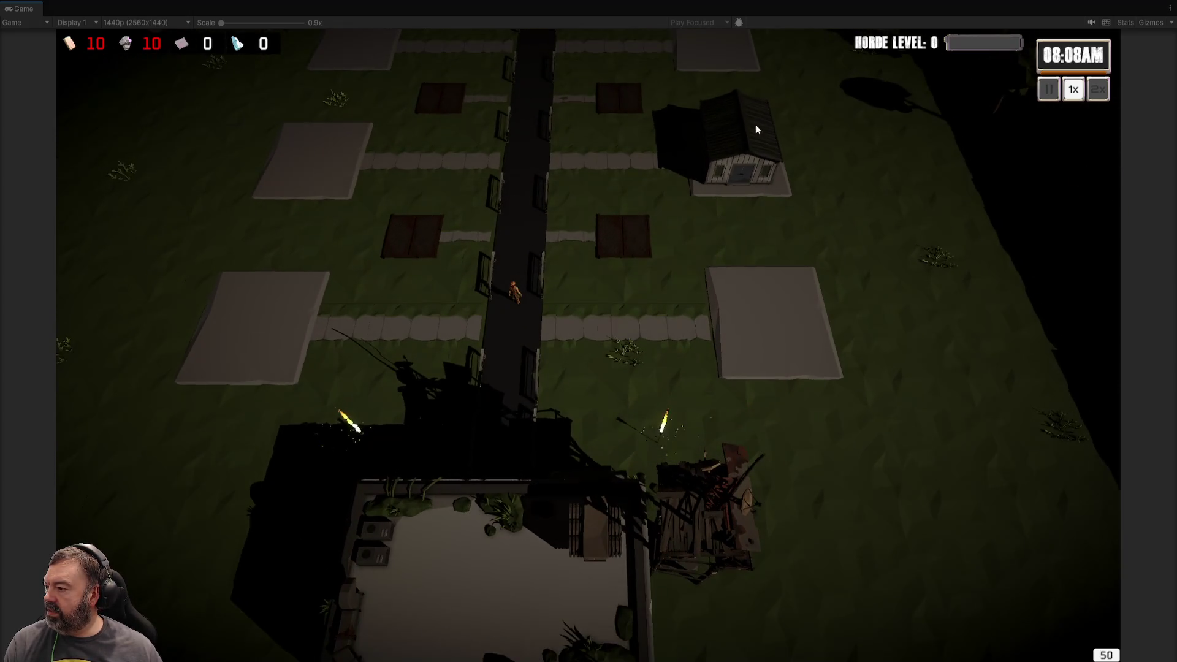
click(754, 126)
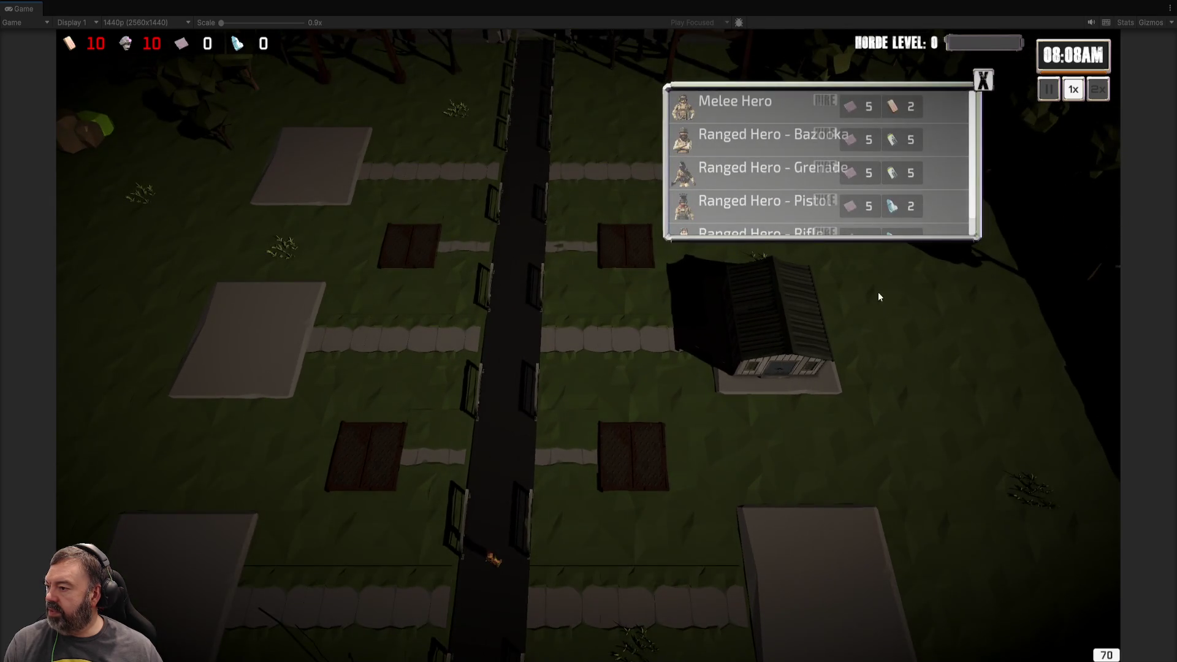
click(944, 388)
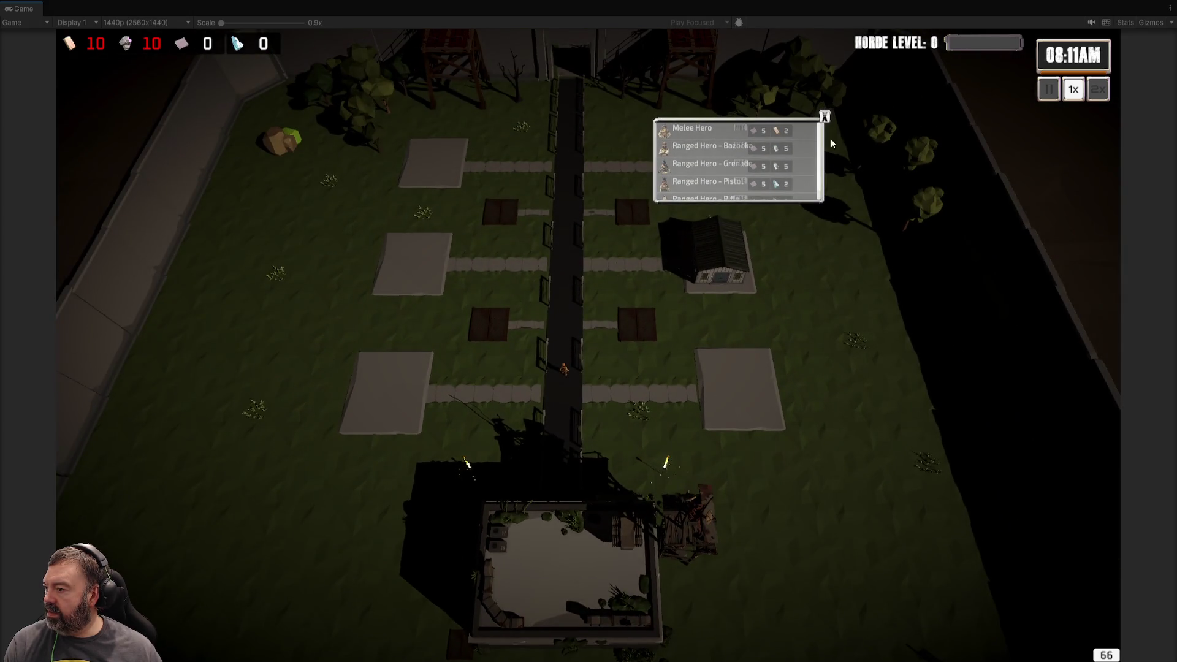
click(827, 118)
Open the HQ upgrade panel, scroll through its worker list, and close it.
click(581, 451)
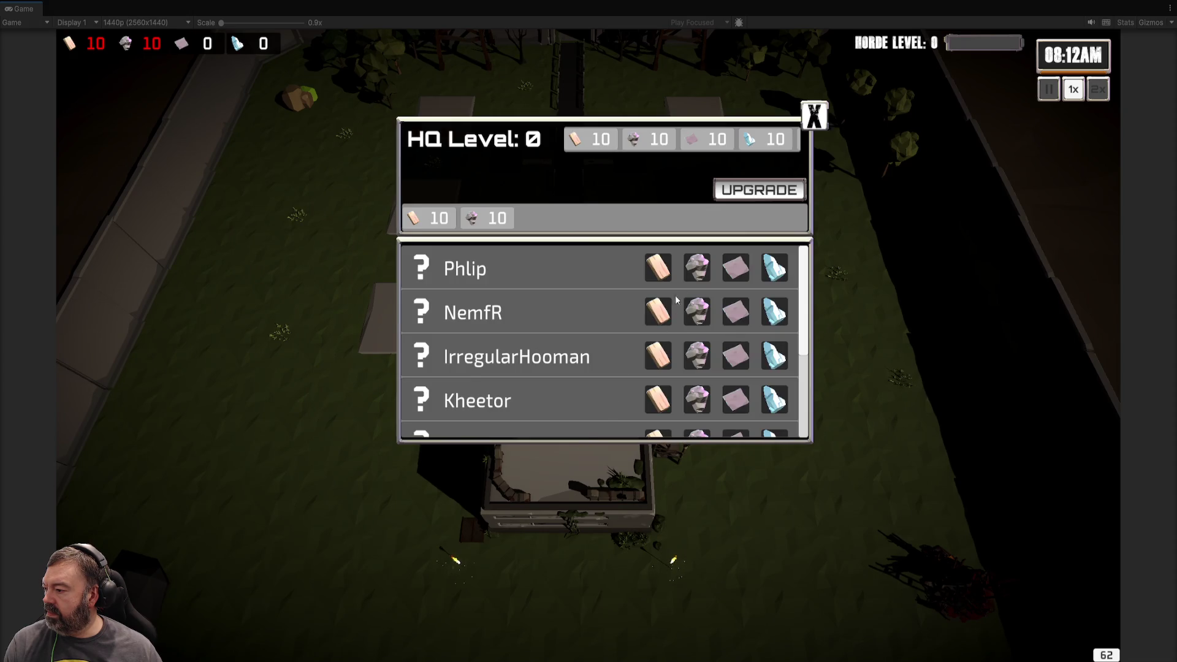
scroll(743, 375, down, 1)
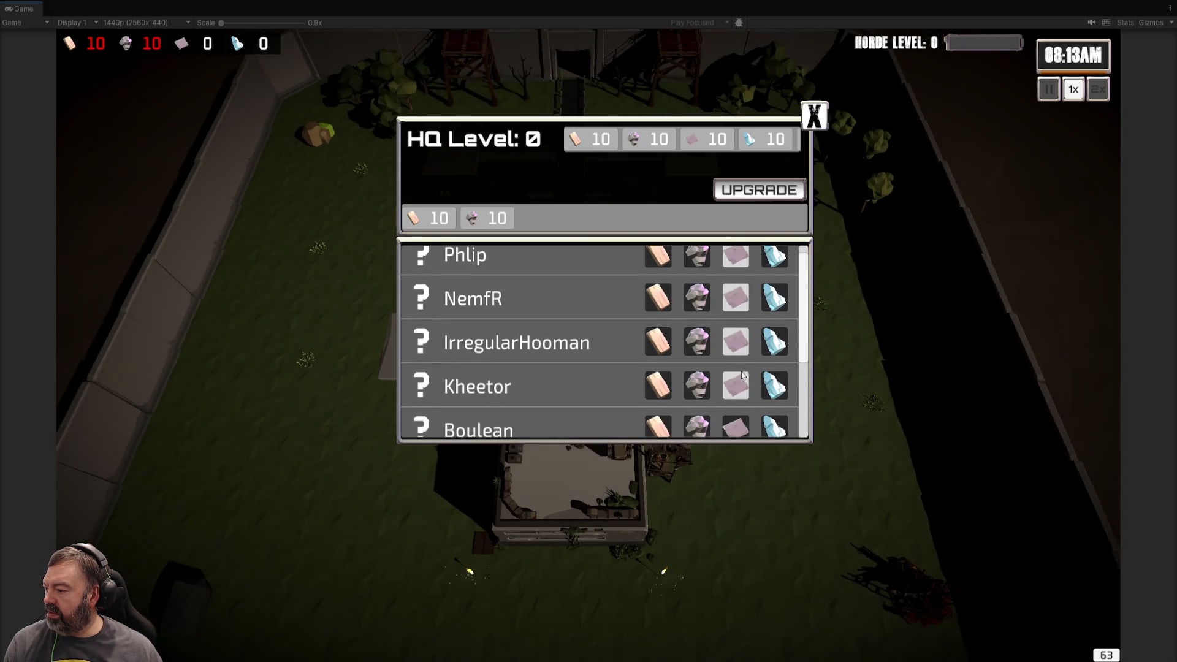
scroll(743, 375, down, 3)
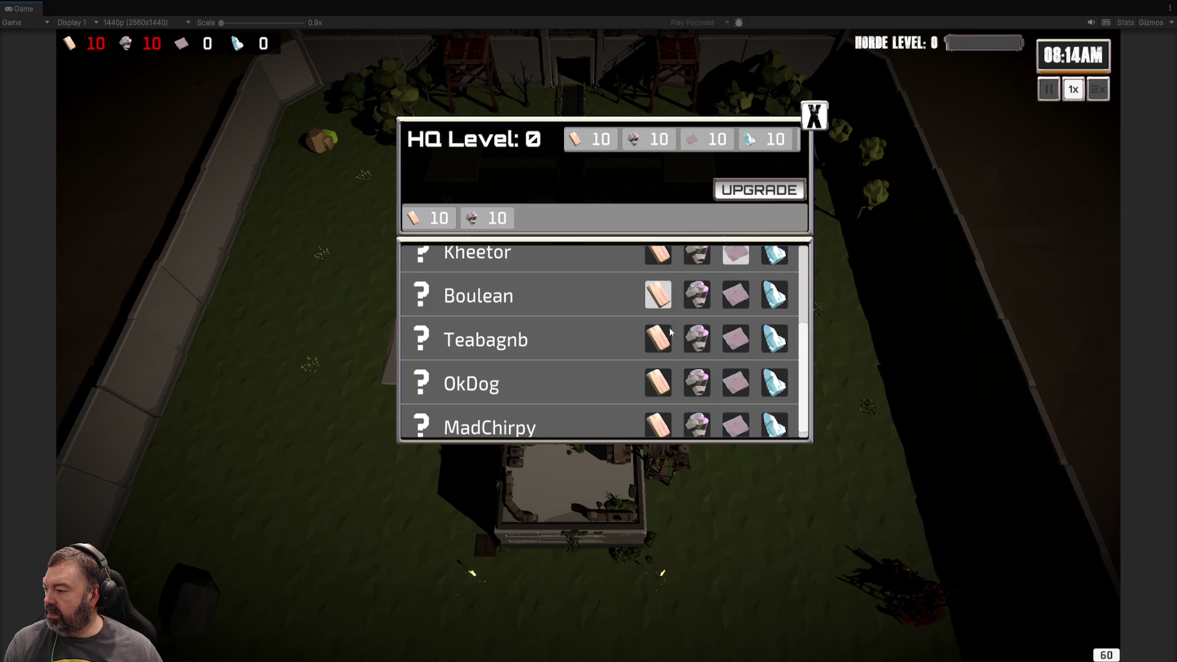
mouse_move(808, 368)
mouse_down()
mouse_move(805, 269)
mouse_move(804, 349)
mouse_move(791, 258)
mouse_up()
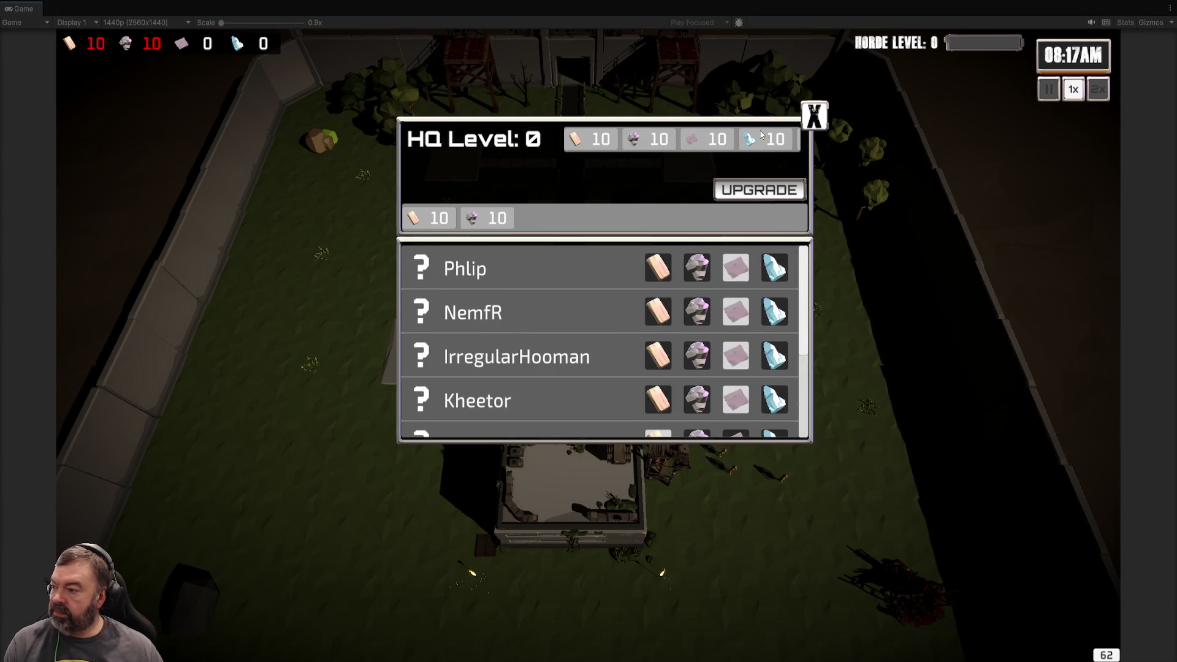
click(863, 292)
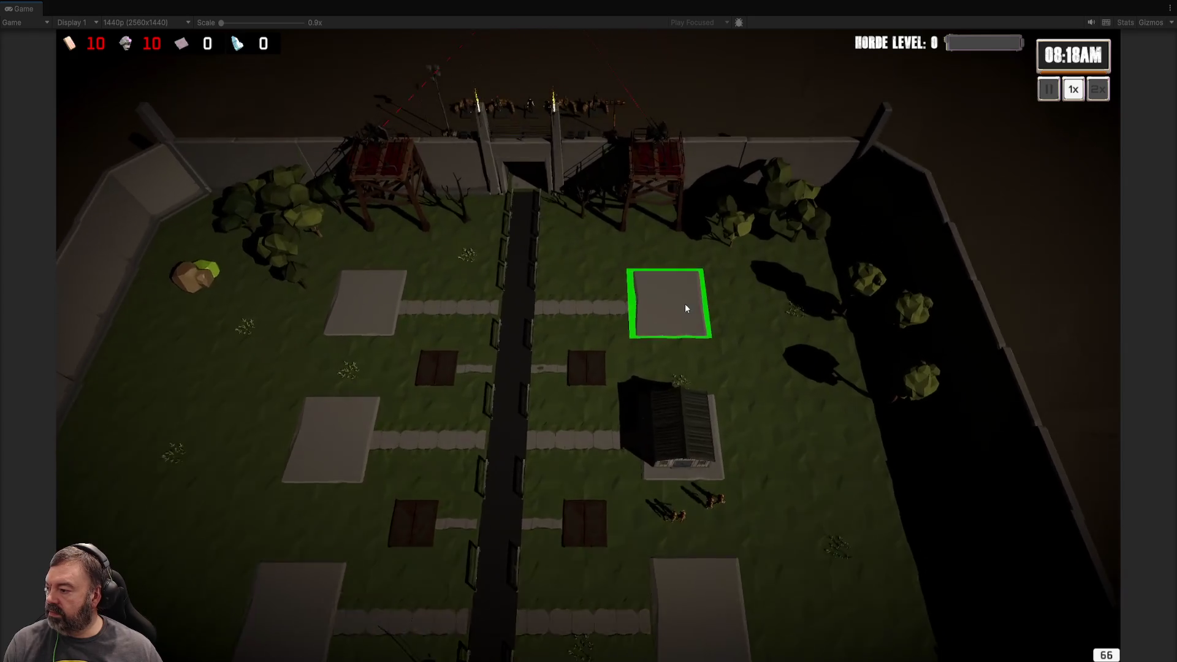
Try the empty plot's build options and open then close the HQ info panel.
click(685, 308)
click(815, 323)
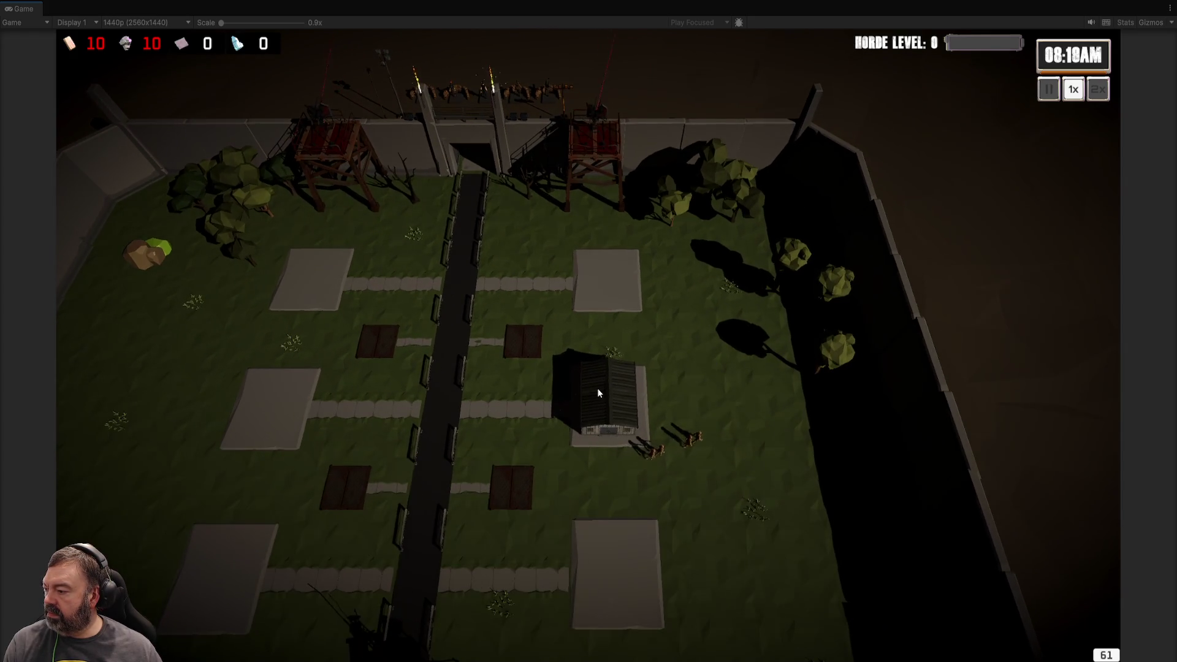
click(599, 393)
click(715, 265)
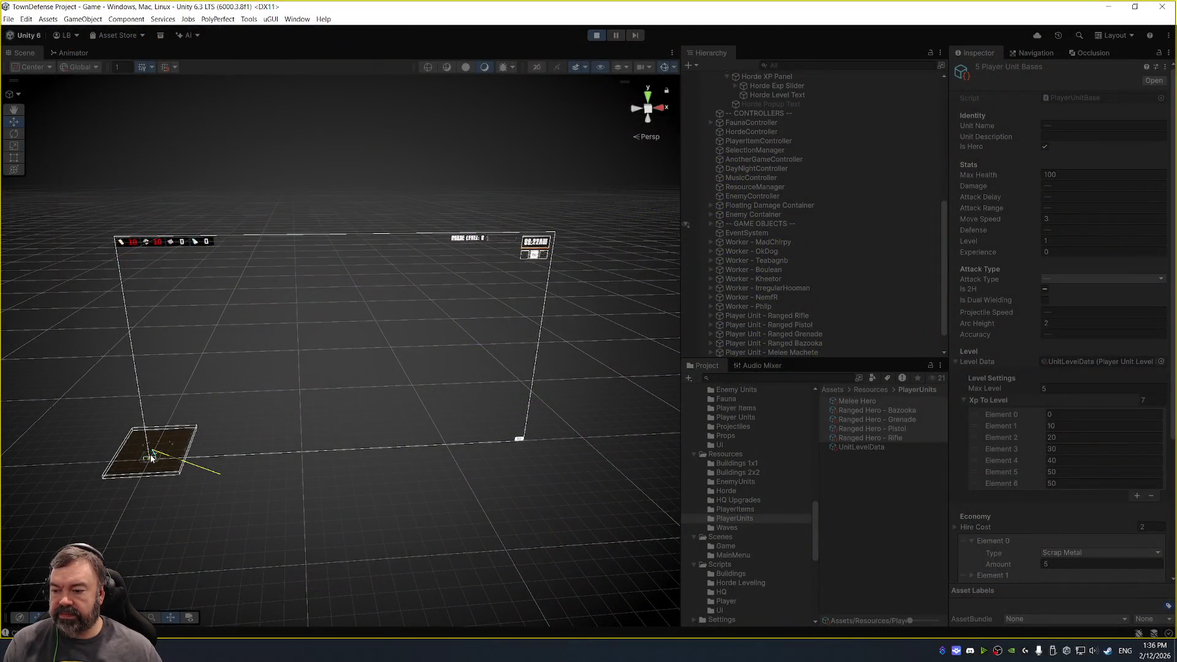
Select and frame the dirt tile, then inspect the quarantine wall-base mesh in the Scene view.
click(153, 459)
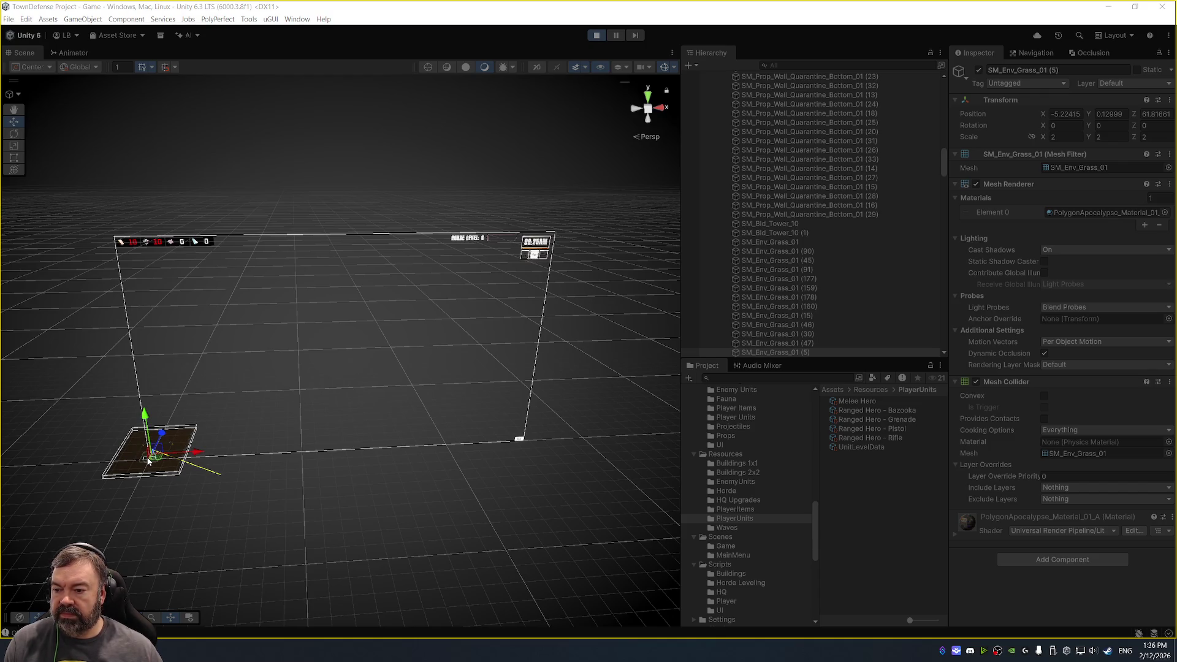
key(Escape)
key(Escape)
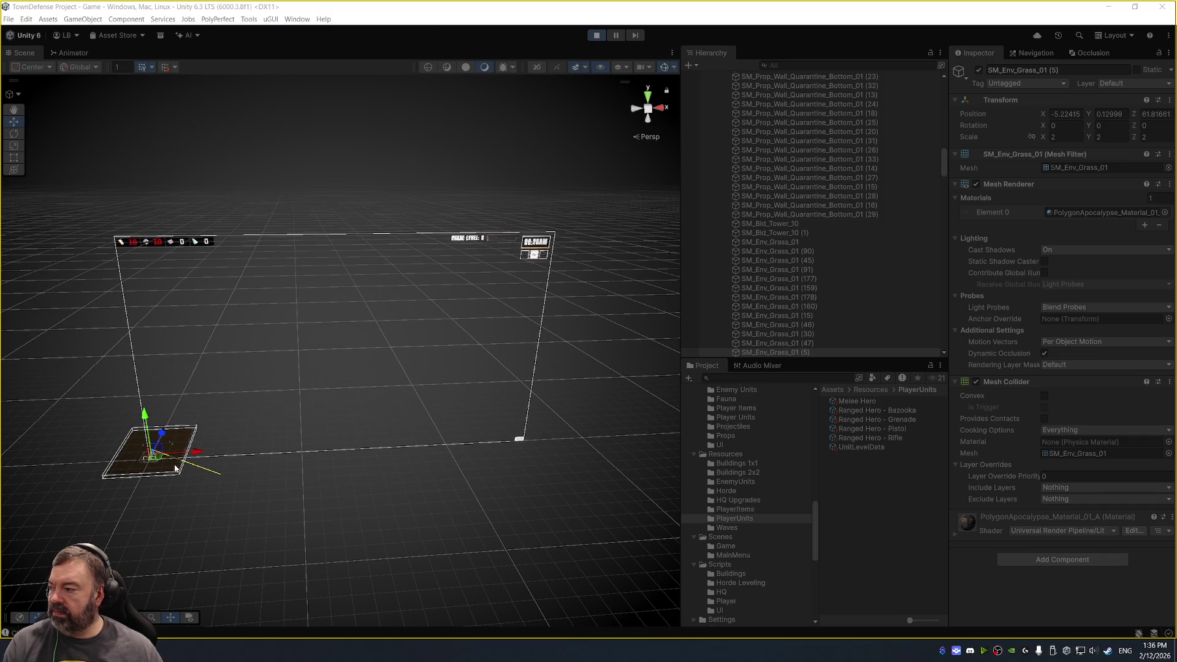
click(177, 467)
scroll(187, 468, down, 3)
scroll(179, 428, up, 5)
scroll(399, 395, up, 2)
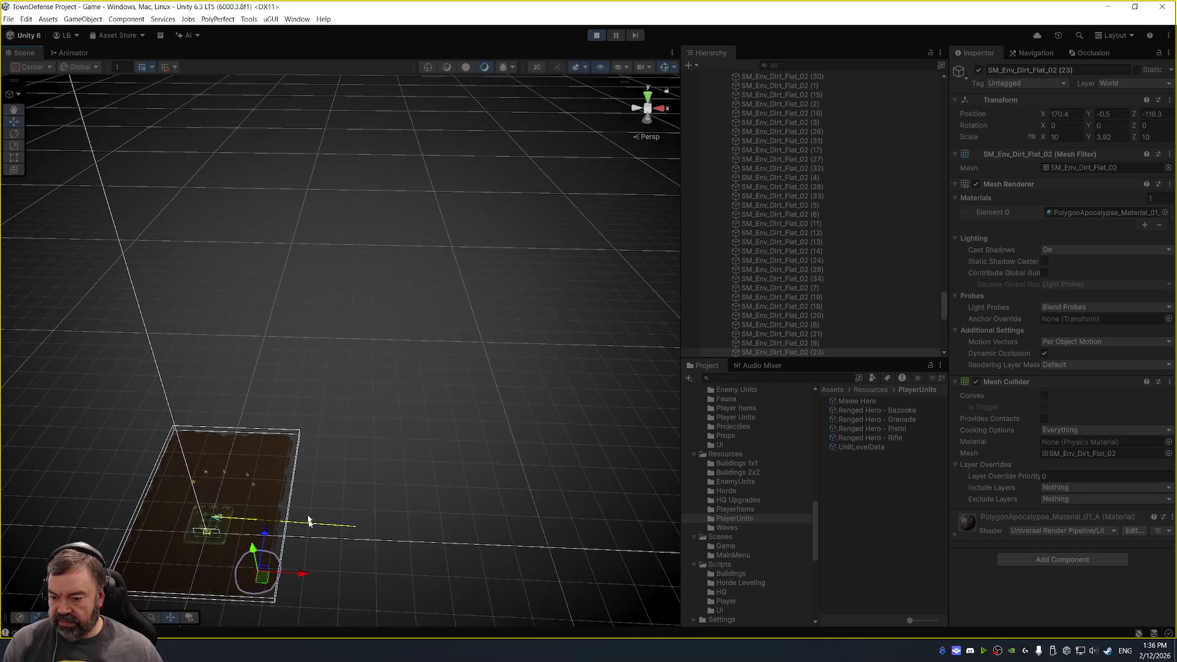
key(f)
scroll(517, 331, up, 3)
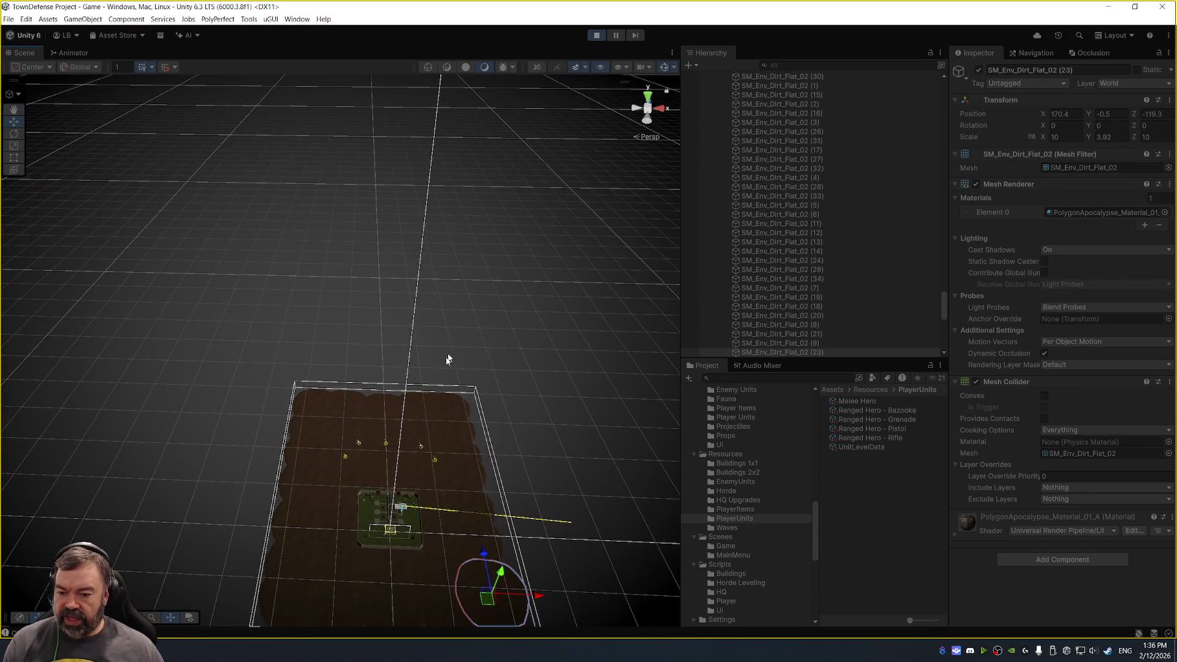
drag(386, 482, 499, 425)
click(363, 541)
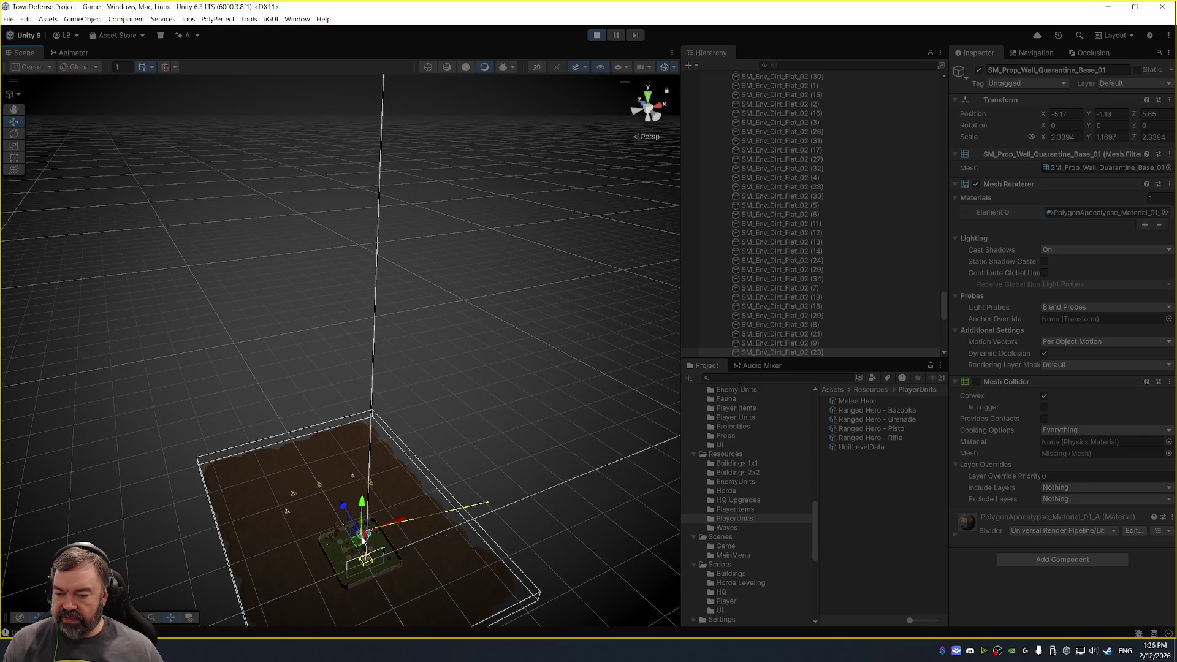
scroll(788, 221, up, 3)
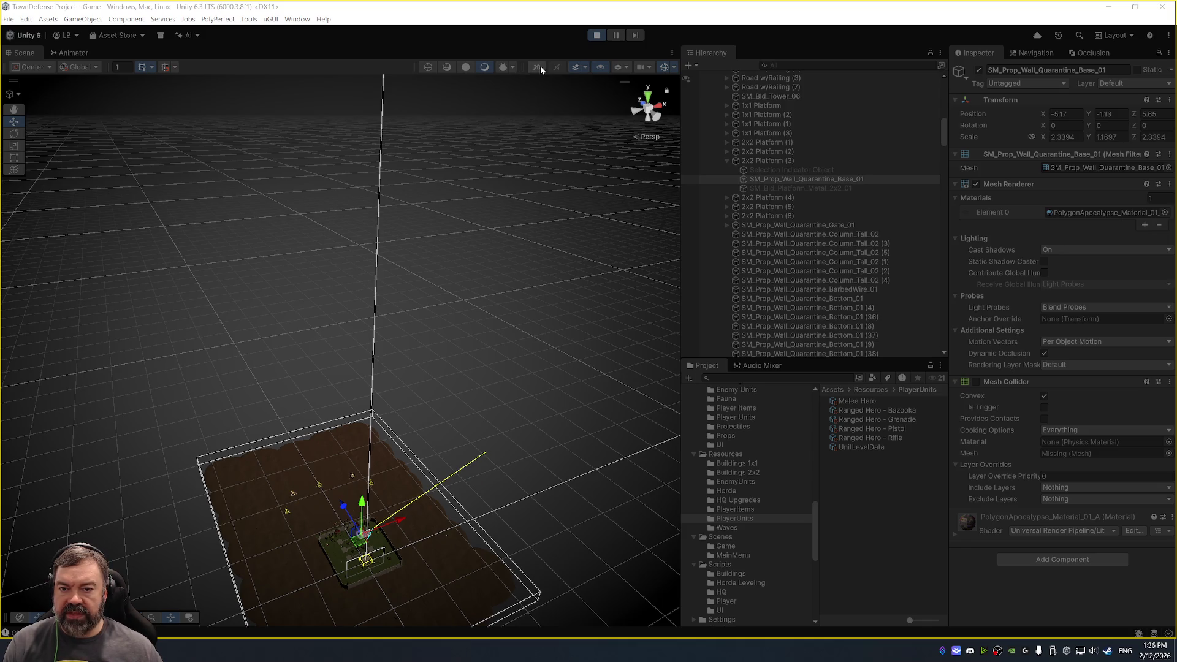
Check the Scene camera settings and Layers visibility dropdowns.
click(650, 67)
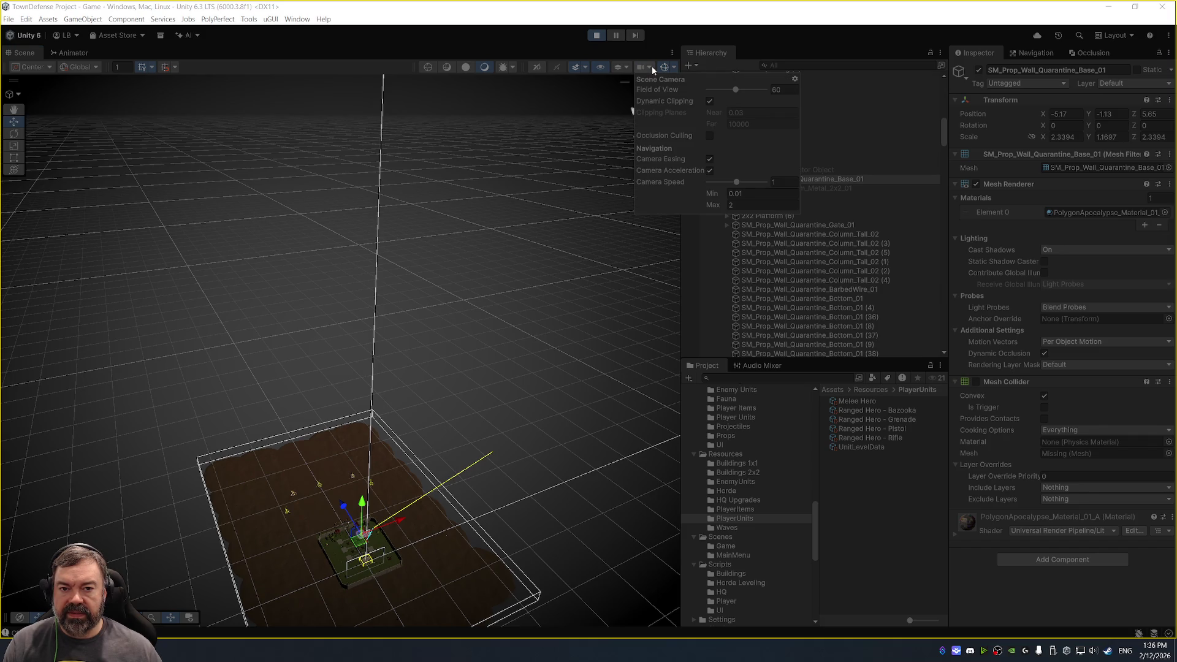
click(642, 69)
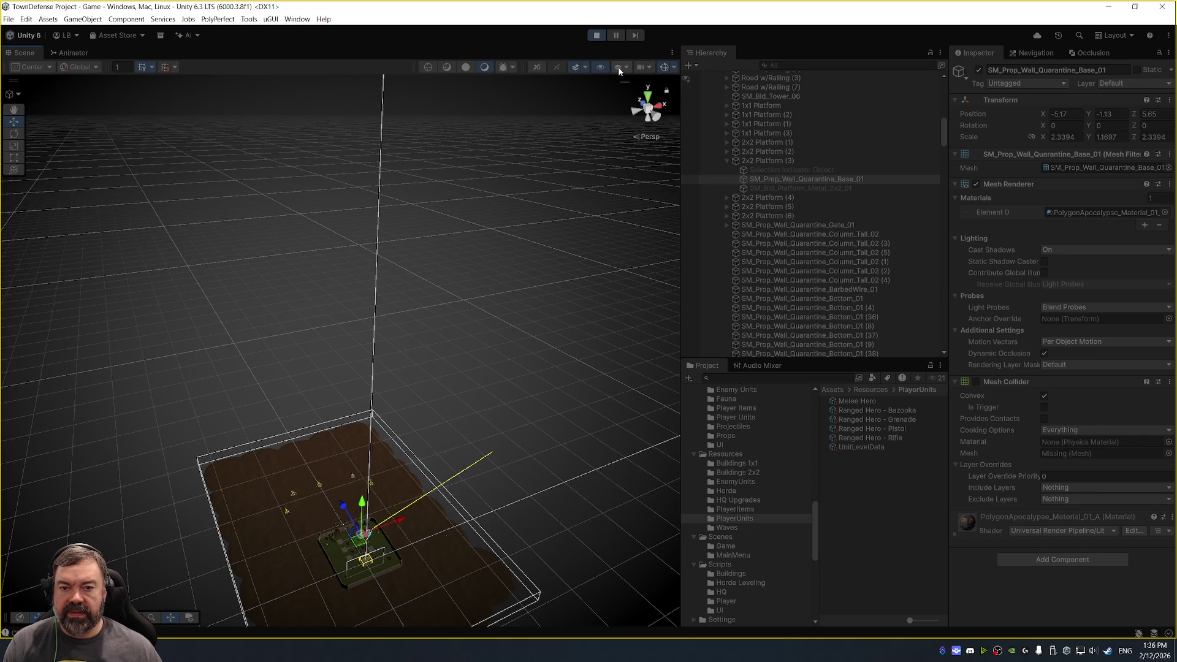
click(619, 69)
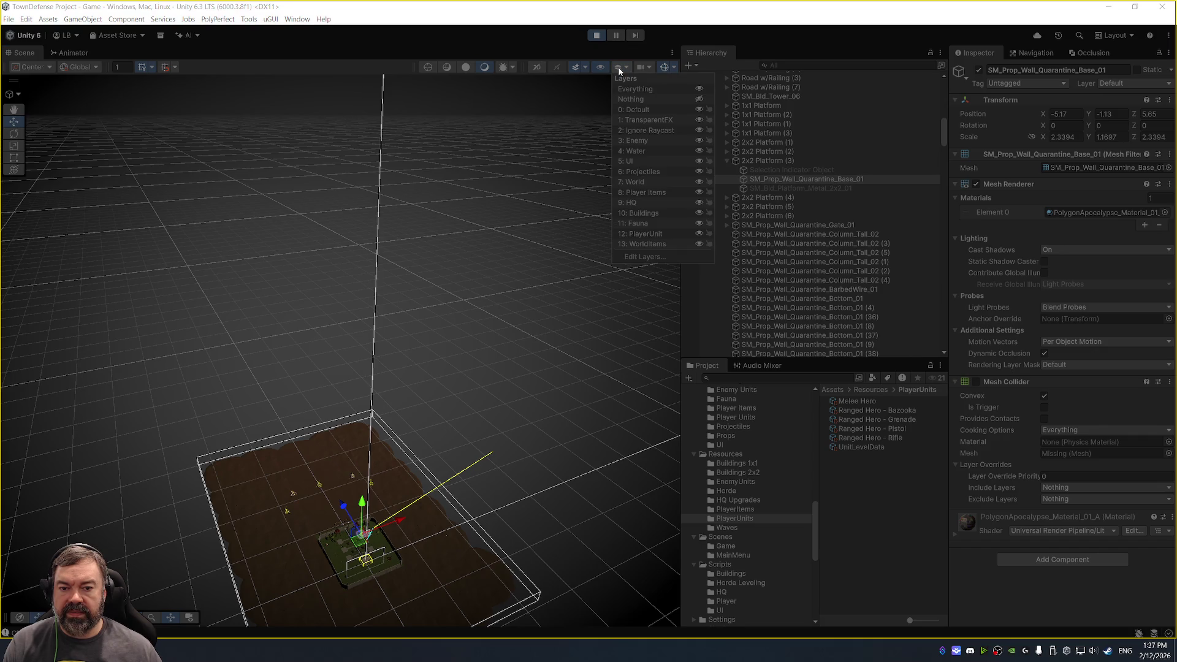
click(618, 67)
Select and frame 2x2 Platform (3) and the next pad's wall-base mesh.
click(791, 161)
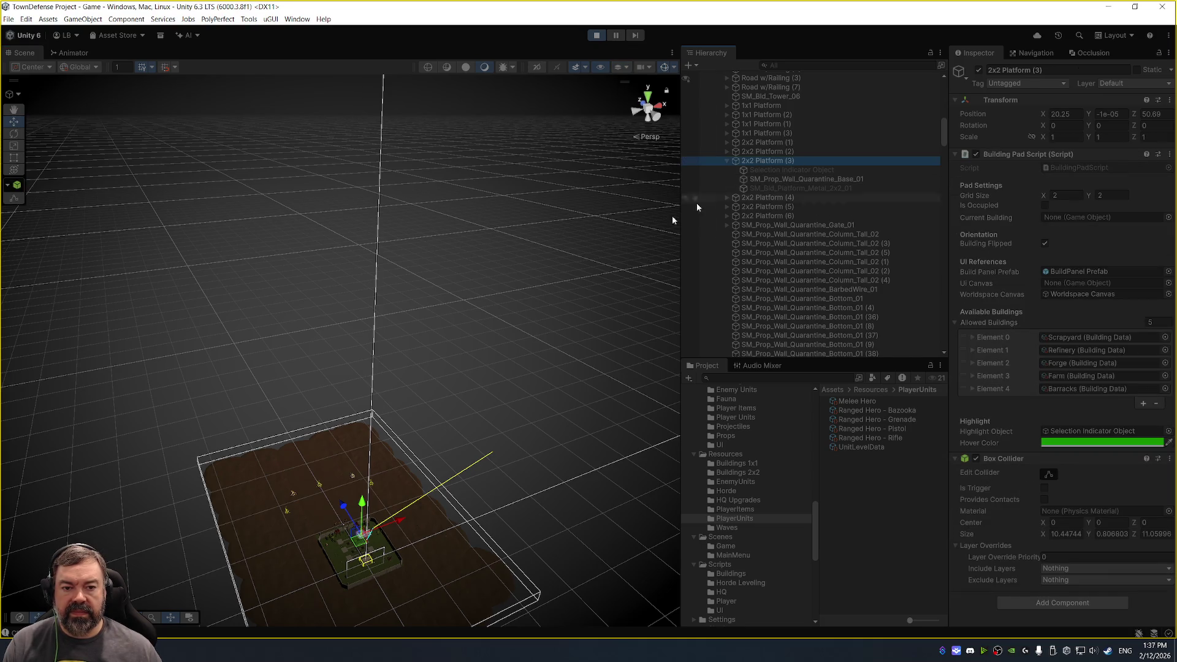
key(f)
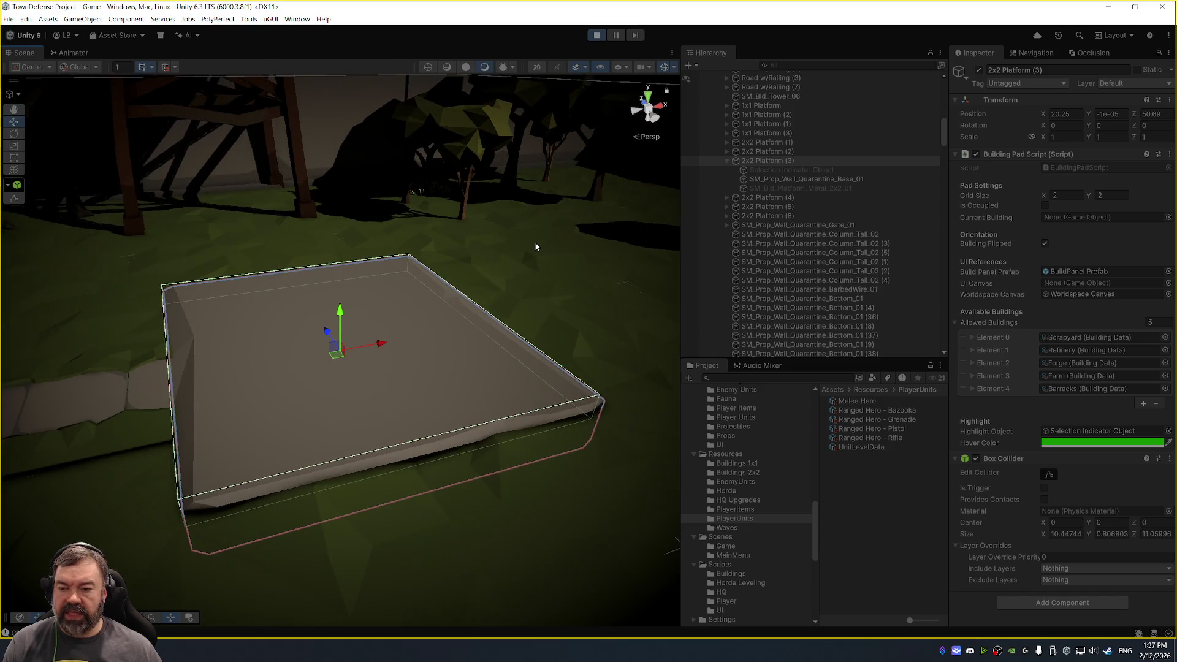
scroll(520, 248, up, 3)
scroll(413, 263, down, 10)
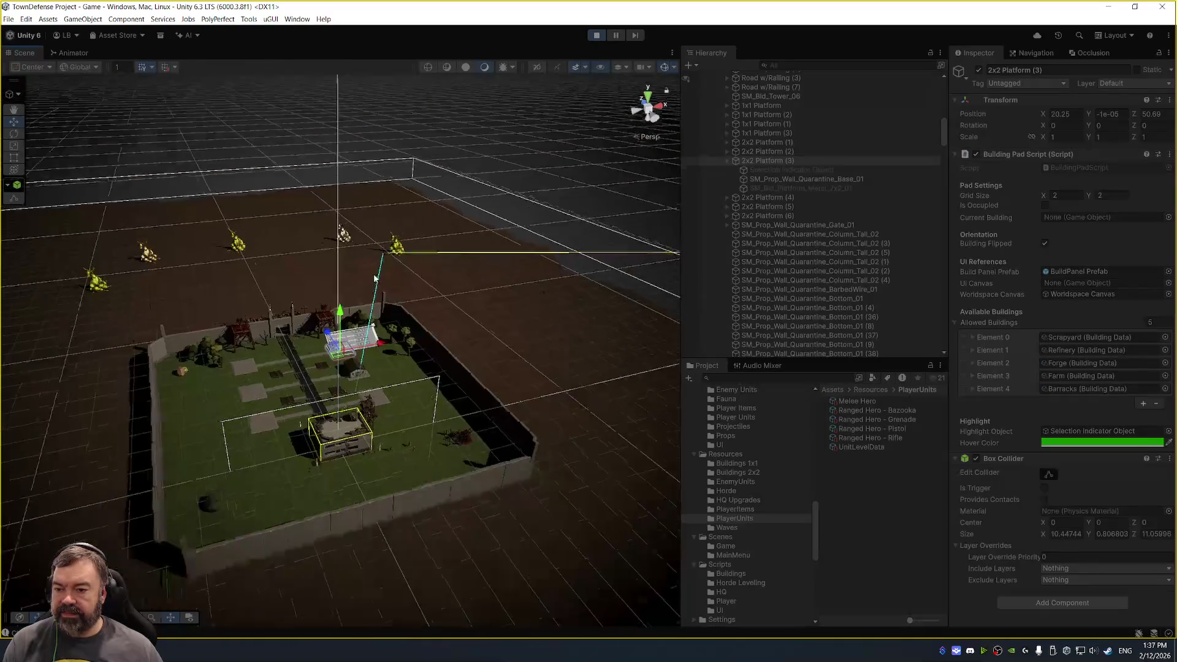
click(251, 372)
key(f)
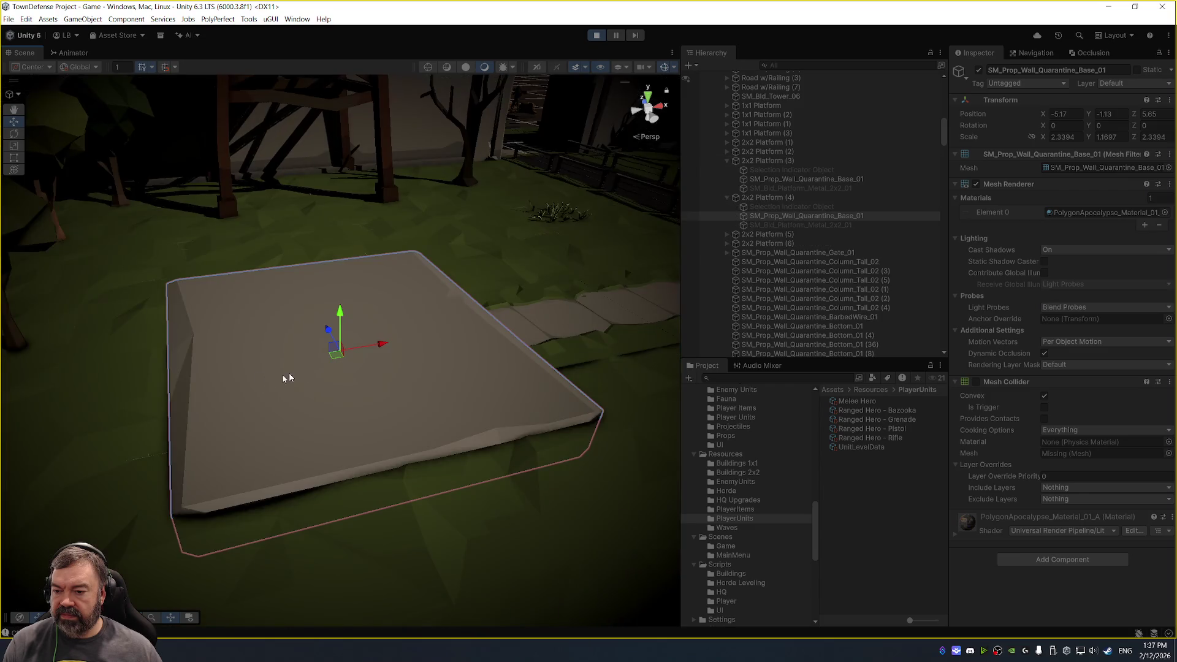
scroll(427, 329, down, 5)
scroll(427, 329, down, 5)
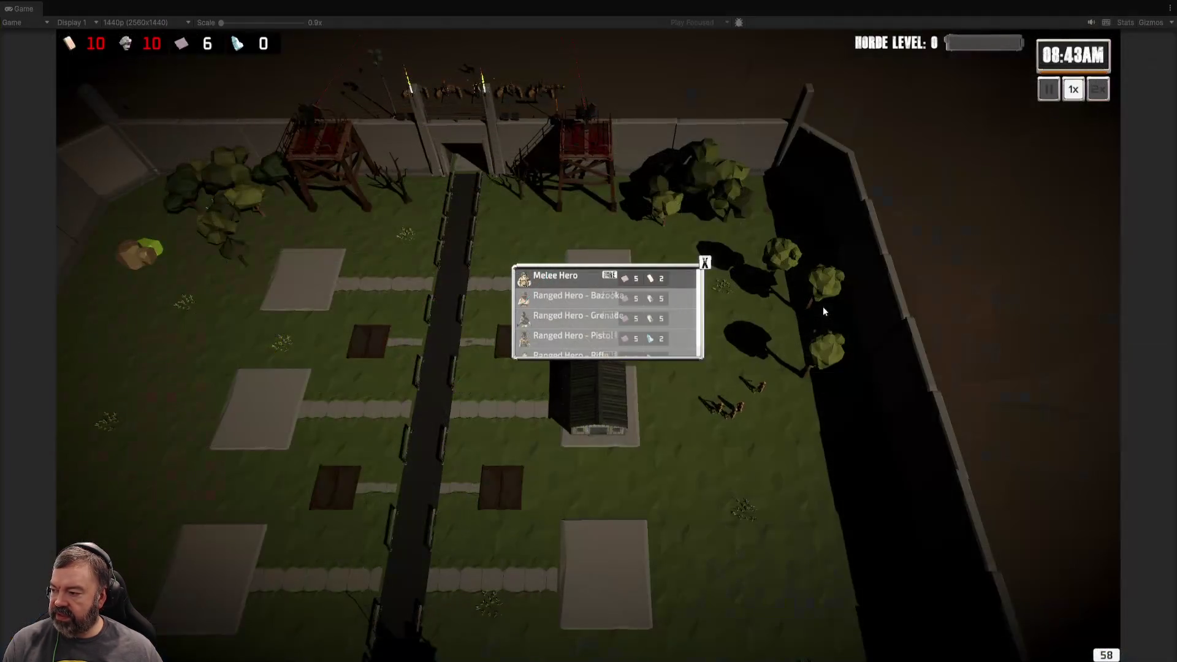
scroll(822, 306, down, 5)
Hire a Melee Hero, dropping resources to 8, 10, 3 and 0, then exit Play mode.
scroll(737, 442, up, 4)
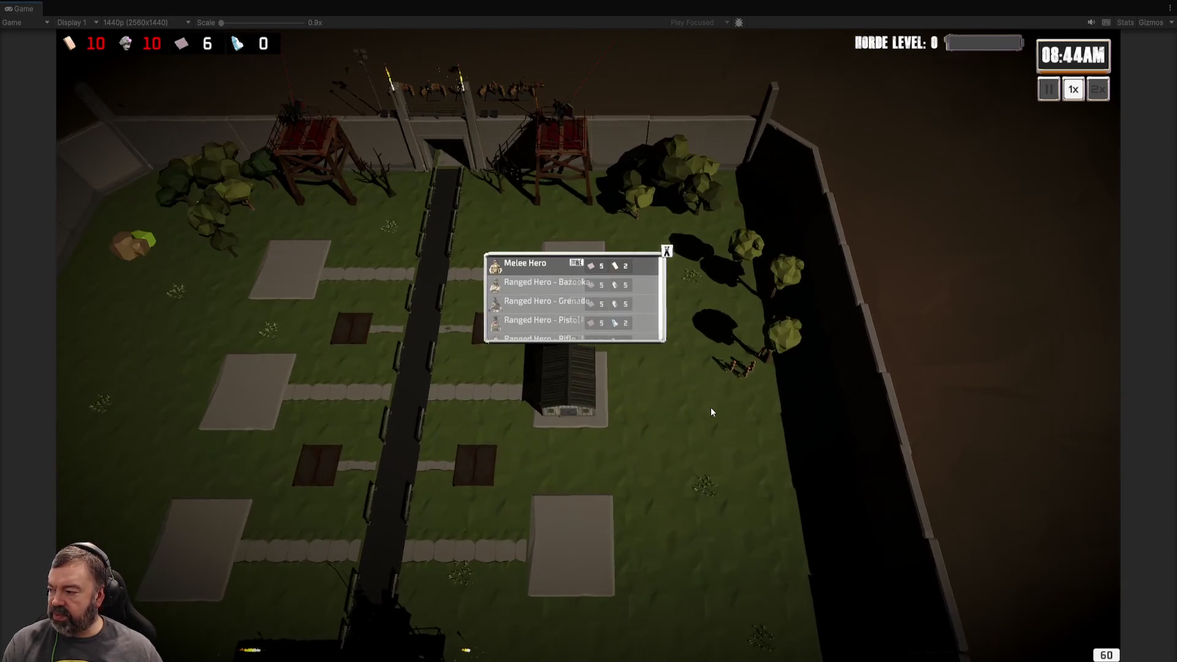
scroll(711, 412, up, 2)
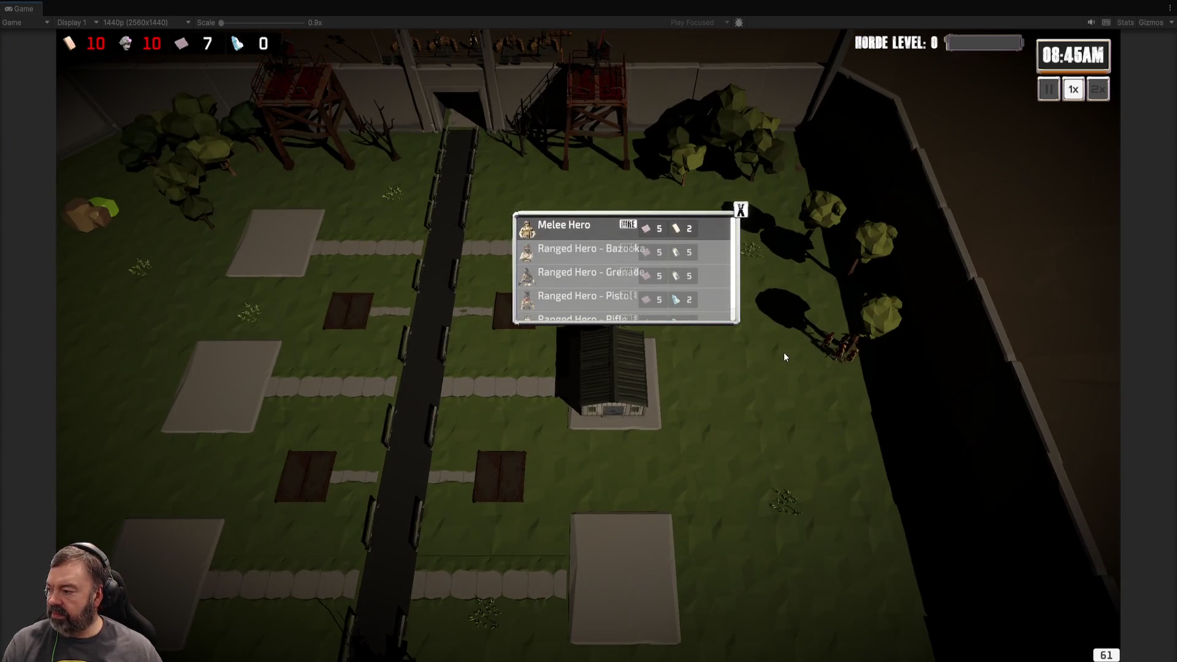
scroll(783, 352, up, 3)
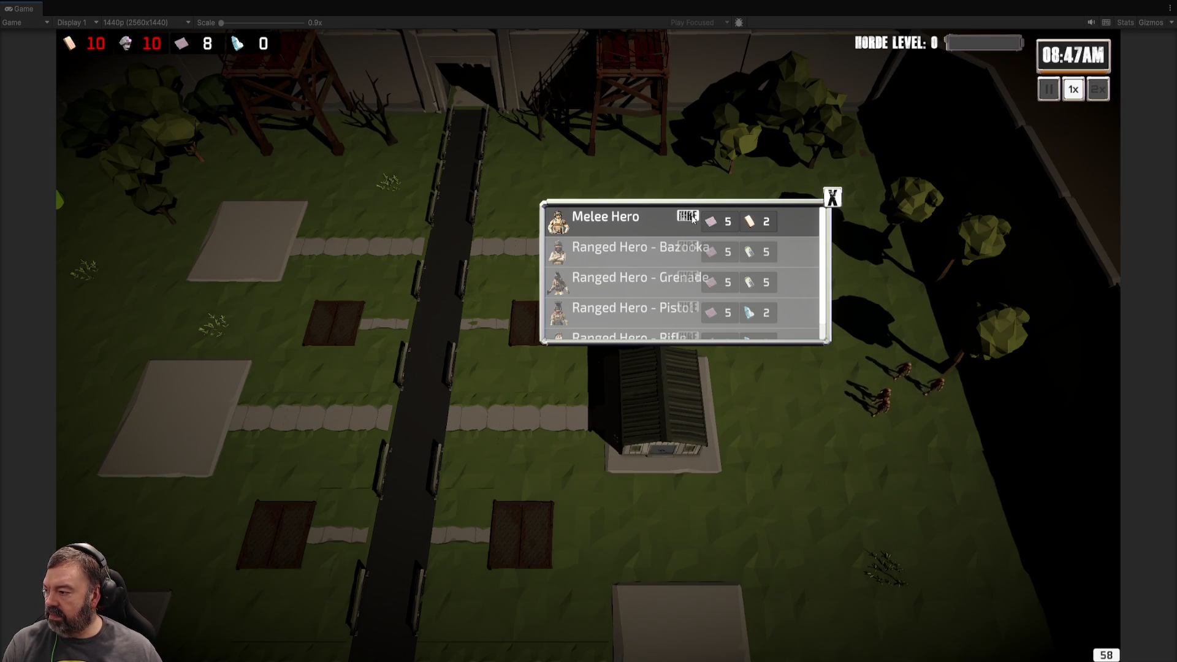
click(745, 222)
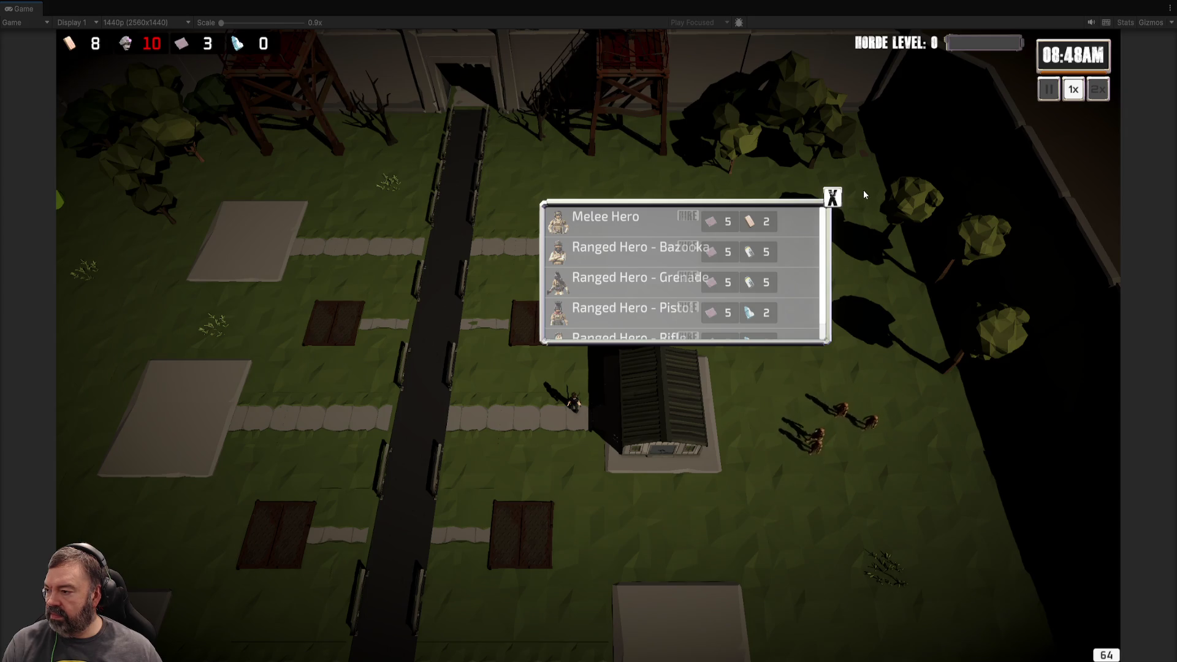
click(832, 196)
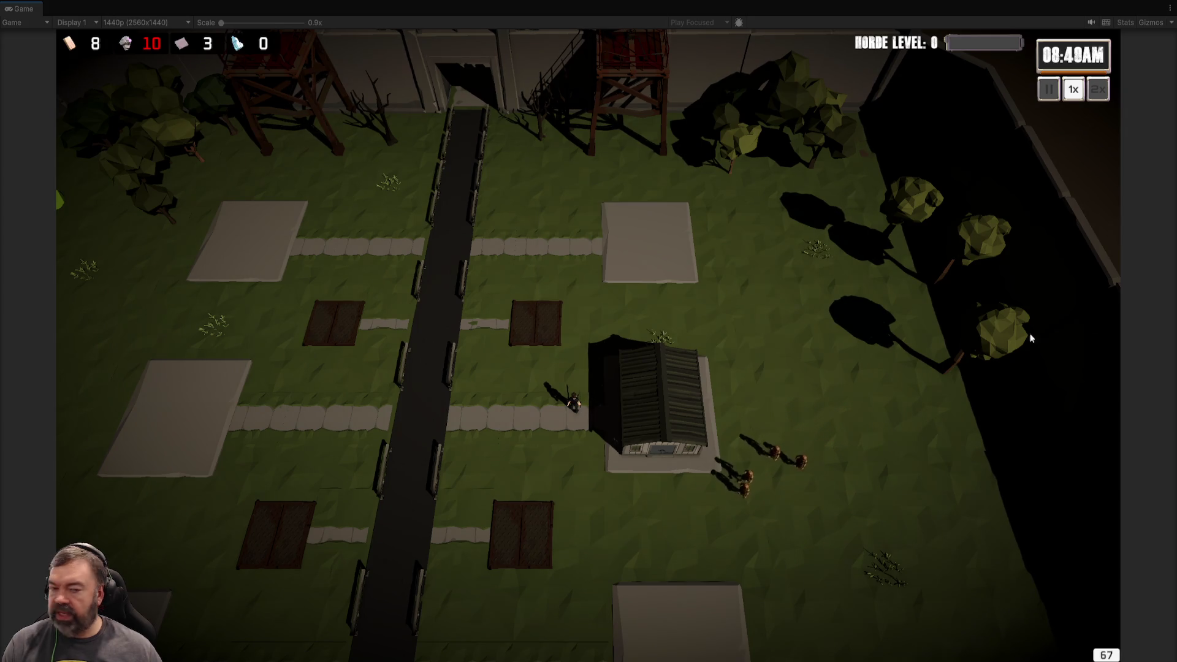
key(ctrl+p)
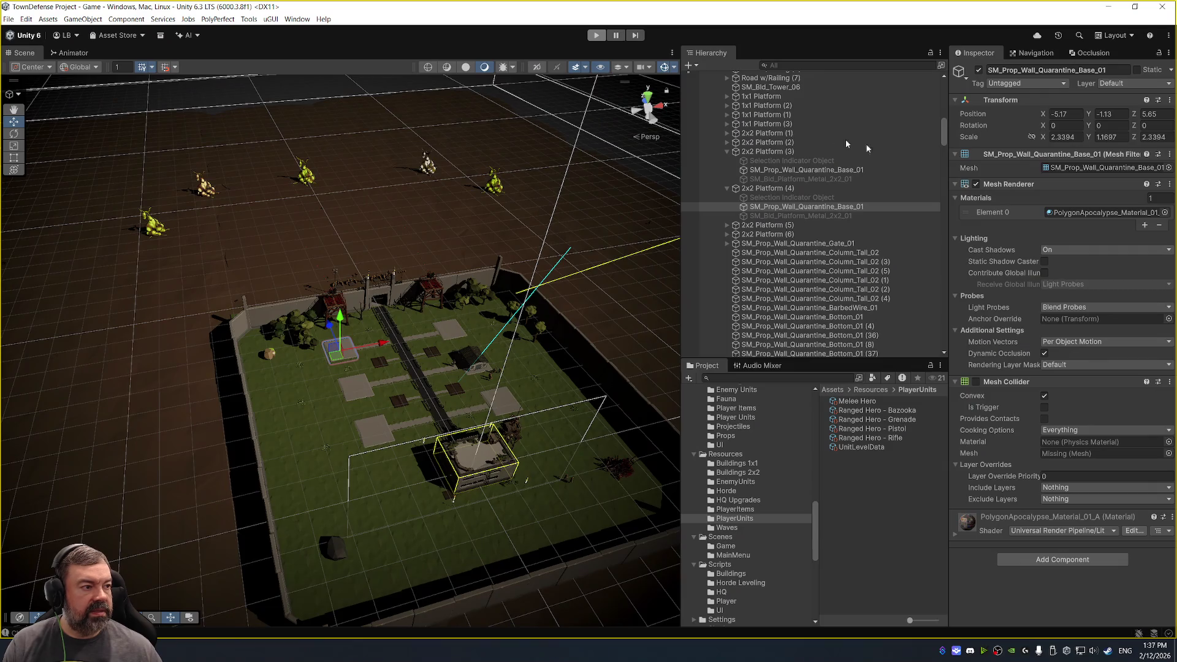
Visit blank line 29 of BarracksScript.cs, then return to Unity's Buildings 2x2 folder.
key(alt+Tab)
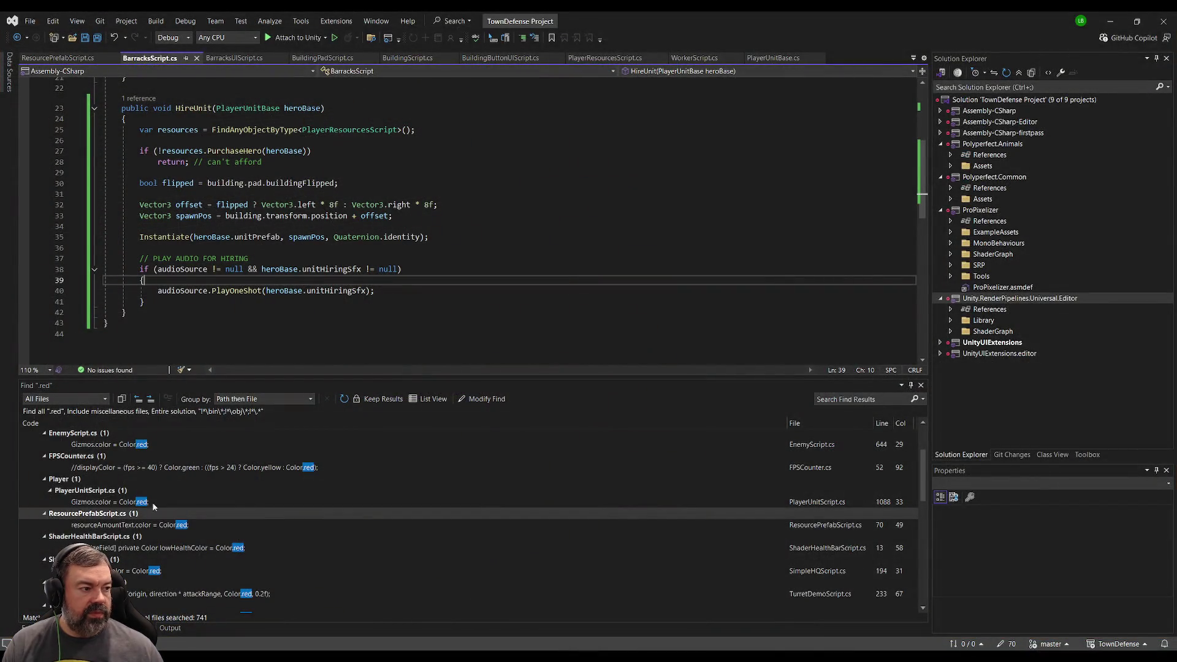
click(461, 173)
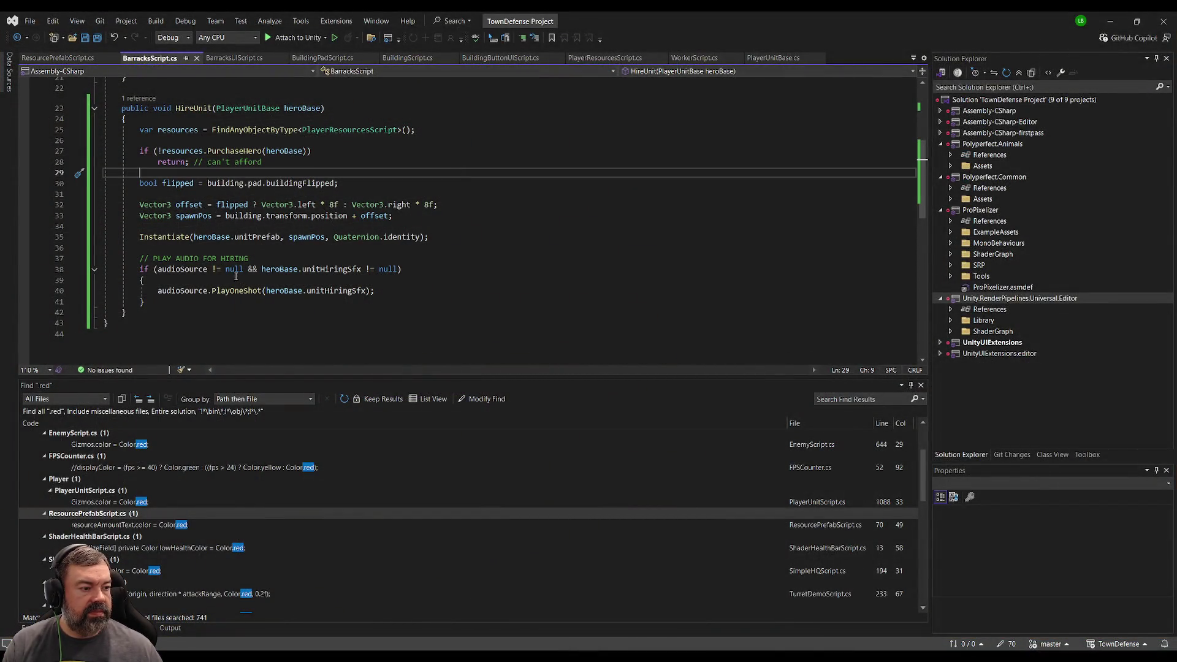
key(alt+Tab)
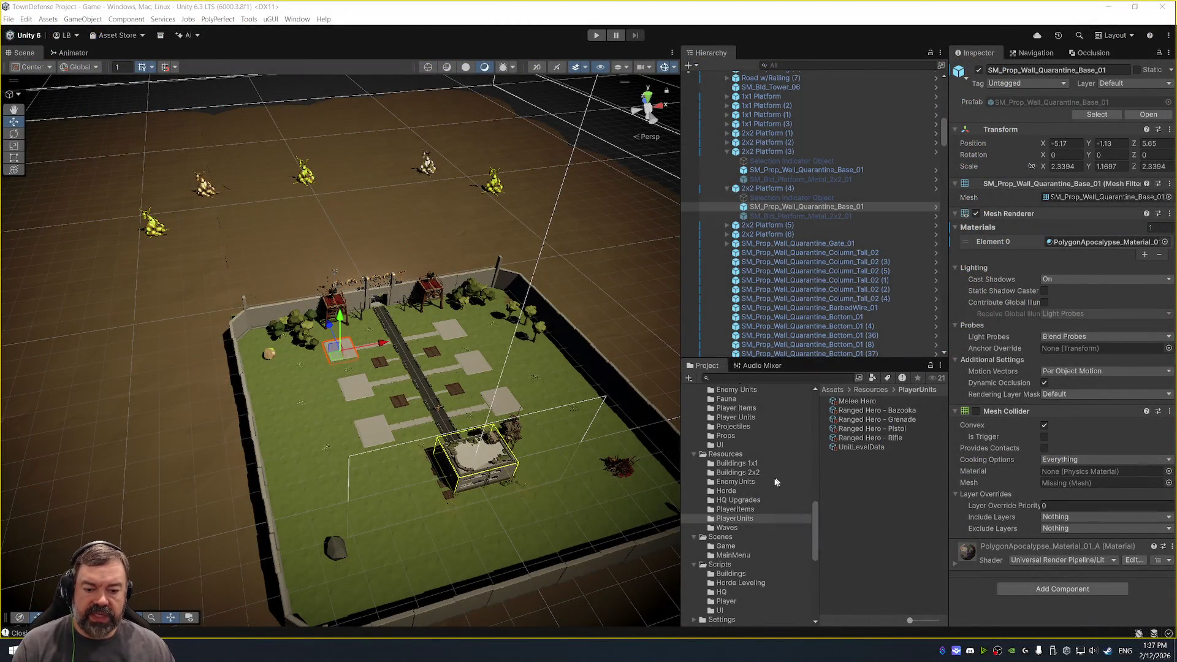
click(763, 473)
Inspect the 2x2 Building Prefab - Barracks settings, briefly comparing with the Farm prefab.
scroll(762, 448, up, 3)
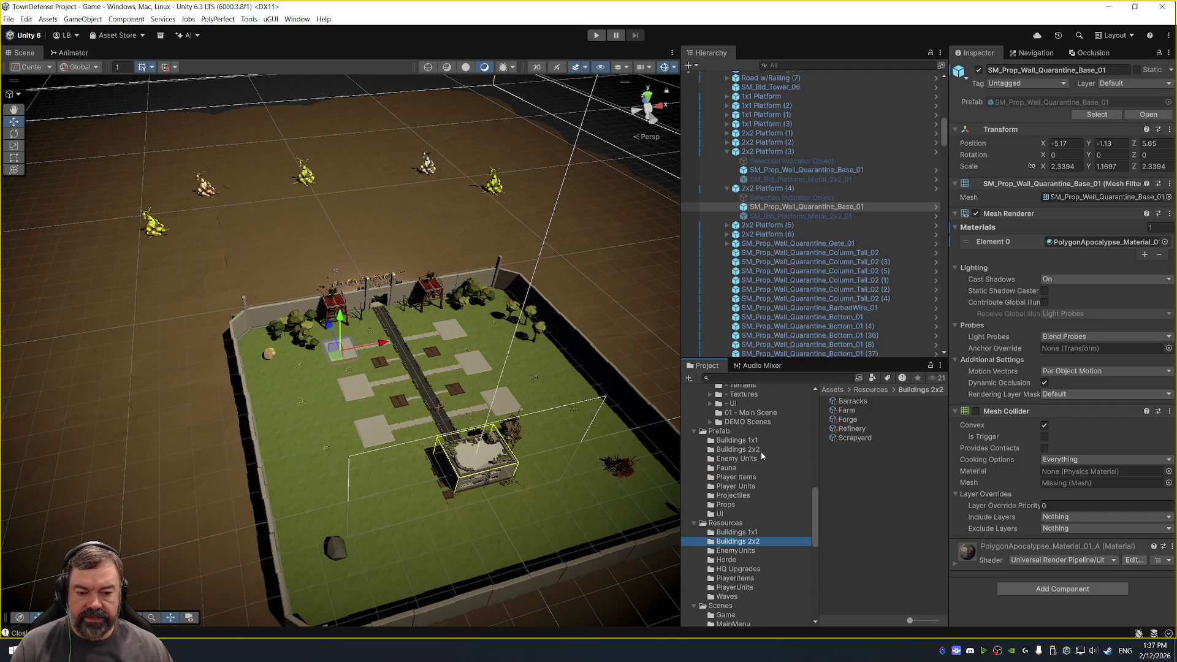
click(760, 451)
click(866, 411)
scroll(1036, 413, down, 3)
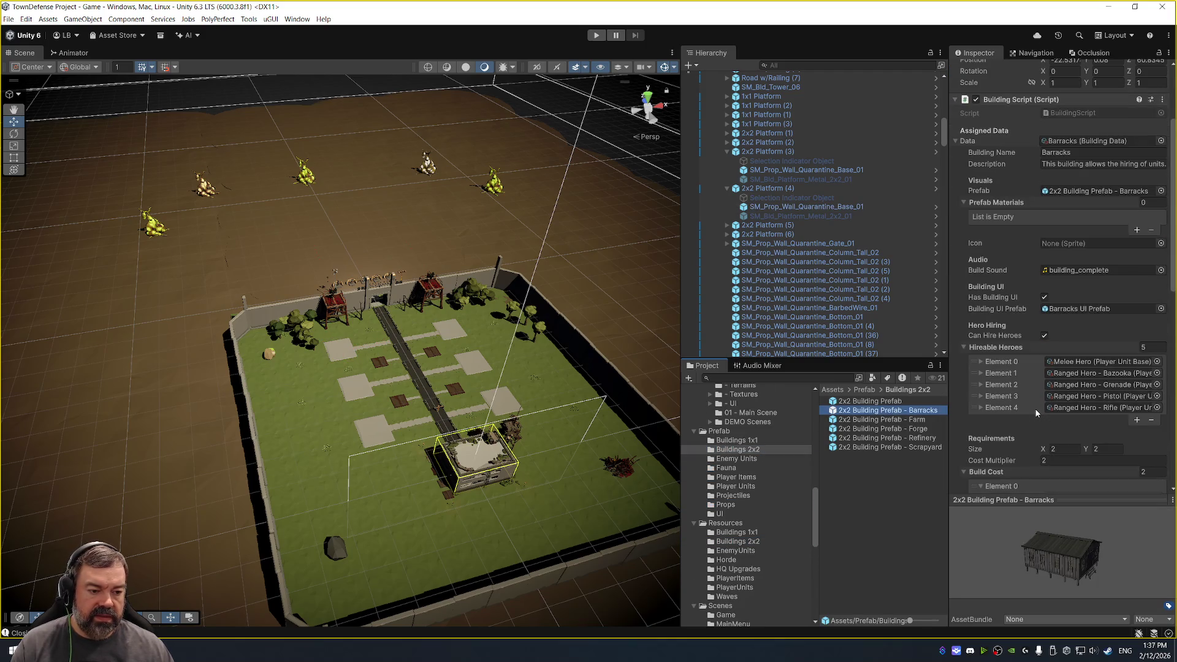
scroll(1040, 398, down, 5)
click(1076, 504)
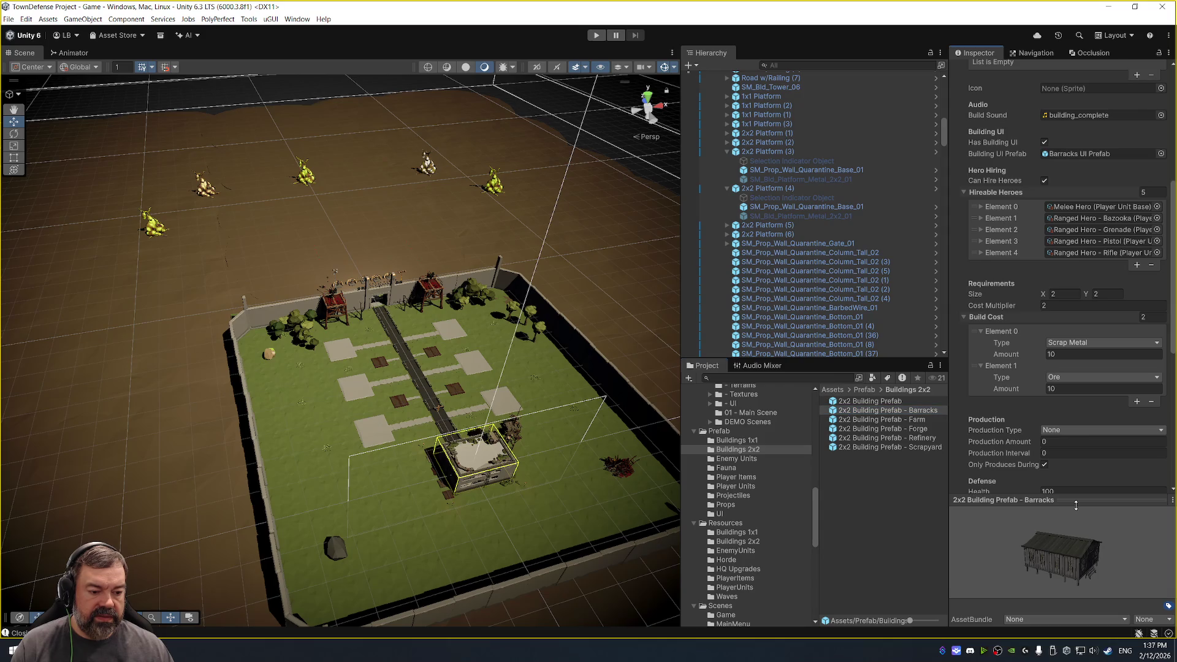
click(1084, 501)
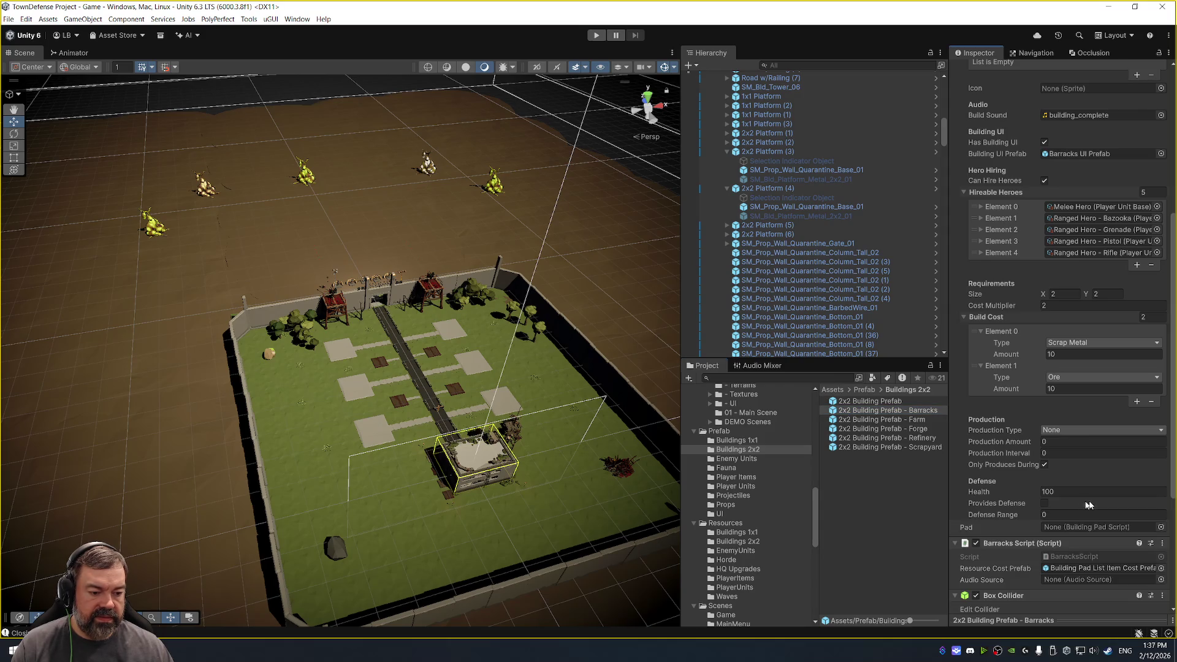
scroll(1044, 427, down, 1)
click(1046, 422)
scroll(752, 100, up, 15)
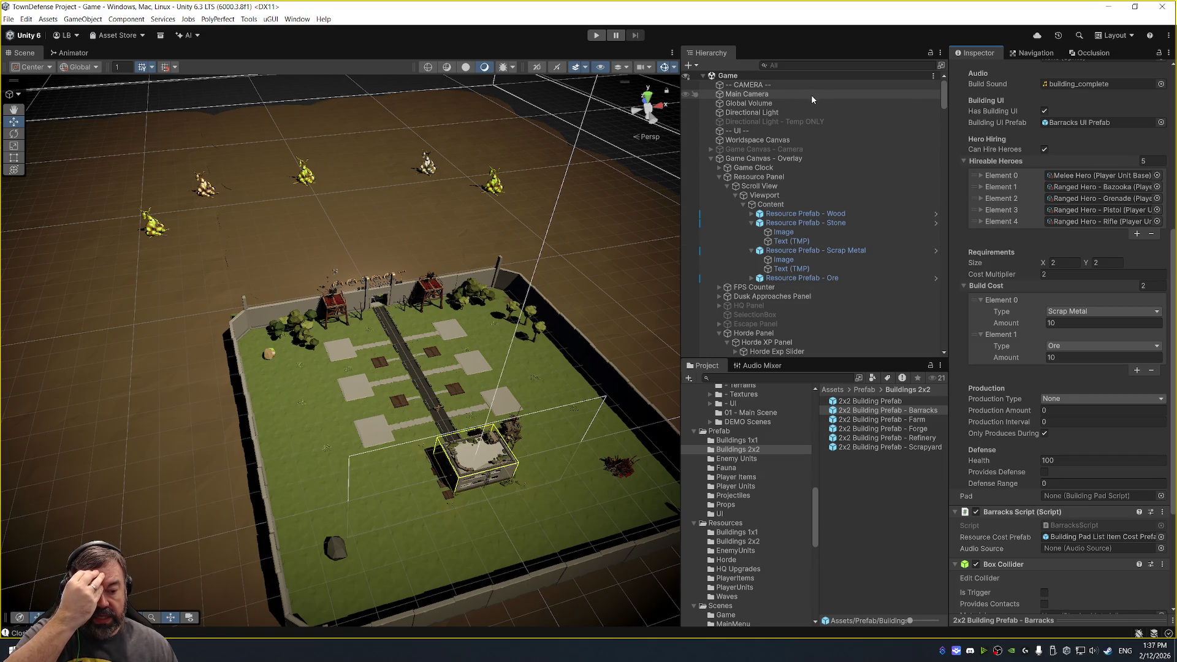
click(914, 420)
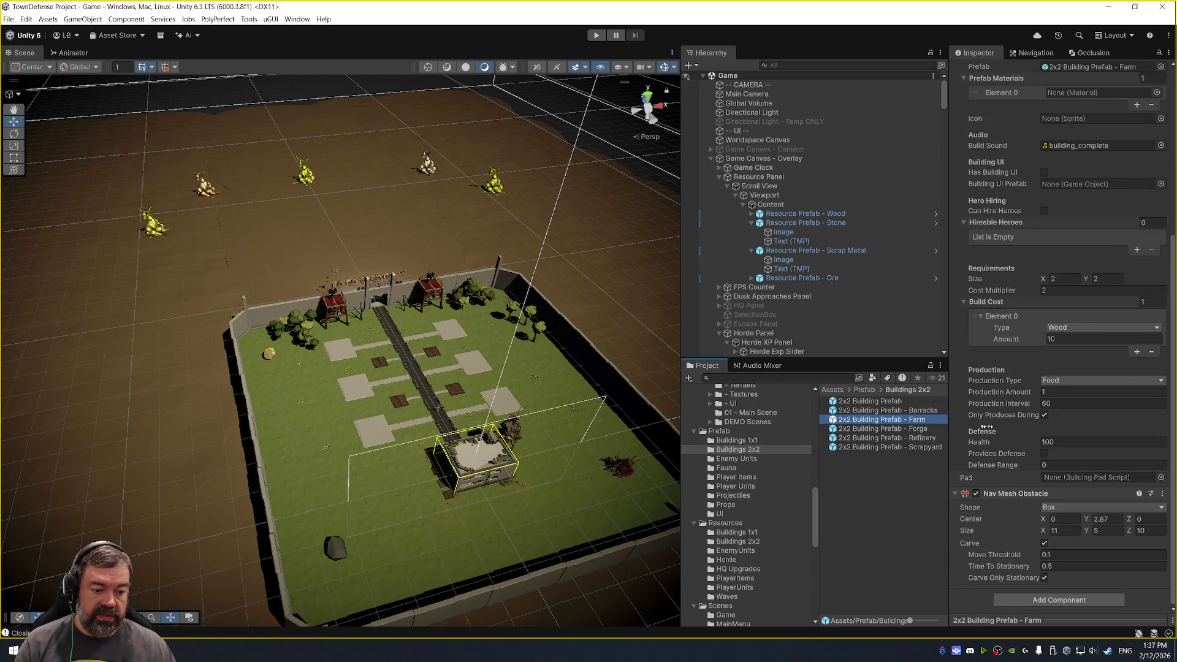
click(912, 410)
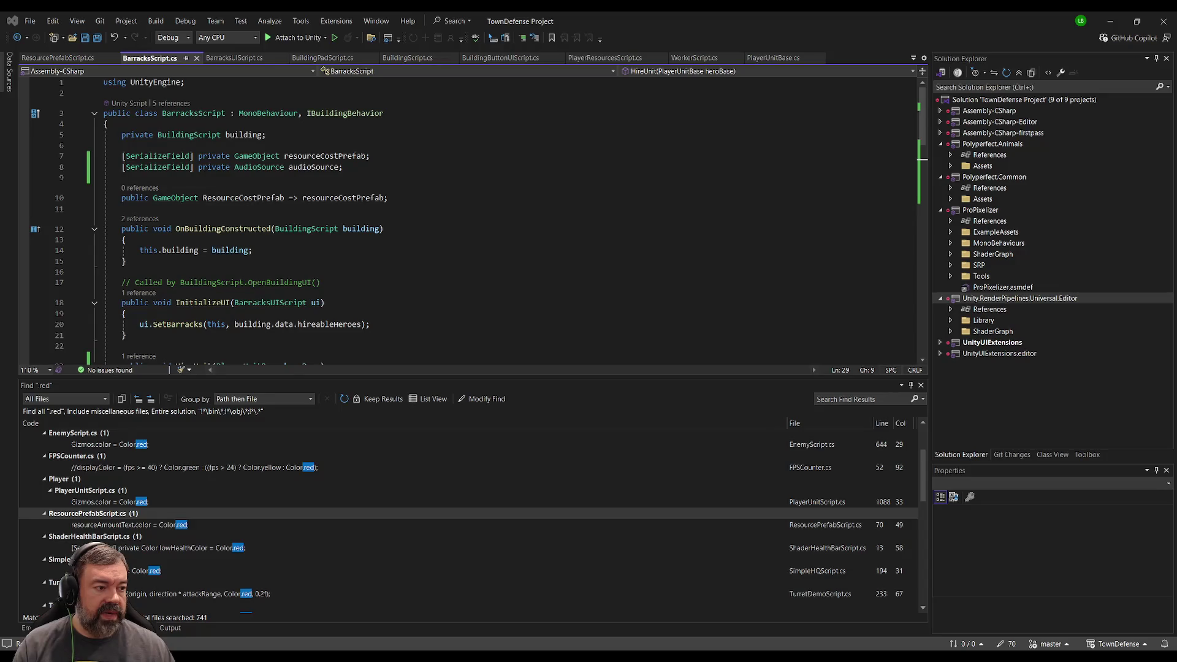
scroll(466, 221, down, 3)
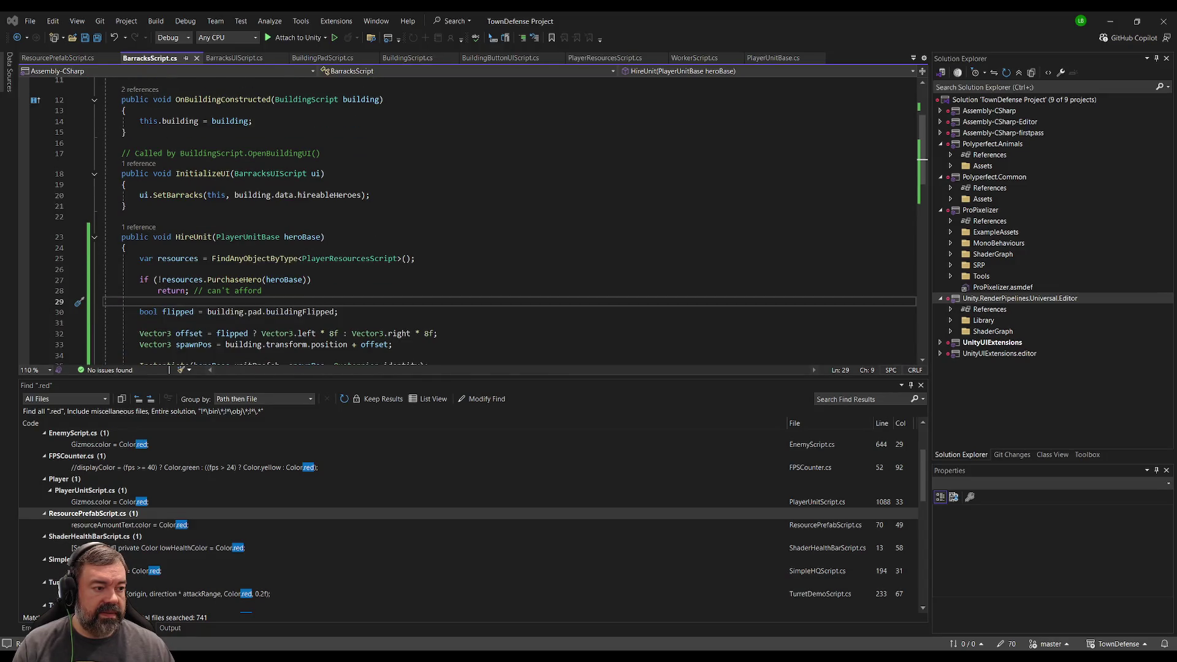
scroll(466, 220, up, 3)
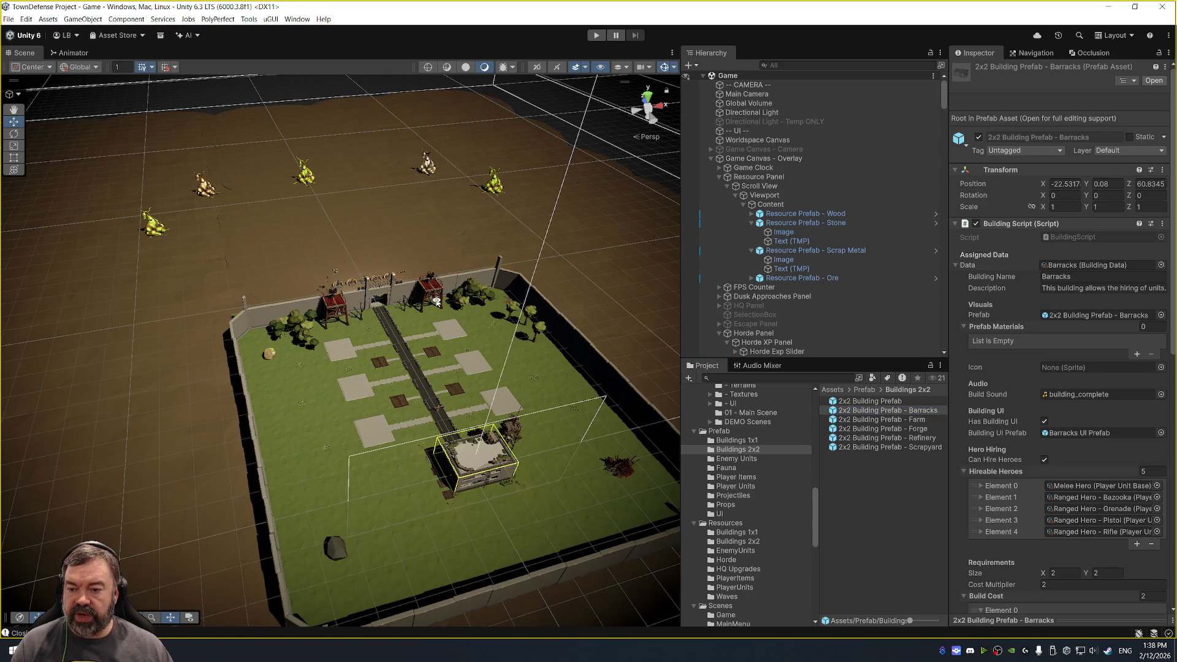
scroll(432, 337, up, 1)
scroll(533, 331, down, 1)
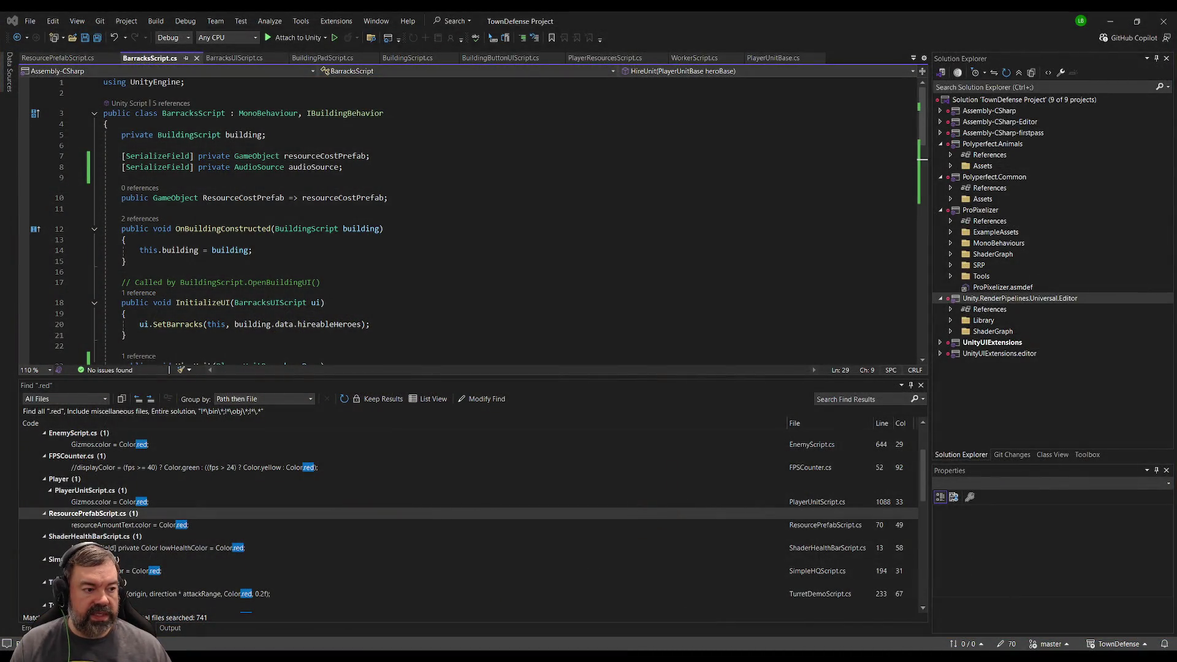
click(306, 208)
Add public void Awake() setting audioSource to GameObject.Find("Main Camera").GetComponent<AudioSource>().
click(306, 272)
click(279, 209)
text(public void Awake())
key(Return)
text({)
key(Return)
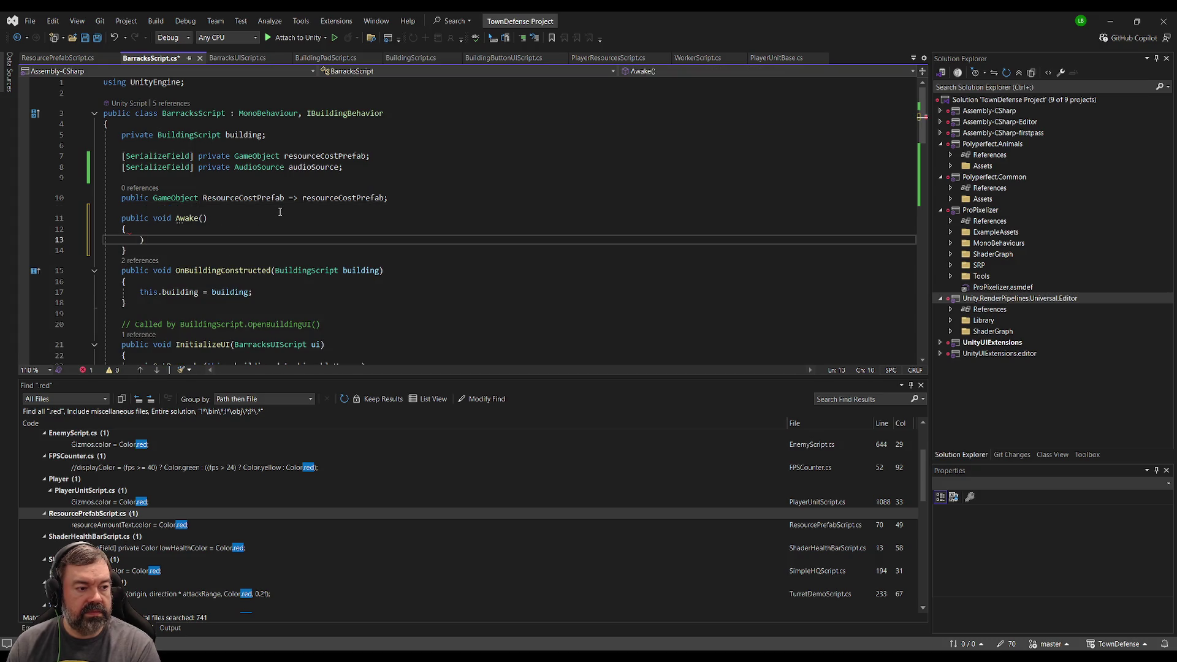
text(audioSource = GameObject.Find(")
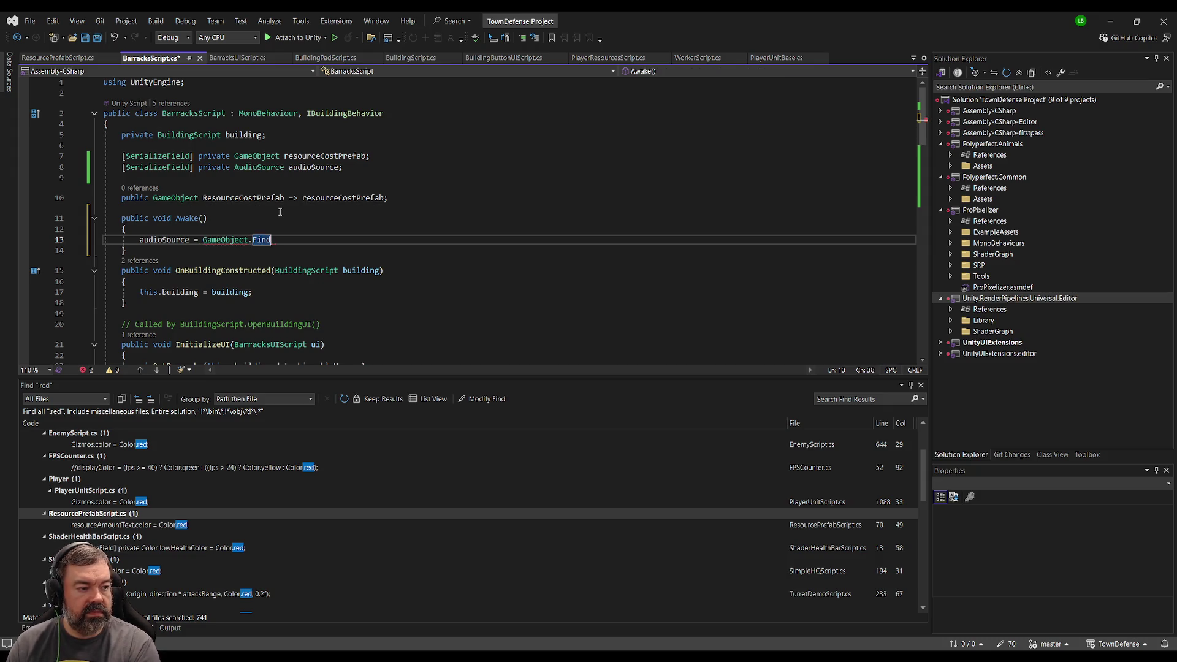
text(Main Camer)
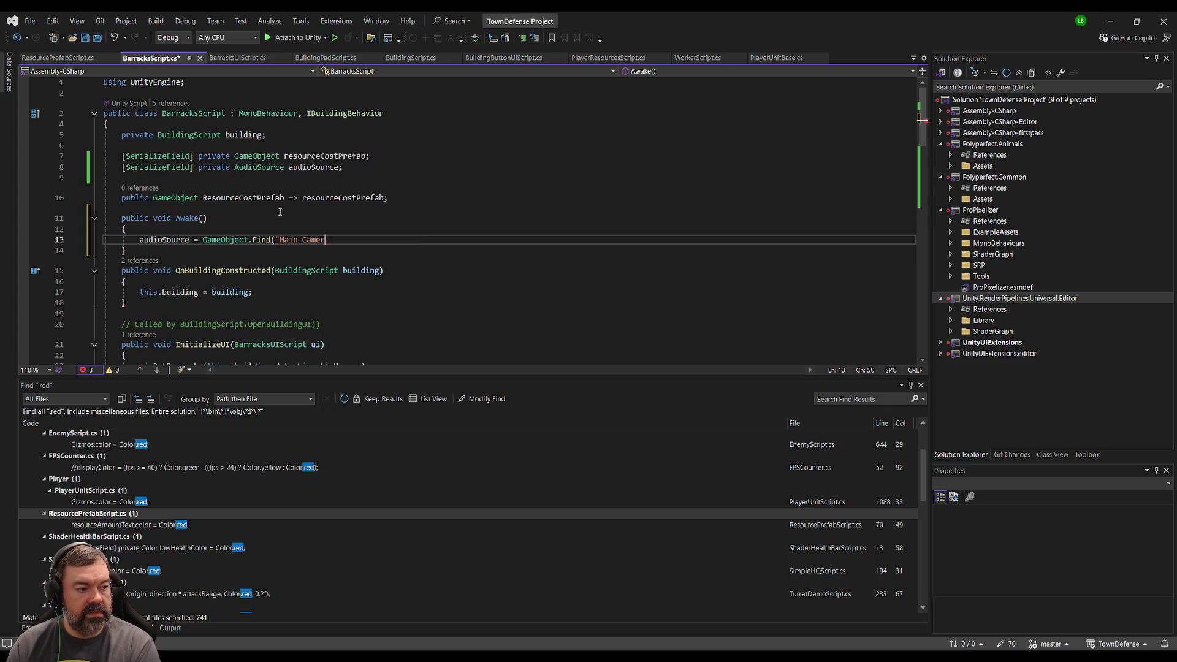
text(a").GetComponent)
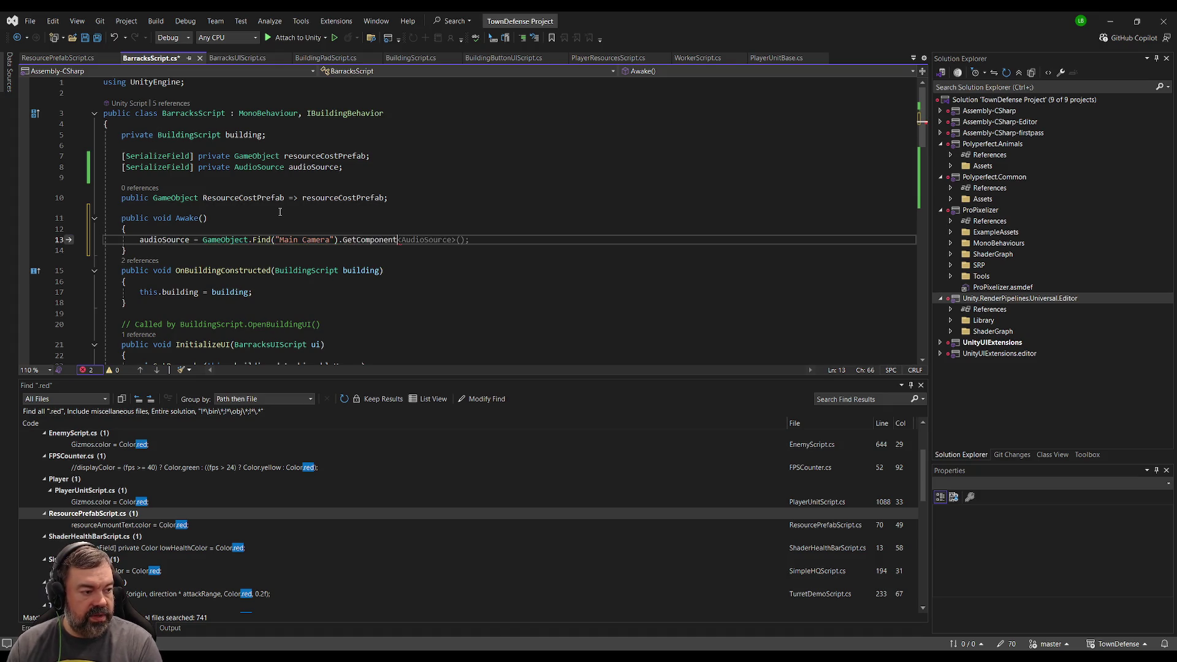
key(Tab)
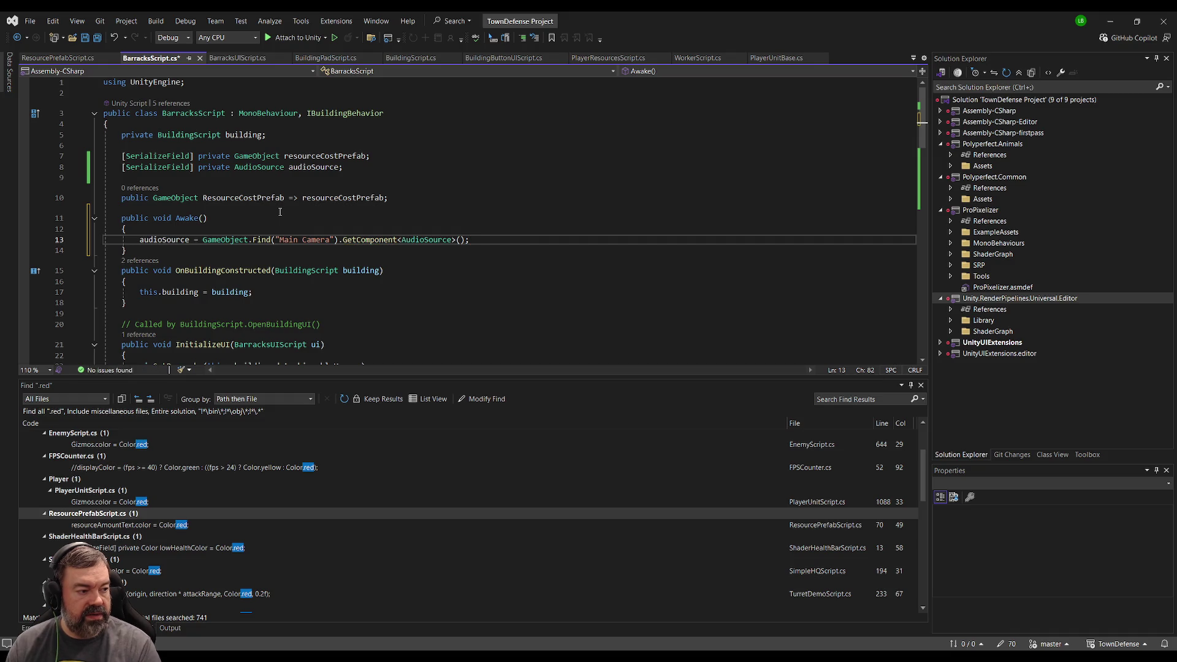
key(Down)
key(Return)
Insert a new line after the ResourceCostPrefab field and save BarracksScript.cs.
click(453, 197)
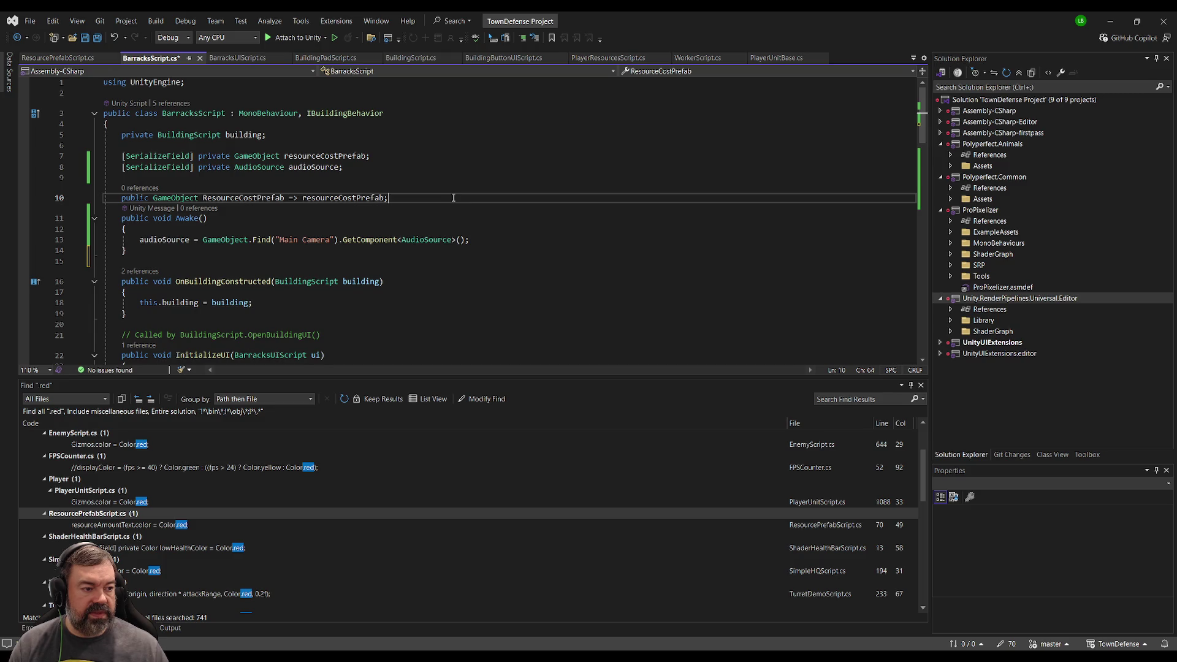
key(Return)
key(Up)
key(Up)
key(ctrl+s)
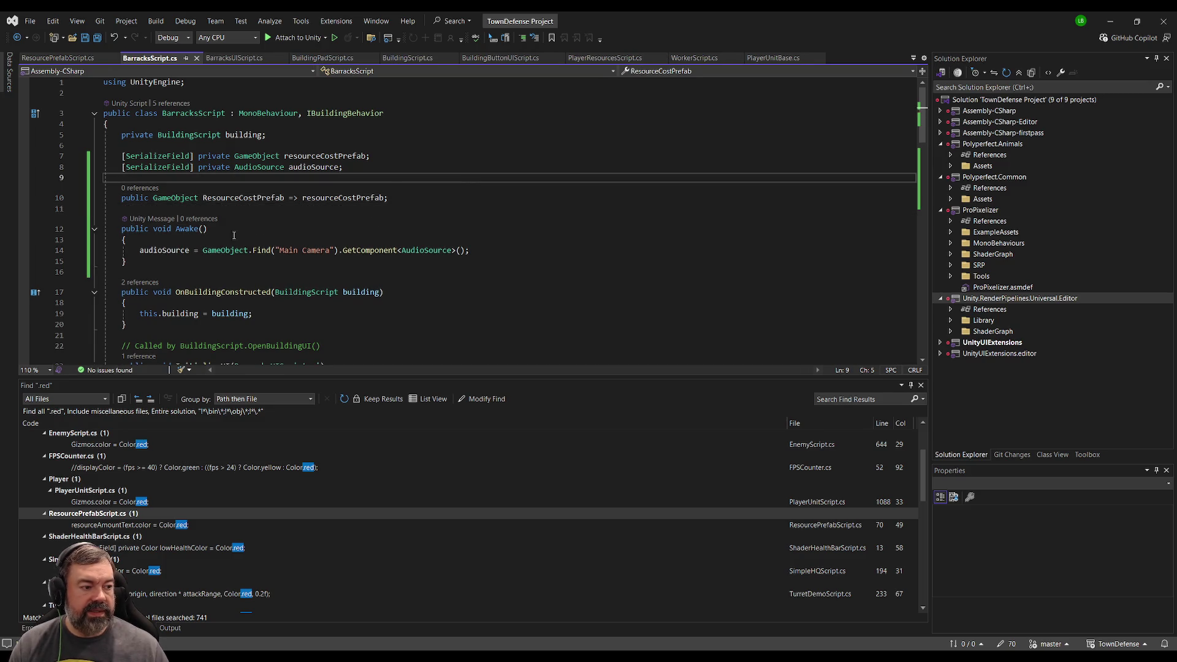
click(312, 237)
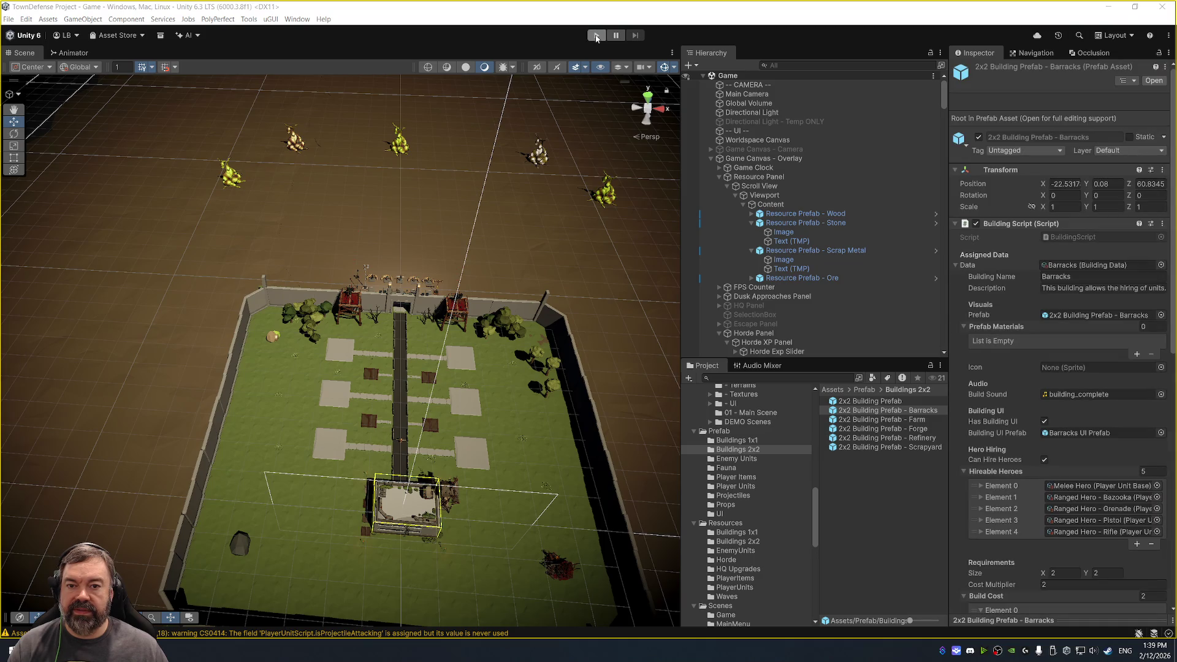
click(596, 35)
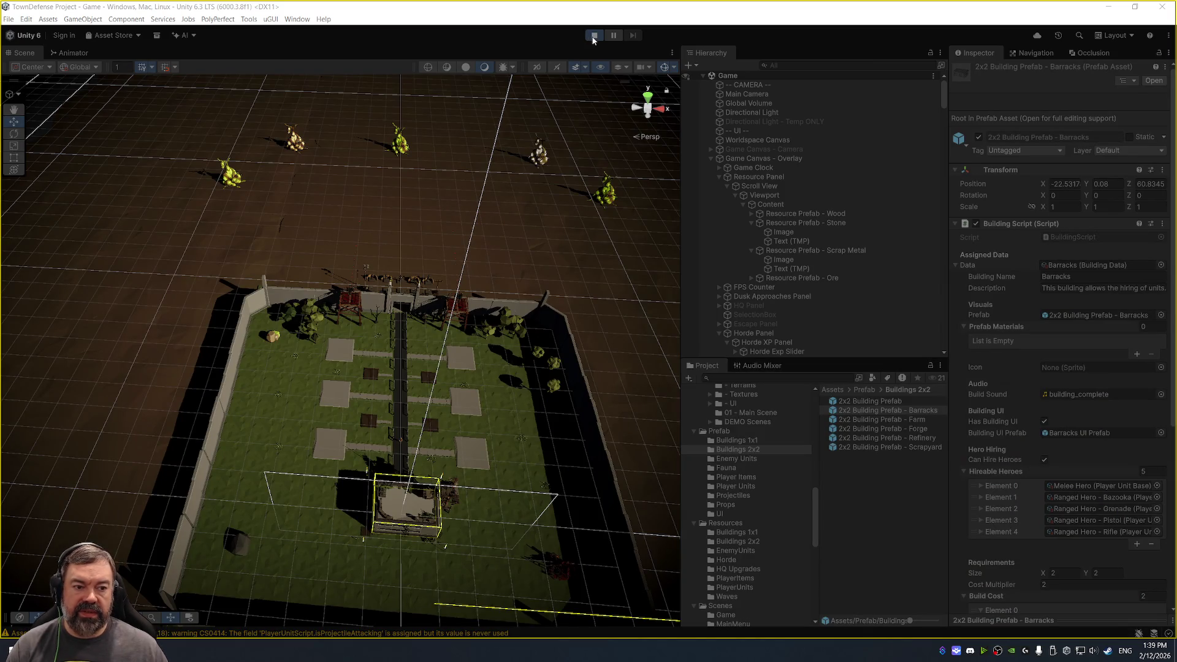
click(593, 36)
Declare [SerializeField] private AudioSource mainCameraAudioSource; in BuildingScript.cs, save, and return to Unity.
double_click(1105, 236)
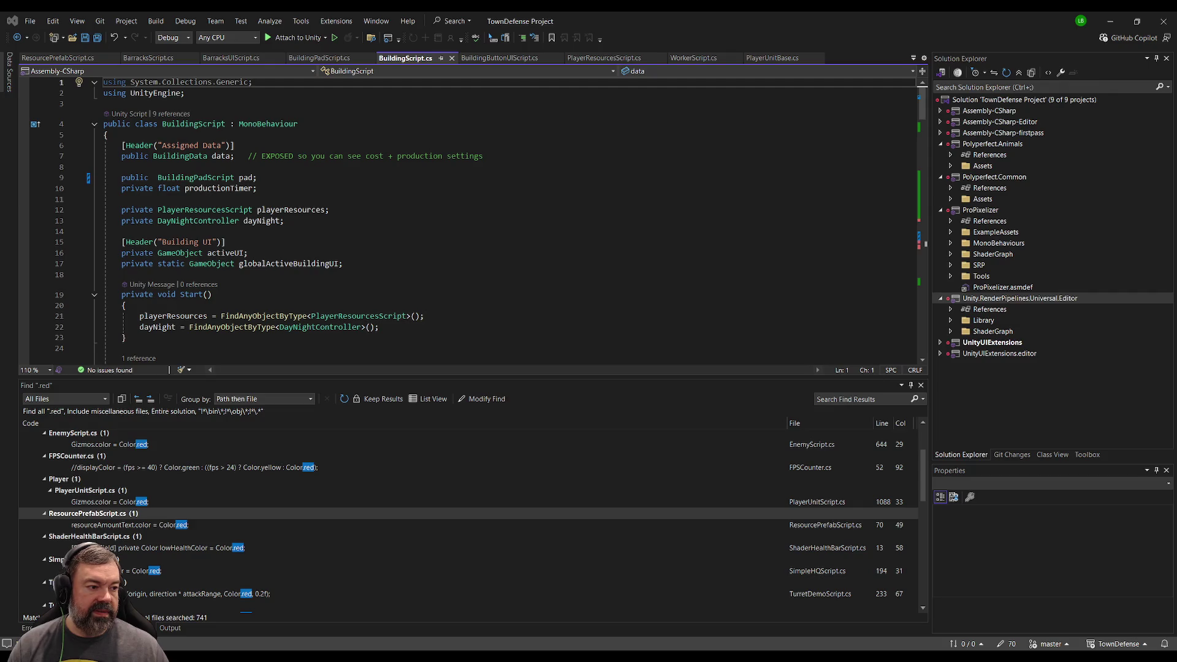
click(403, 277)
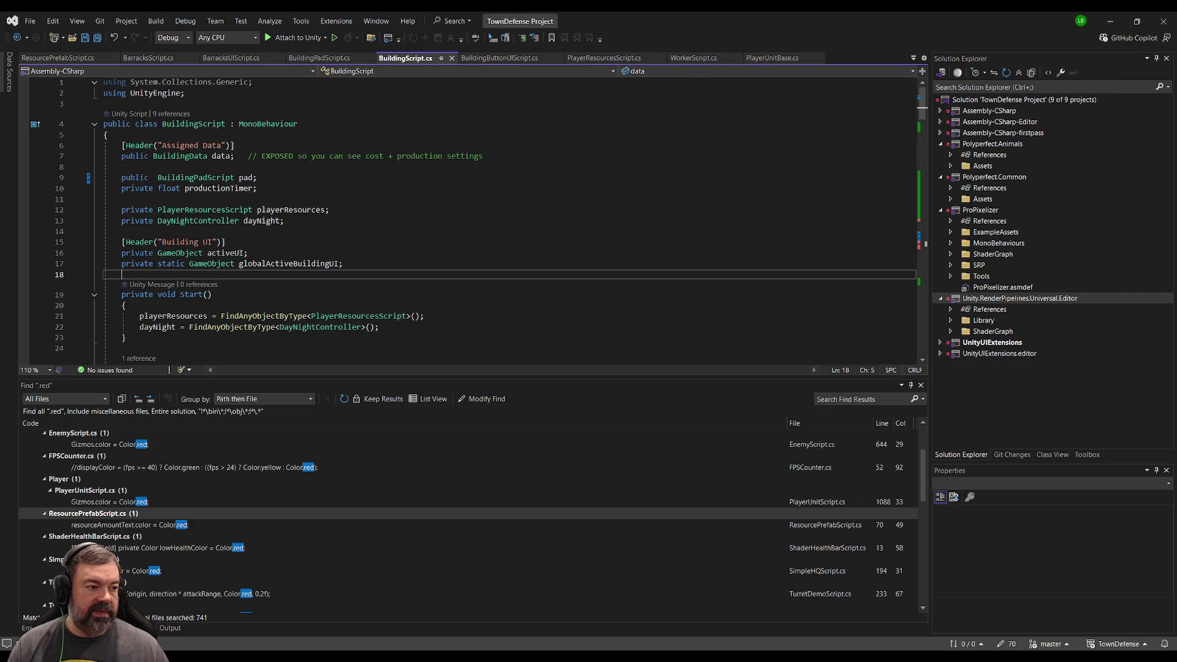
text([Ser)
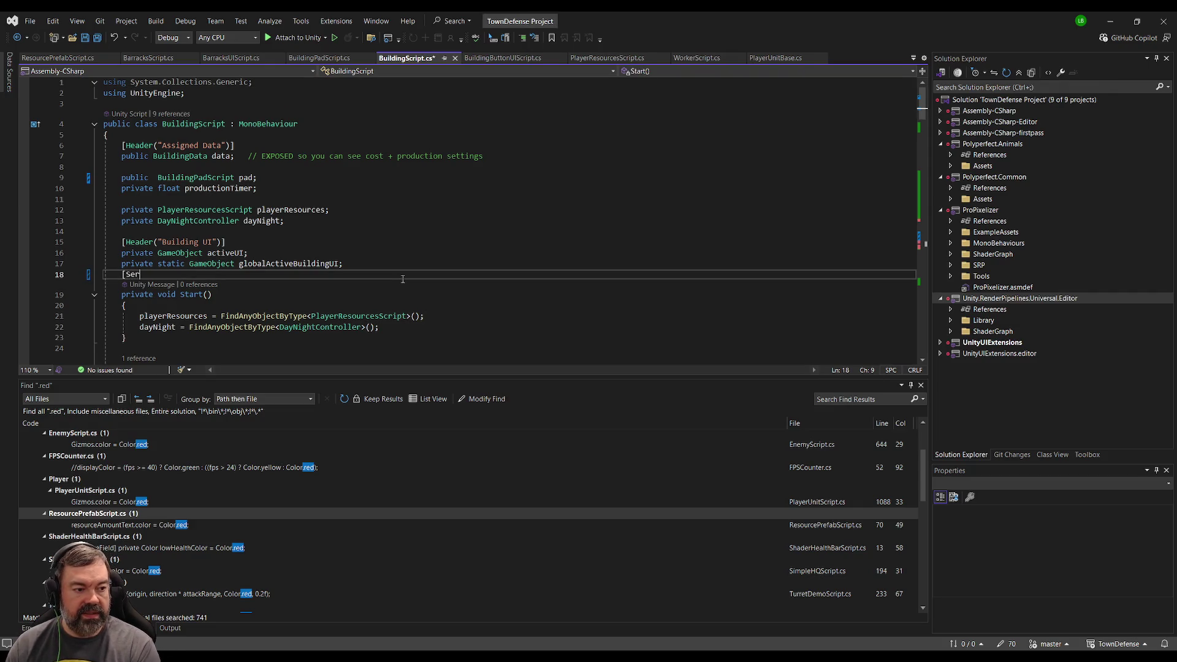
text(ializeField])
key(Return)
text(private AudioSource ma)
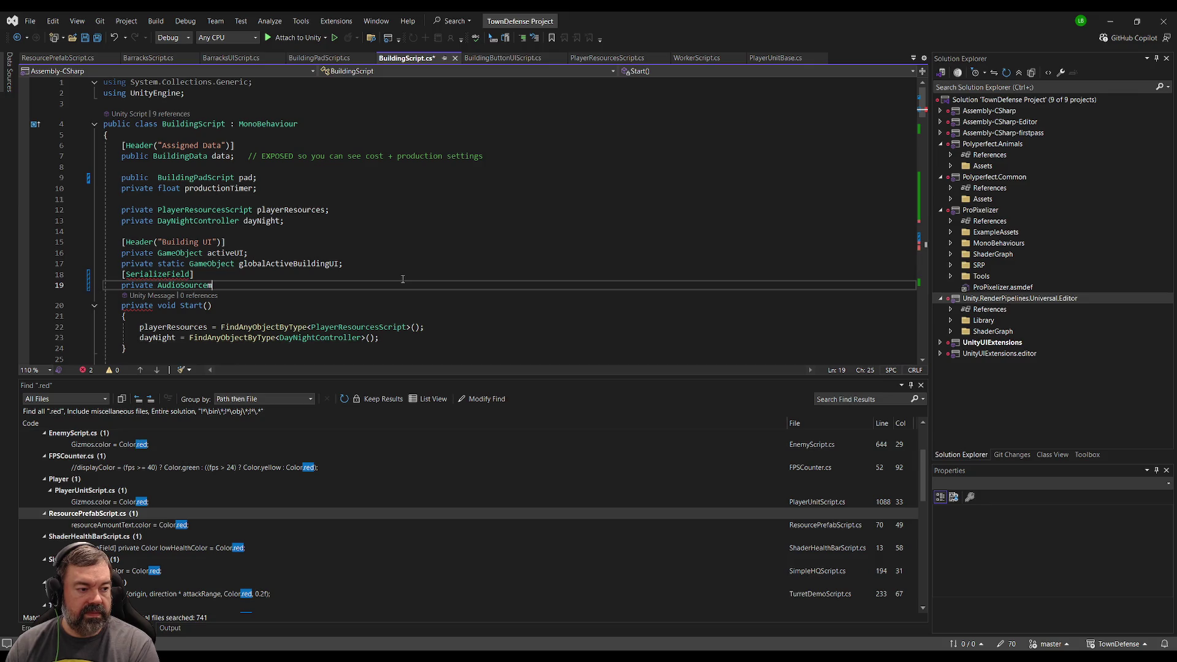
text(amera)
text(AudioSource;)
key(Return)
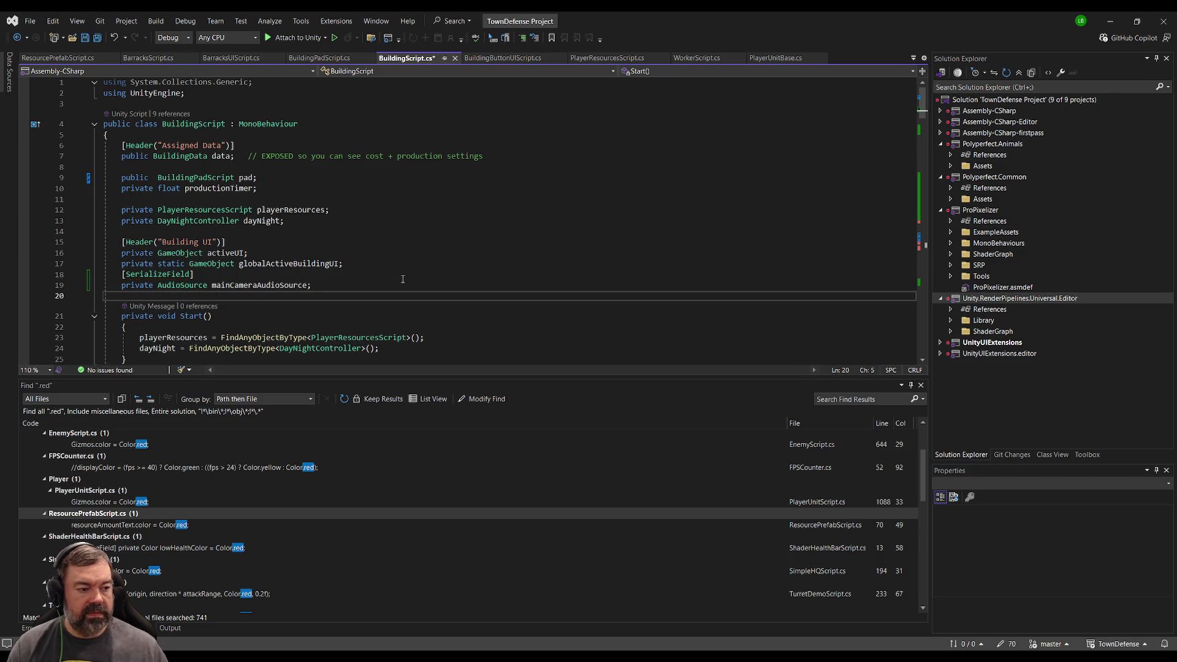
key(ctrl+s)
key(alt+Tab)
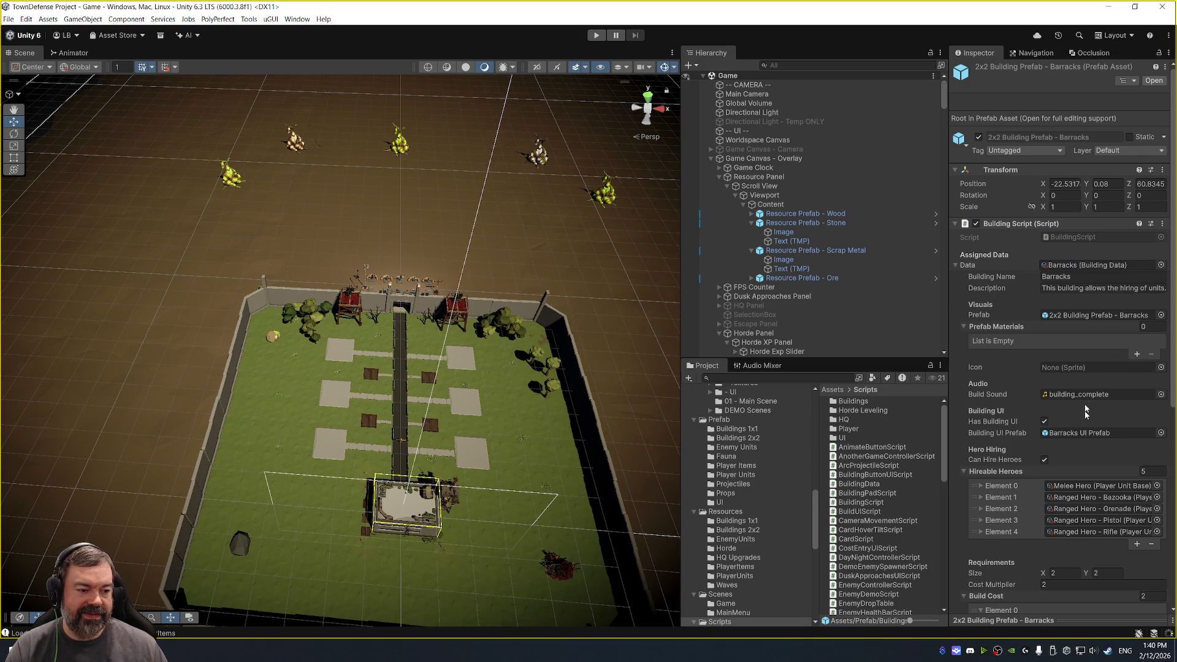
Collapse the Barracks prefab's Data foldout and view the Main Camera's Audio Source routed to SoundFX.
scroll(1080, 403, down, 5)
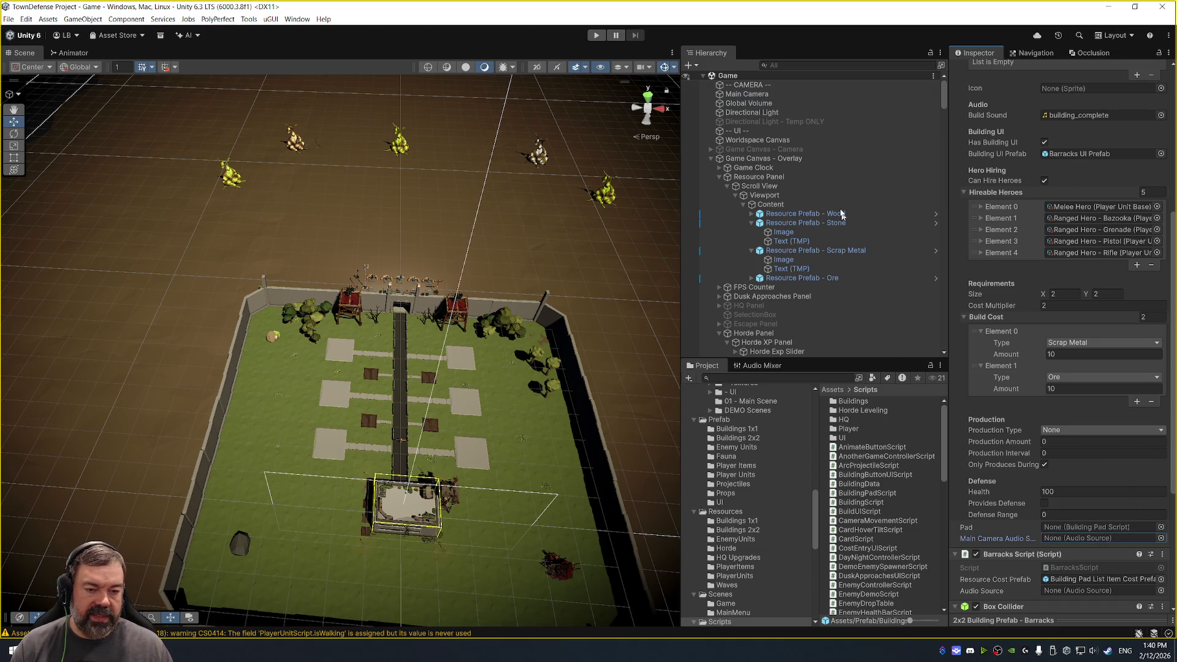
scroll(973, 261, up, 5)
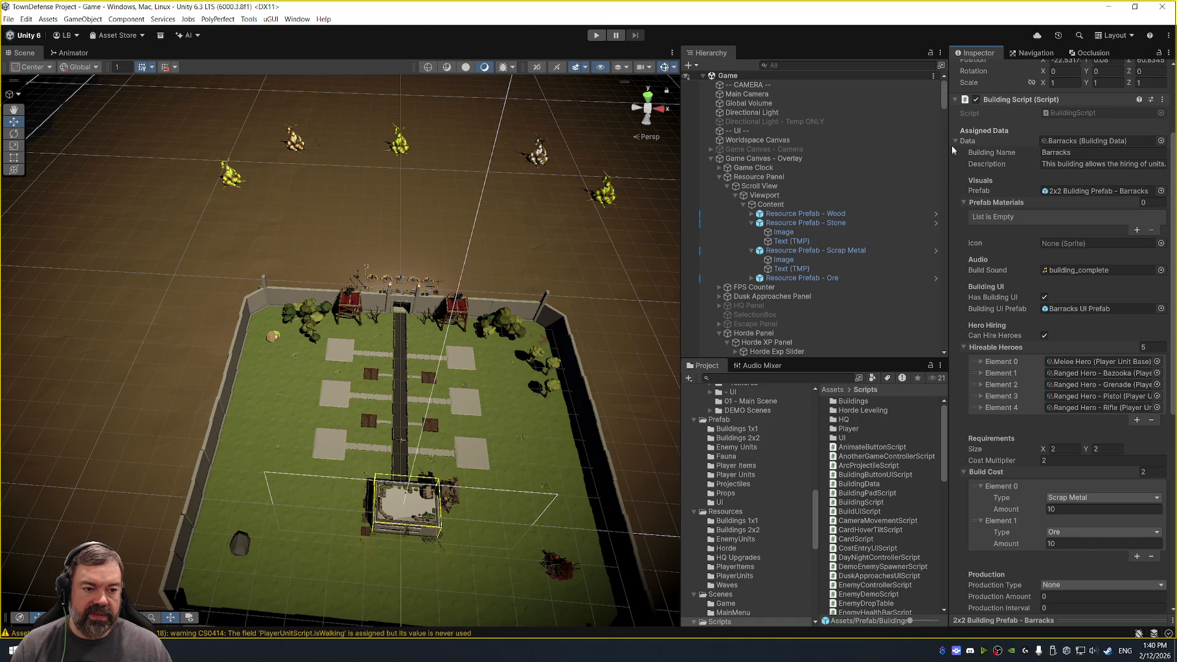
click(954, 141)
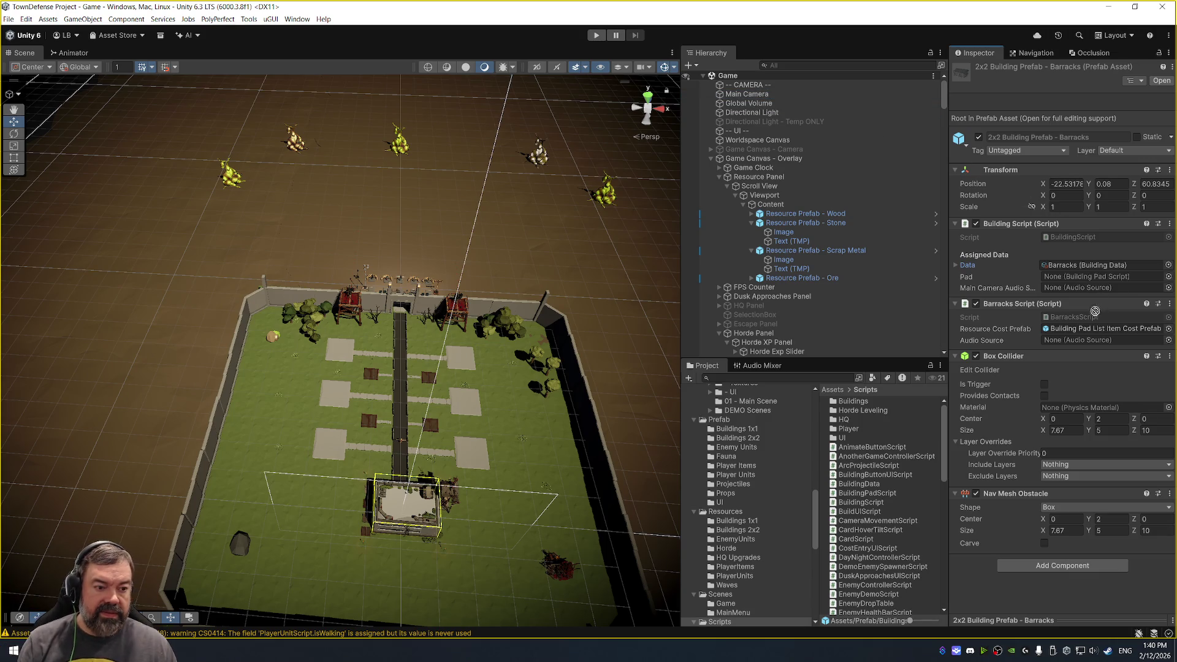
click(810, 95)
scroll(1039, 369, down, 3)
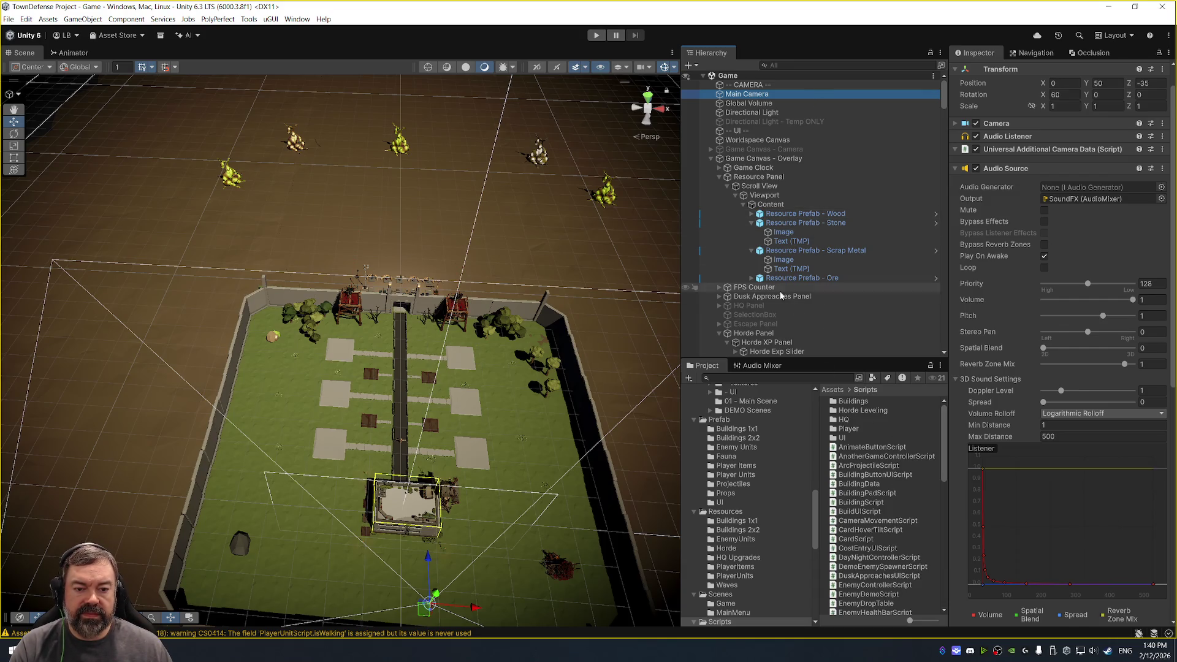
Apply 2x2 Platform (3)'s Barracks Allowed Buildings entry (Element 4) to the '2x2 Platform' prefab.
scroll(827, 331, down, 5)
scroll(831, 317, down, 5)
scroll(827, 306, down, 8)
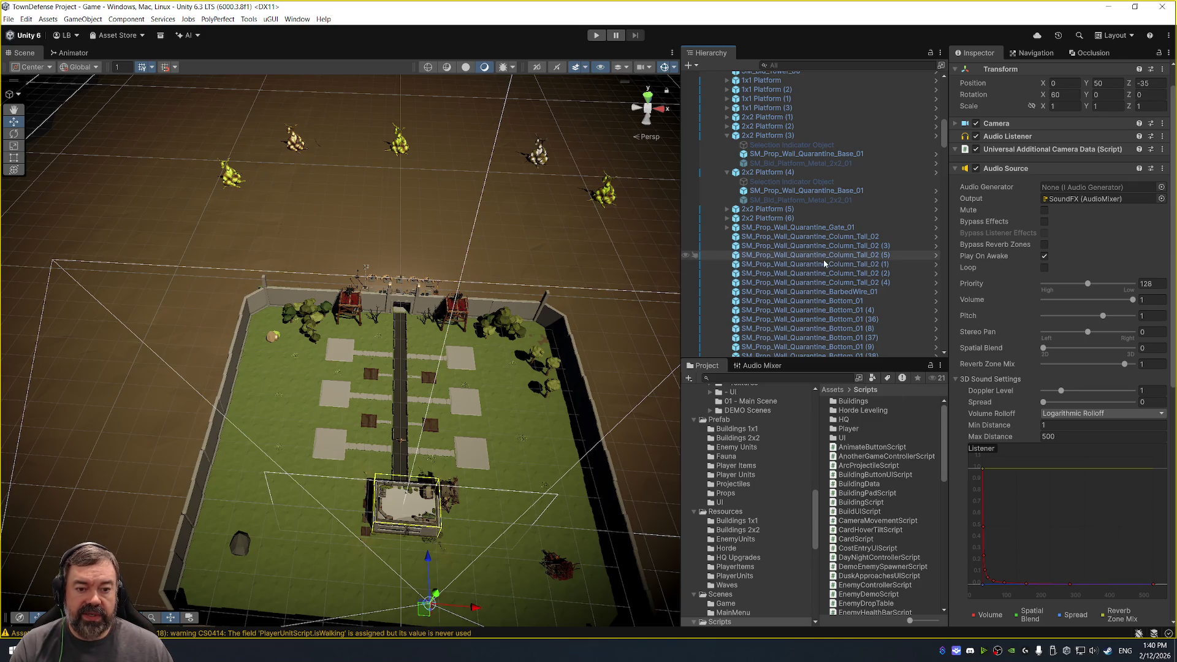
click(465, 366)
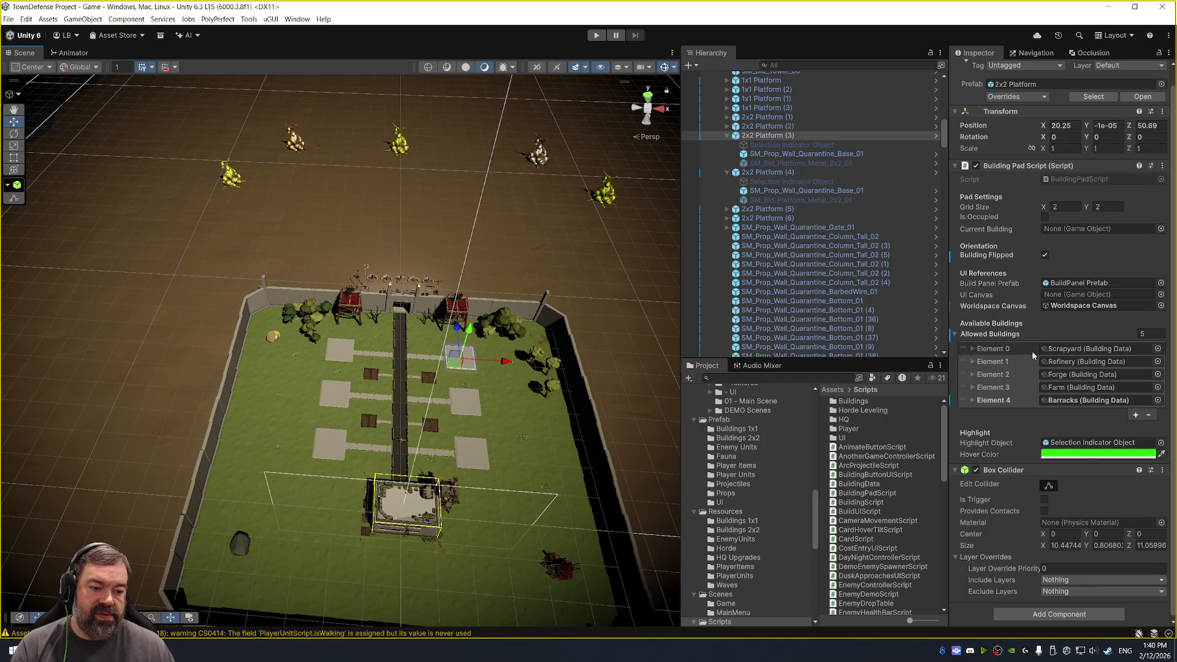
right_click(1036, 403)
click(1047, 422)
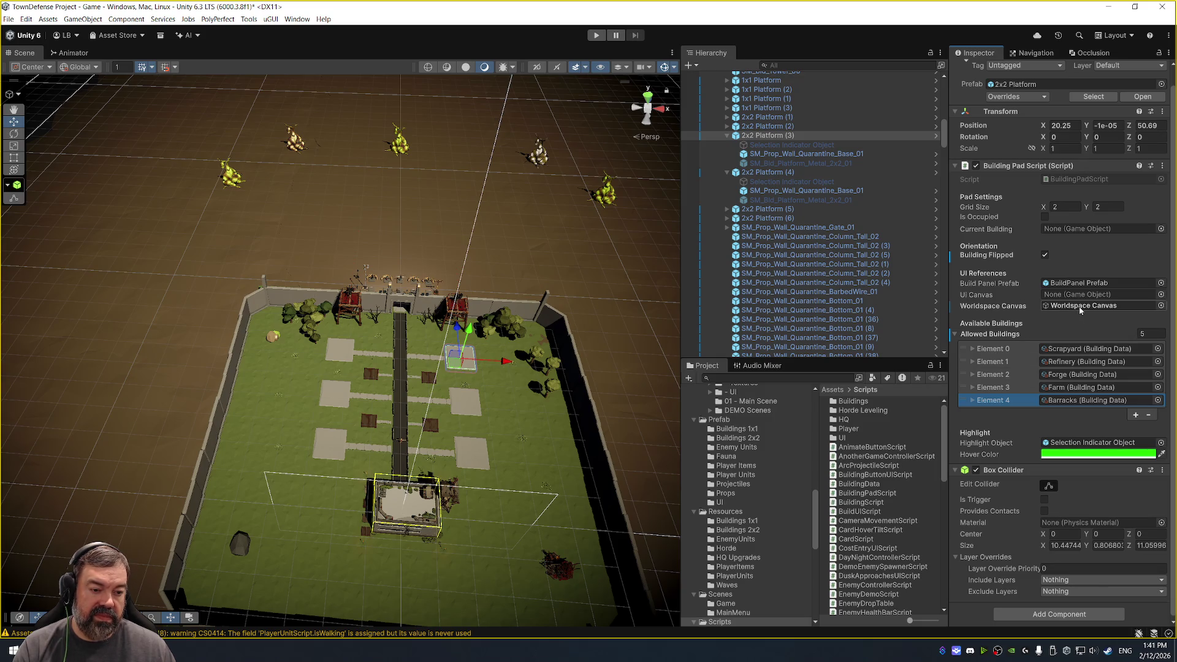
scroll(819, 203, up, 10)
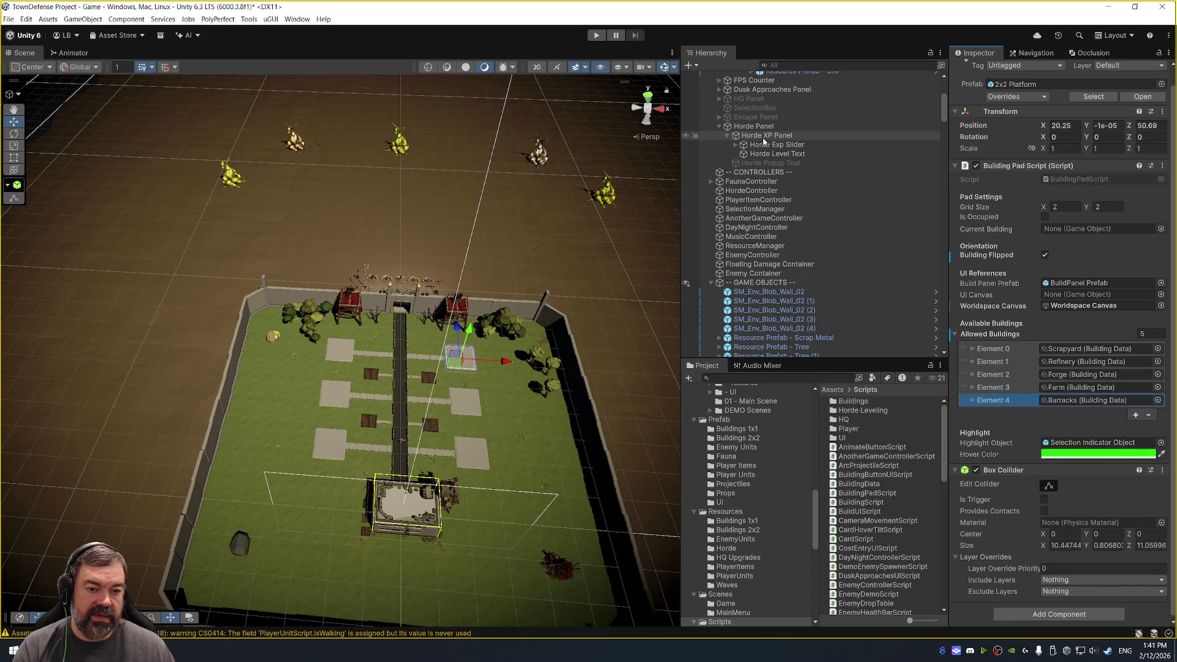
double_click(1125, 178)
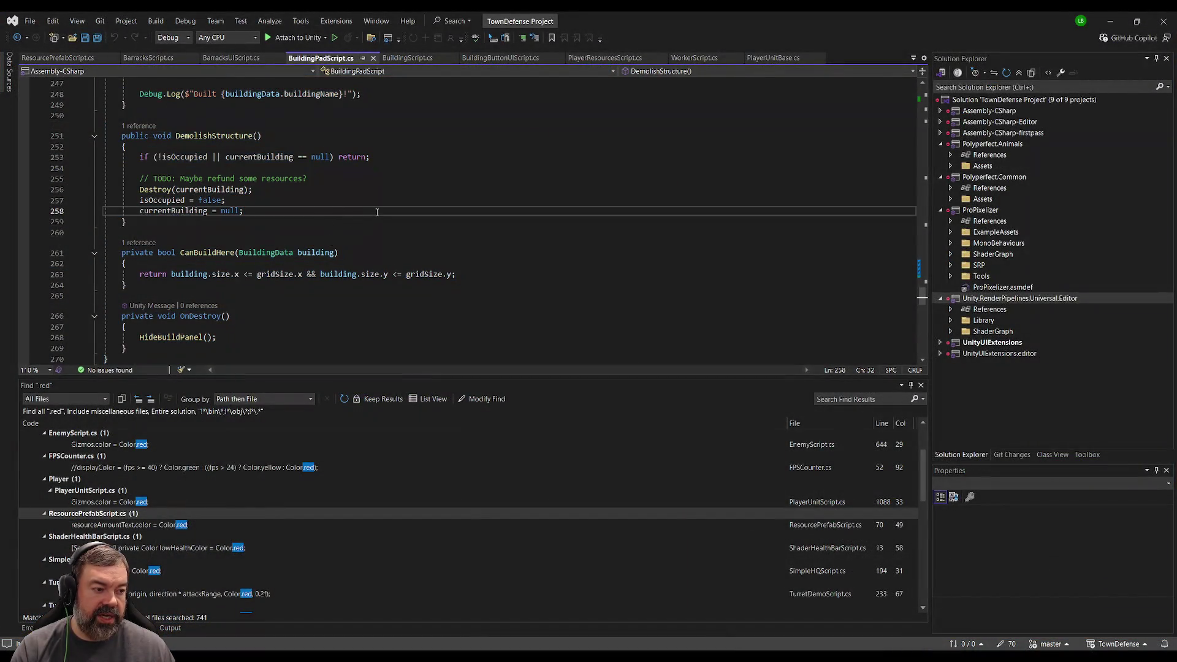
Search BuildingPadScript.cs for gameCamera to trace its declaration and uses.
scroll(352, 227, up, 6)
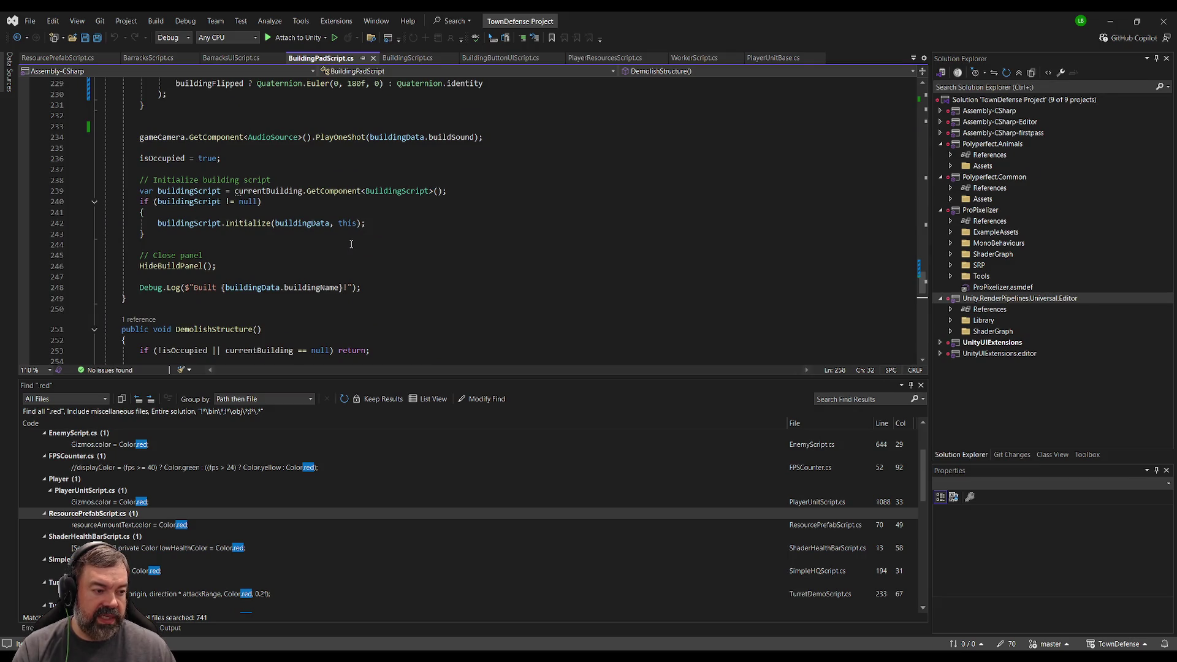
scroll(361, 224, up, 3)
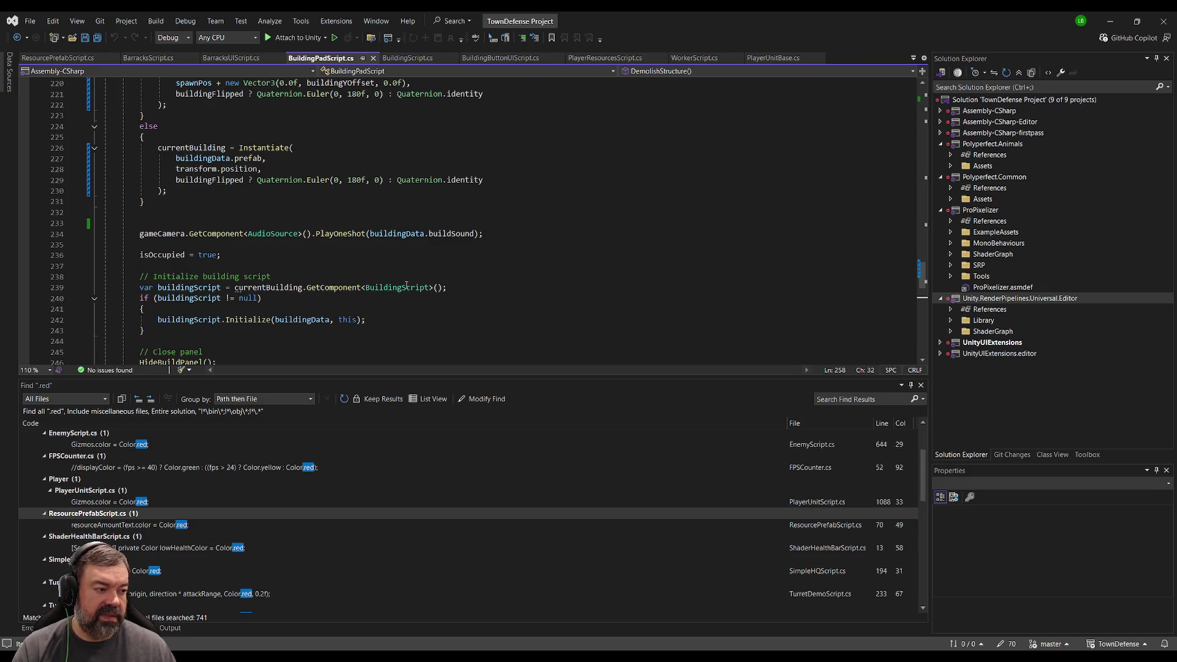
scroll(360, 264, up, 1)
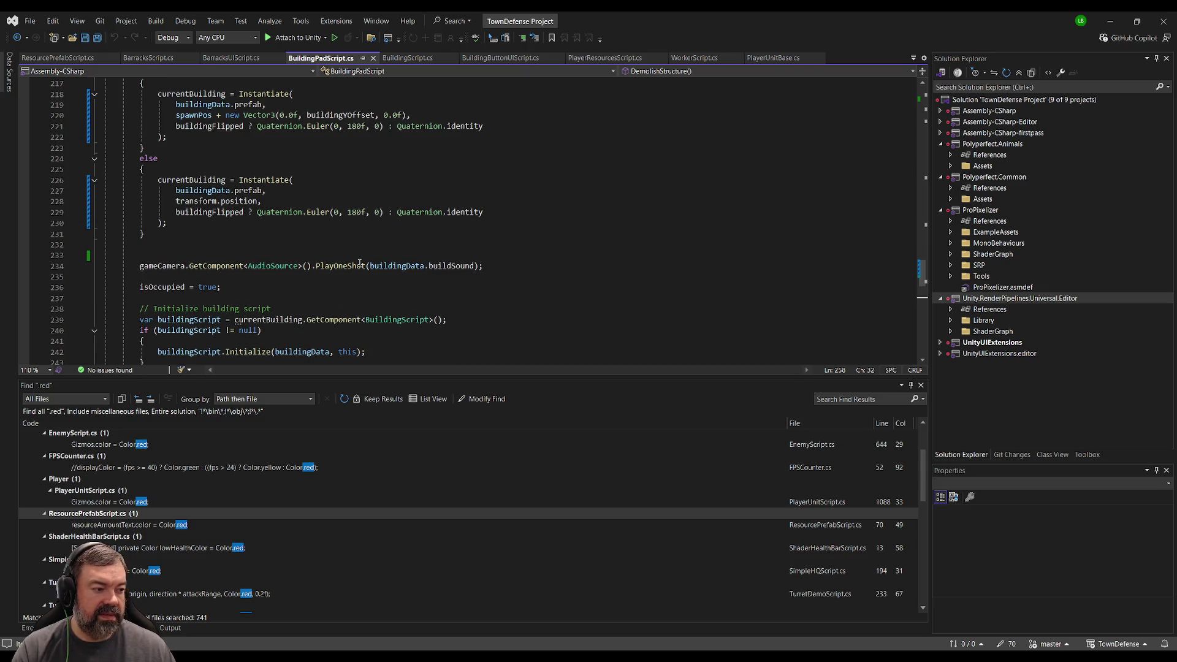
click(155, 270)
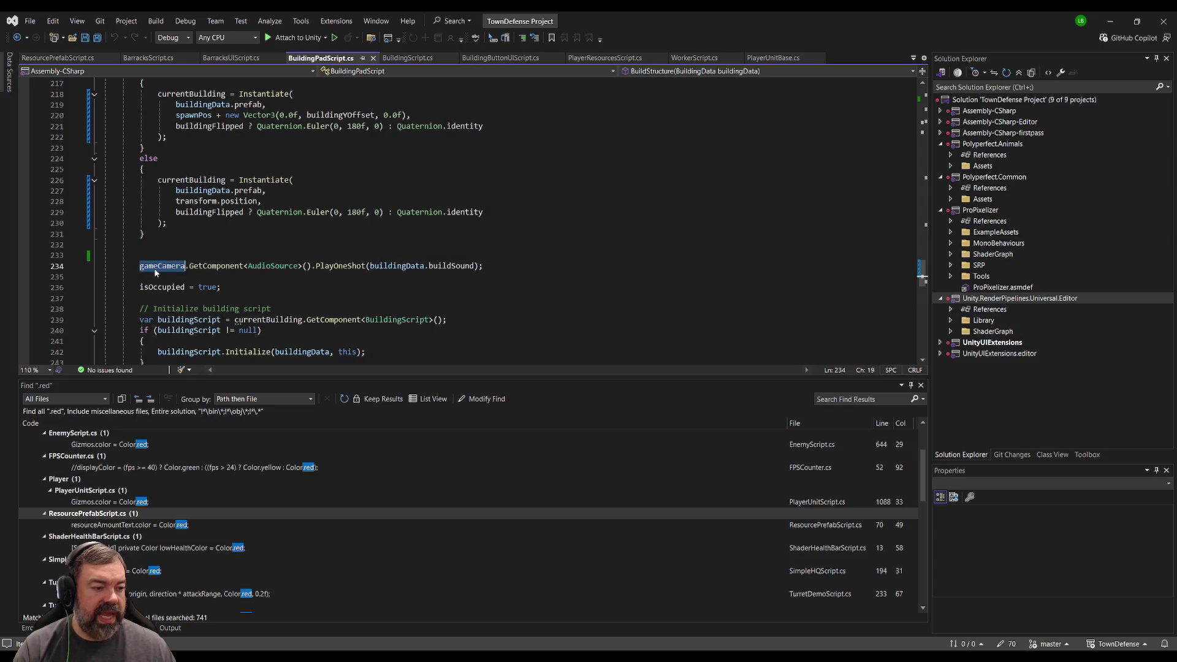
scroll(297, 239, up, 12)
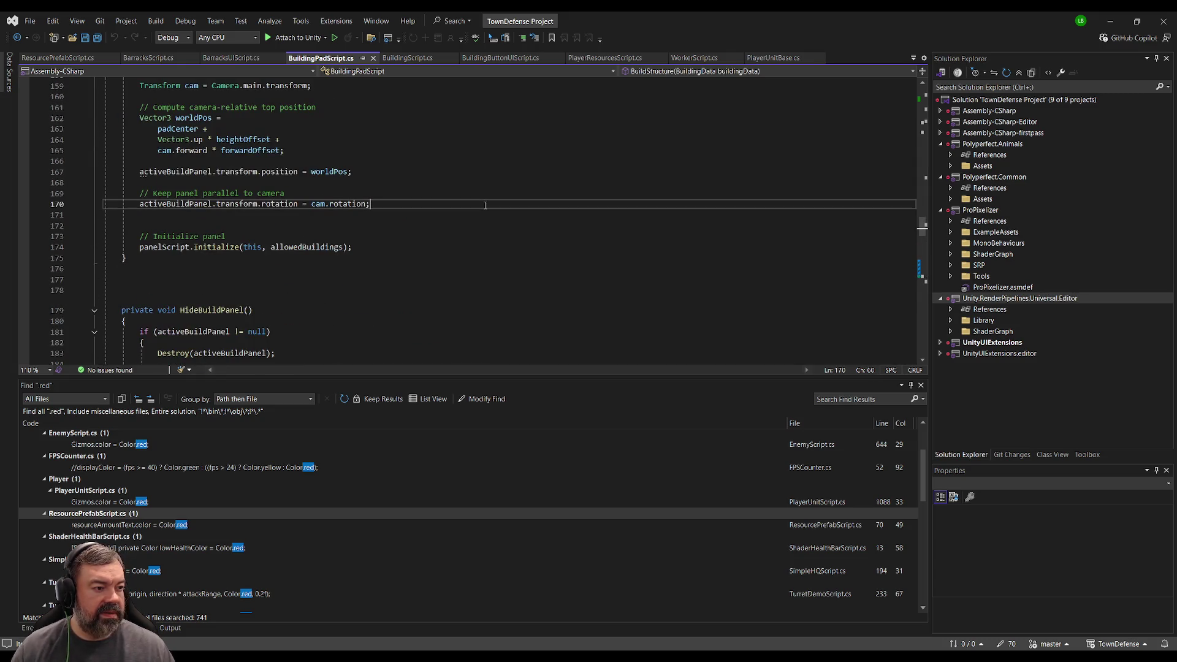
key(ctrl+Home)
key(ctrl+f)
text(gameCamera)
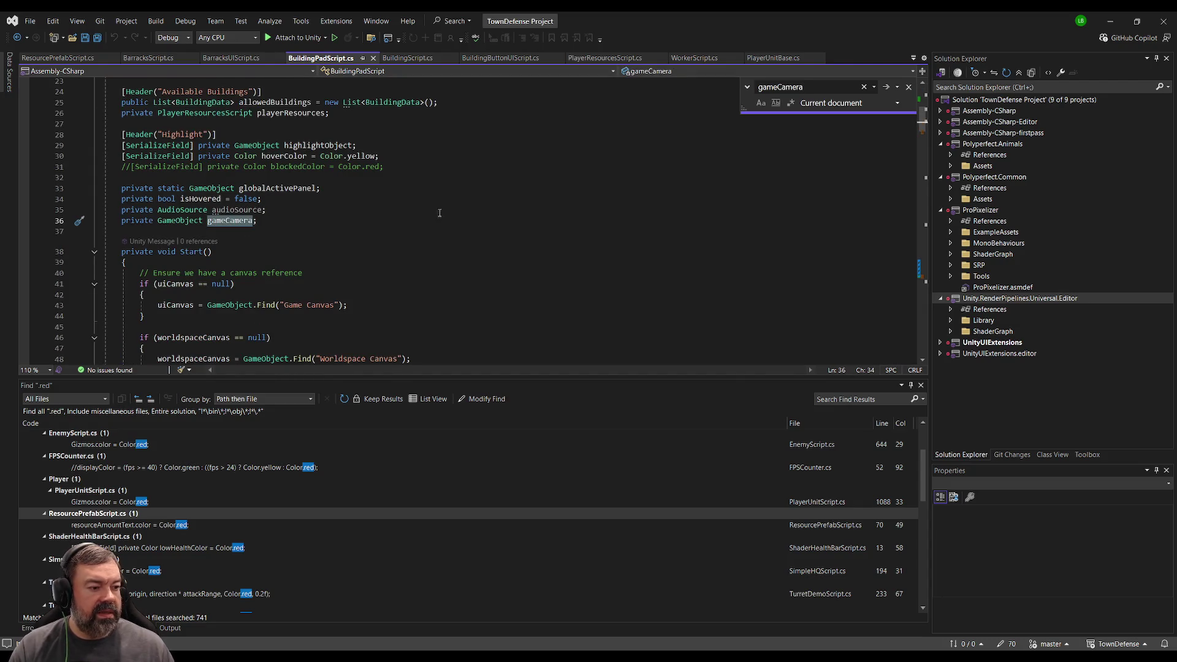
scroll(328, 255, down, 4)
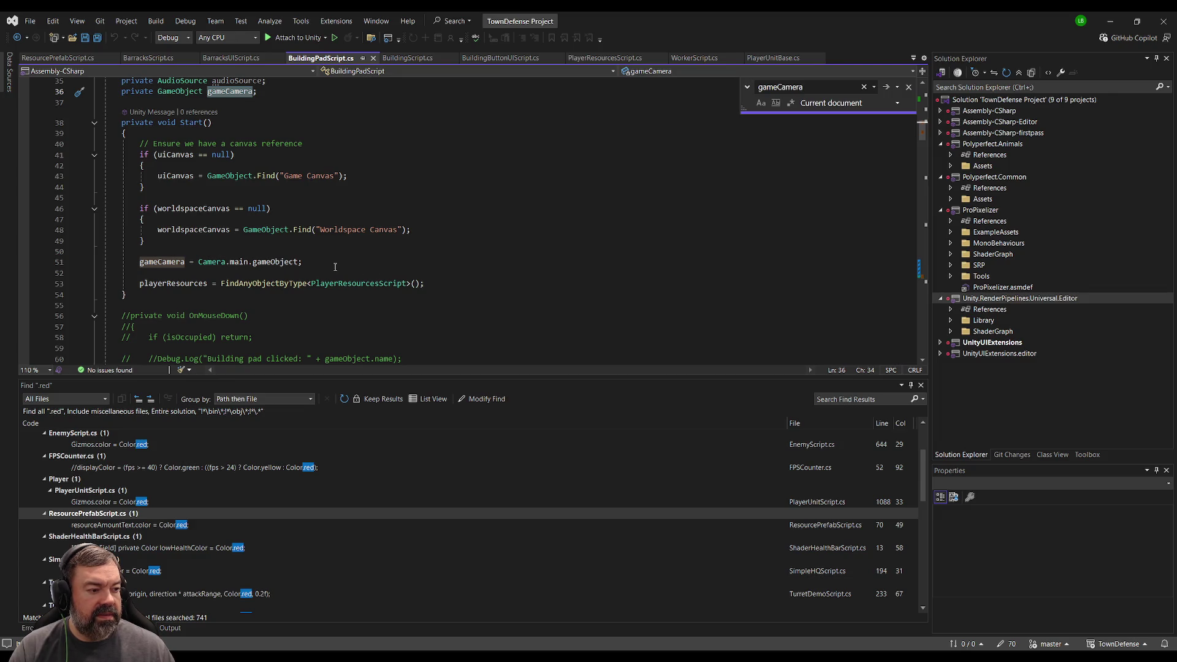
scroll(335, 267, down, 7)
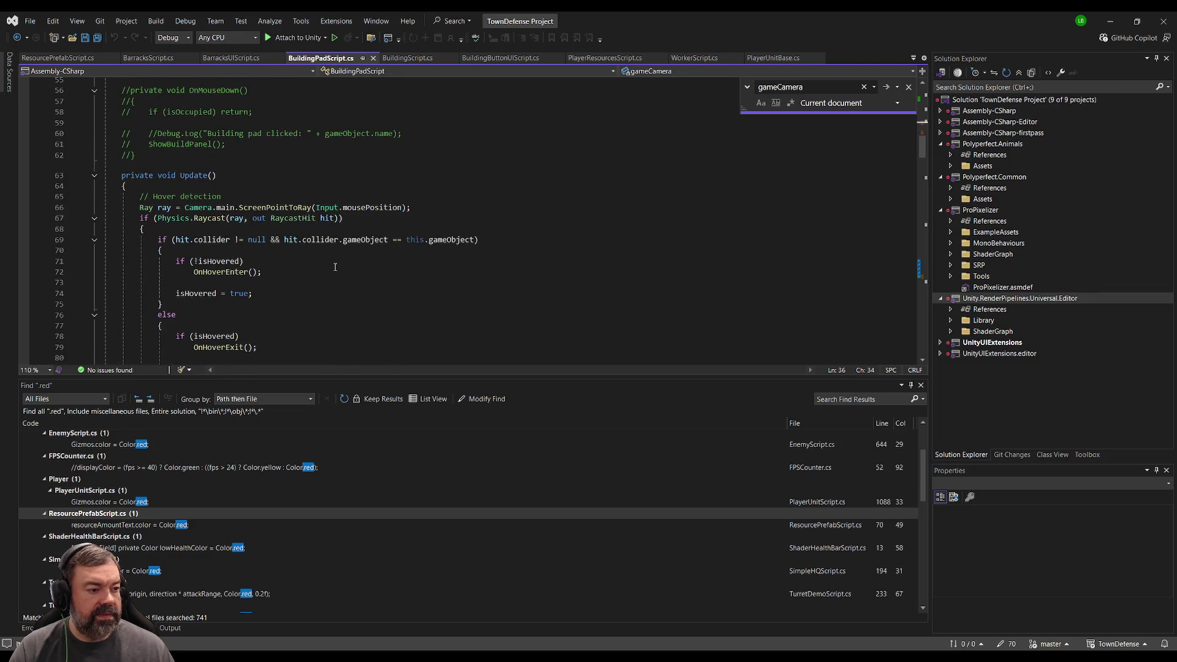
key(Return)
key(Return)
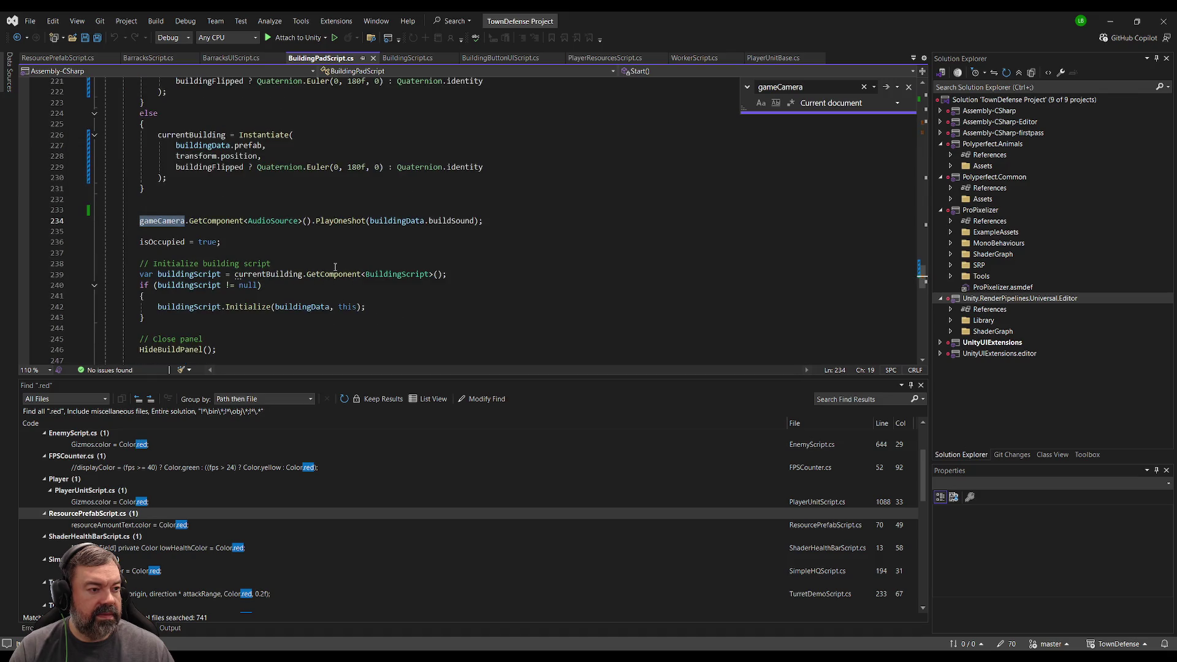
Start a new line after the building's Initialize call at line 242.
click(364, 234)
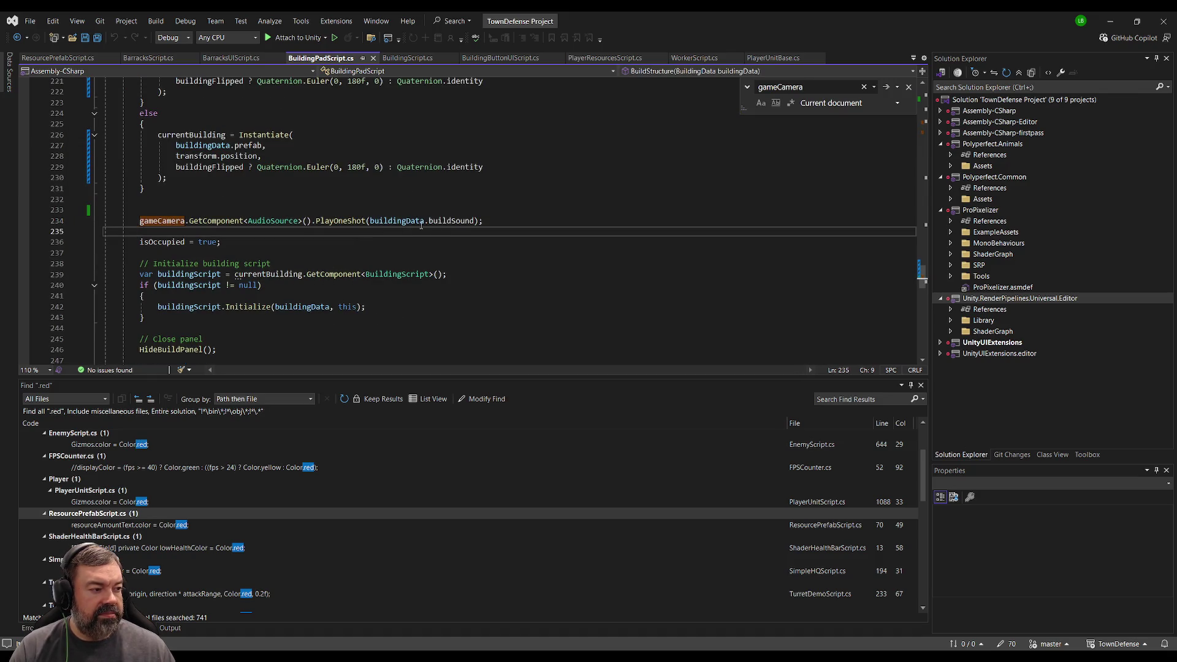
scroll(262, 216, down, 2)
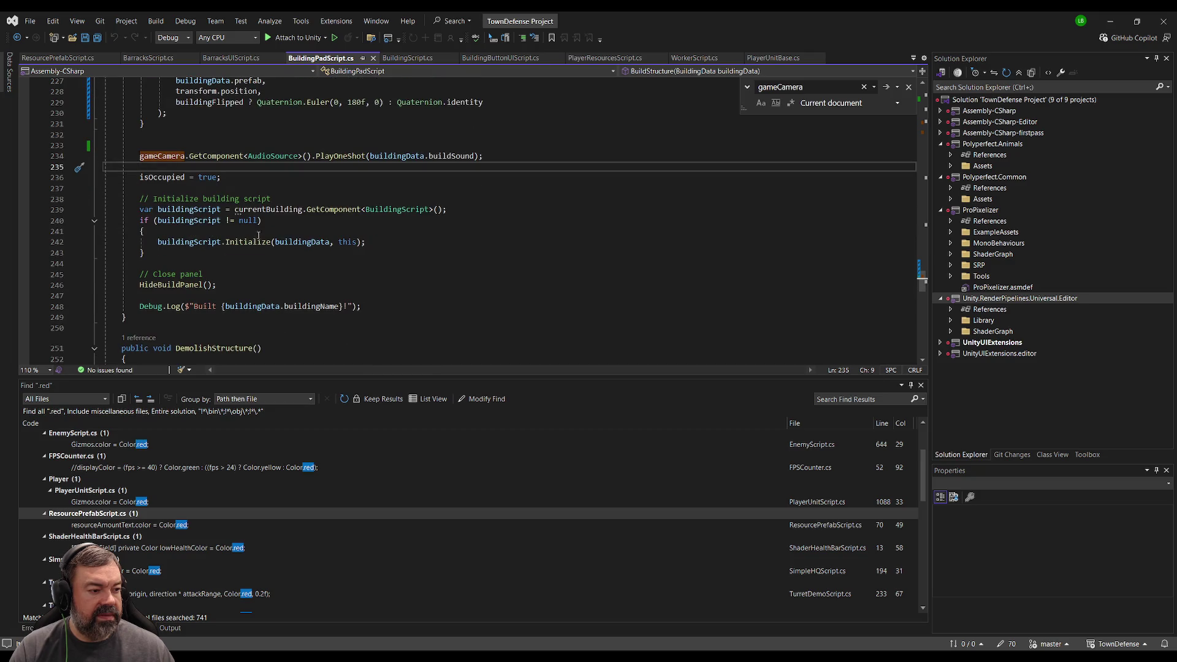
click(388, 242)
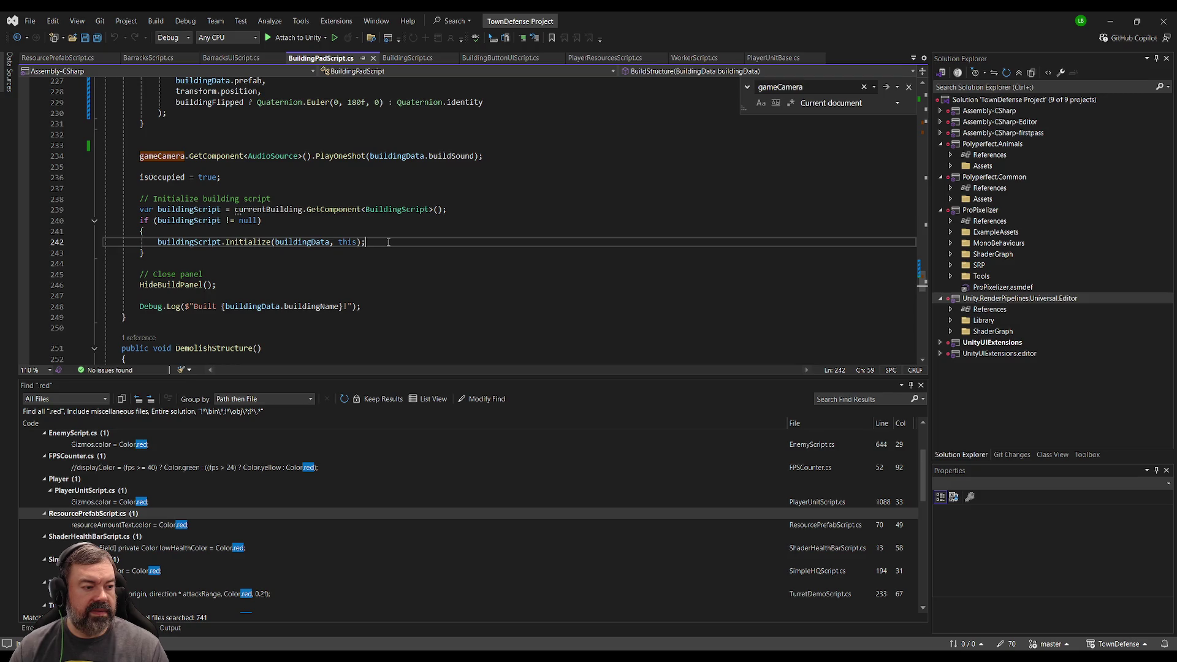
key(Return)
Make BuildingScript's mainCameraAudioSource field public and remove its [SerializeField] attribute.
text(build)
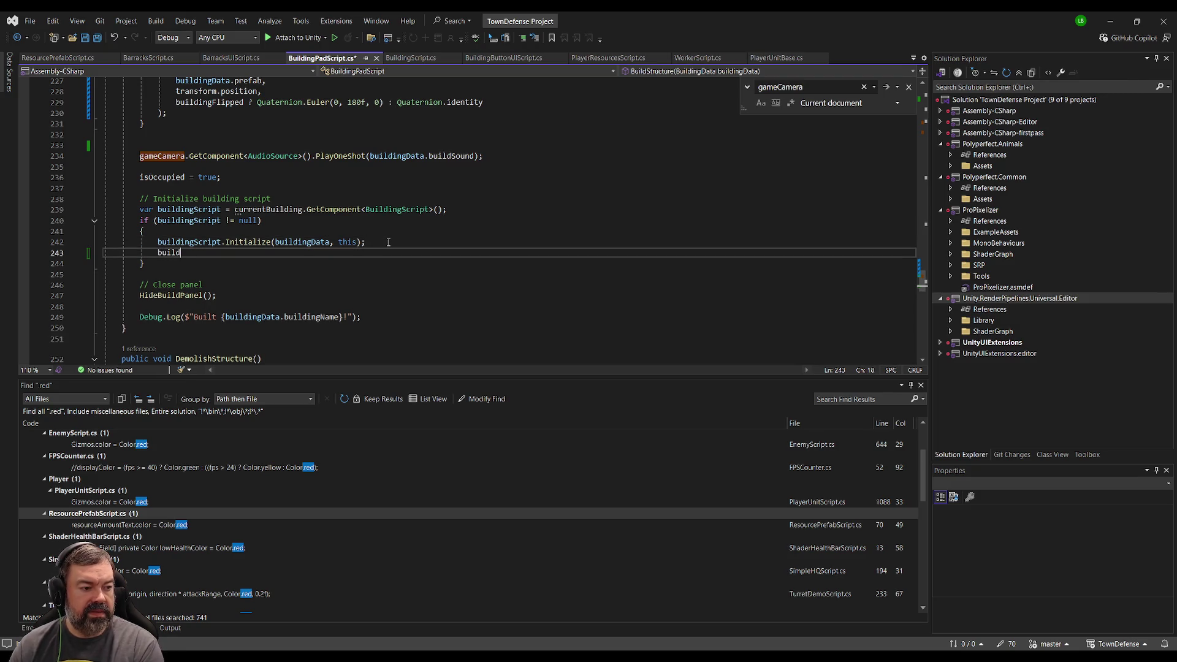
text(ingScript.au)
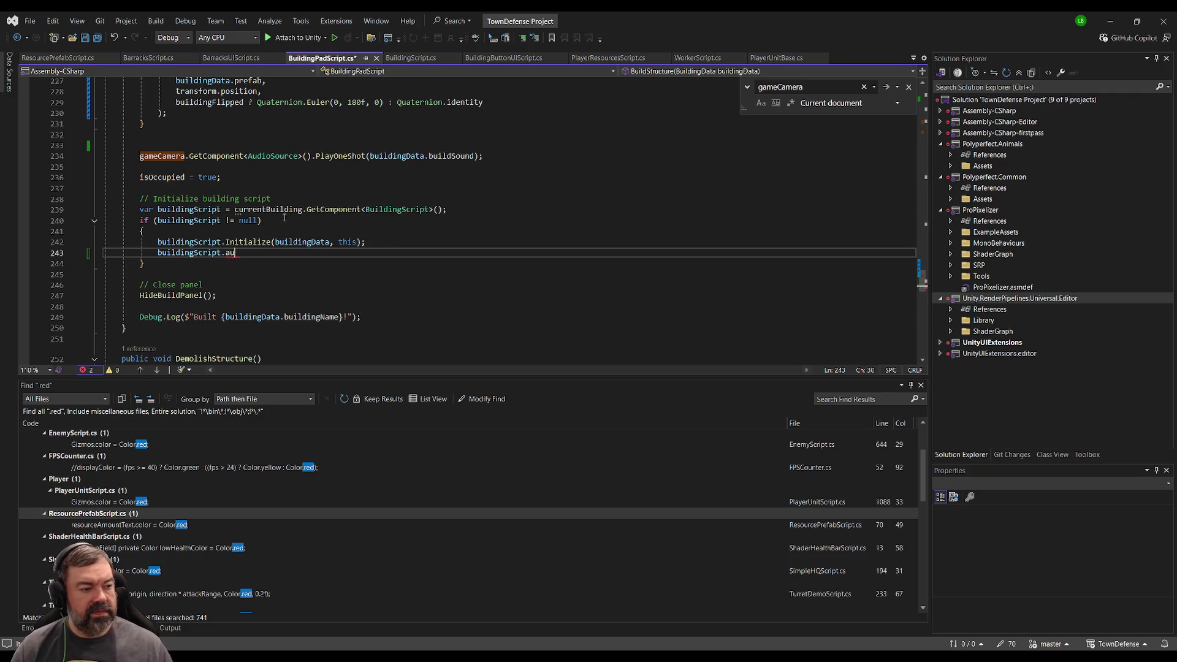
click(393, 210)
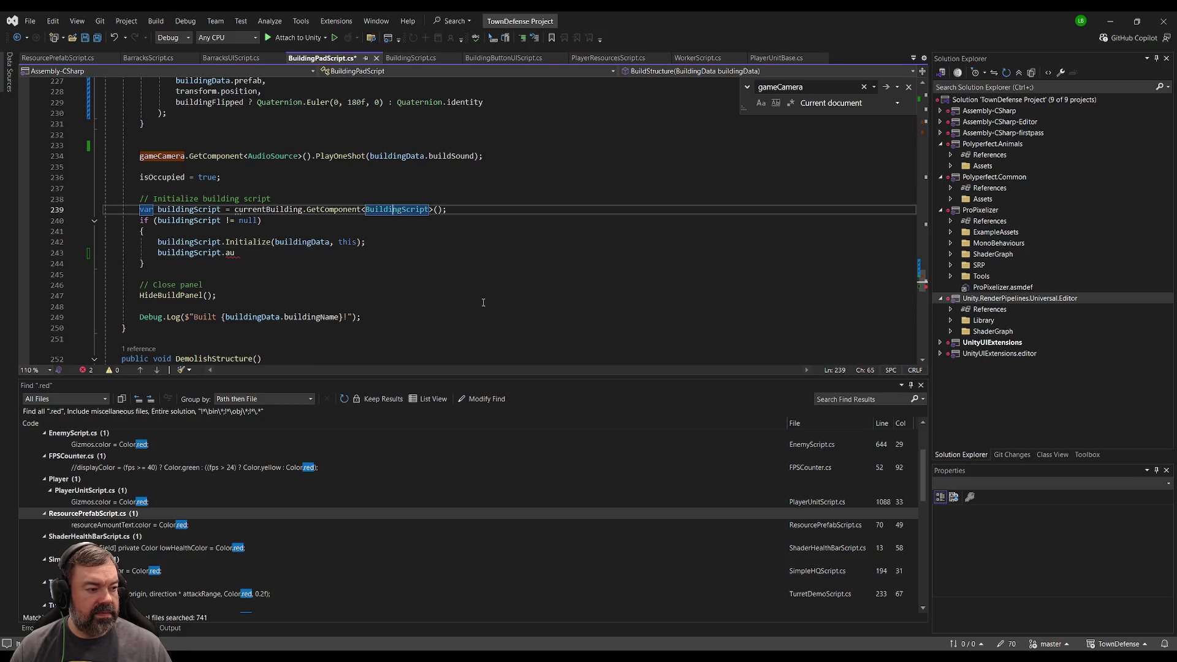
key(F12)
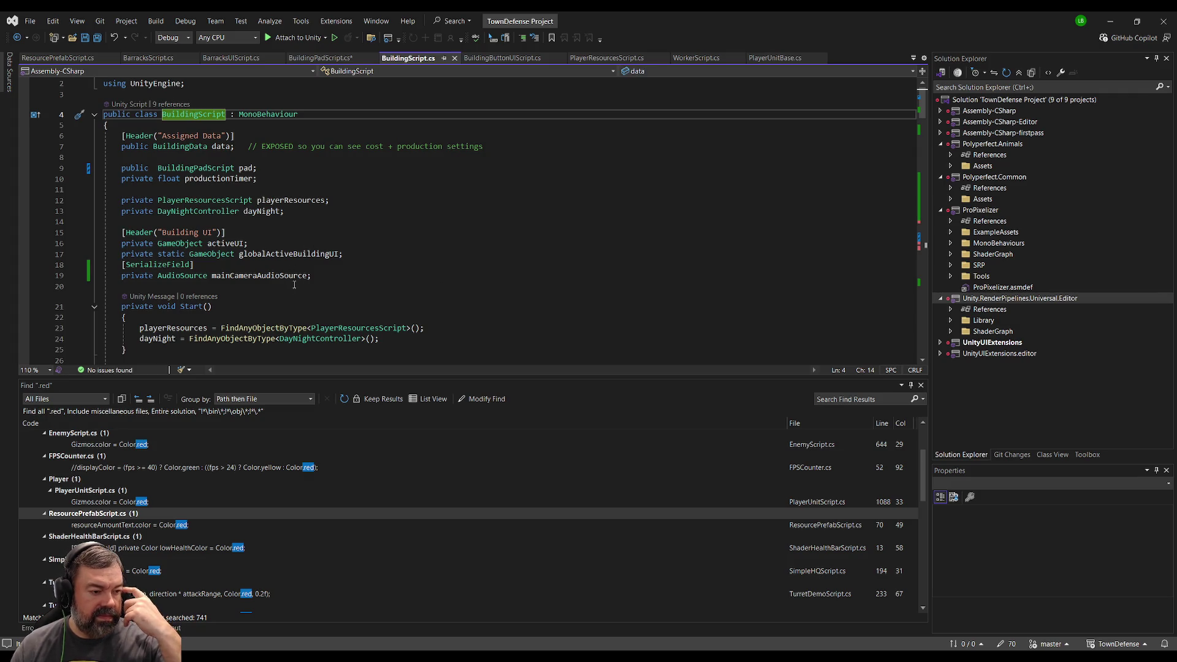
click(257, 276)
double_click(137, 275)
text(public)
key(Up)
key(ctrl+shift+l)
Finish line 243 as buildingScript.mainCameraAudioSource = gameCamera.GetComponent<AudioSource>() and save BuildingPadScript.cs.
key(ctrl+Tab)
click(241, 257)
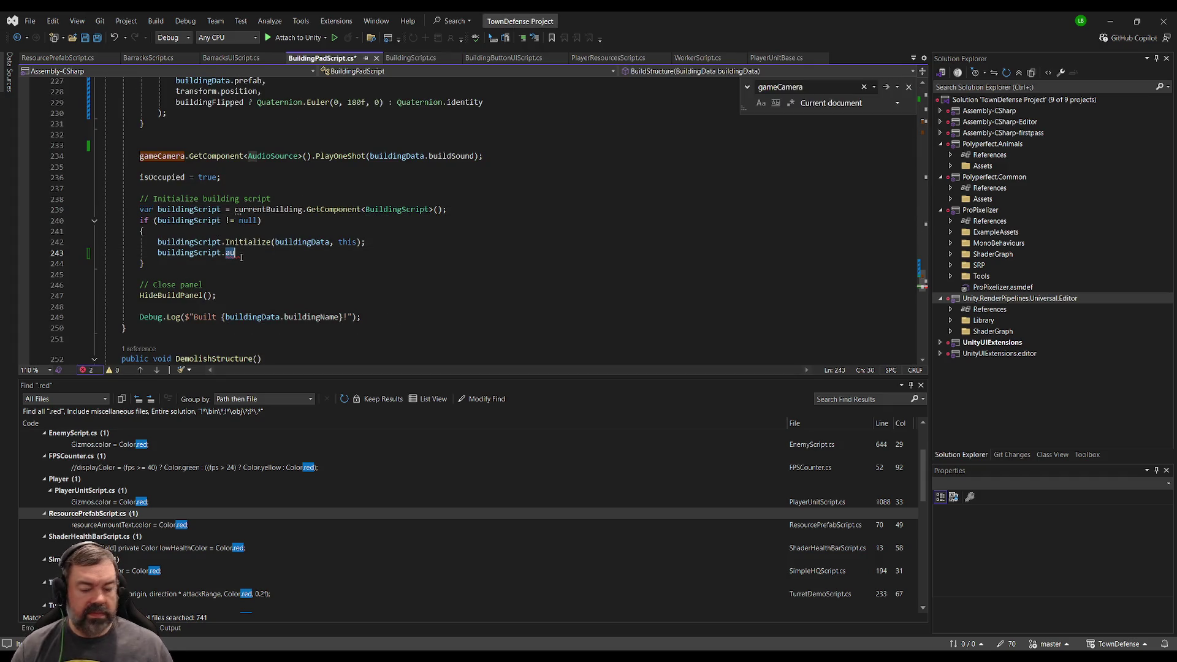
text(CameraAudioSource)
text(= gameCamera)
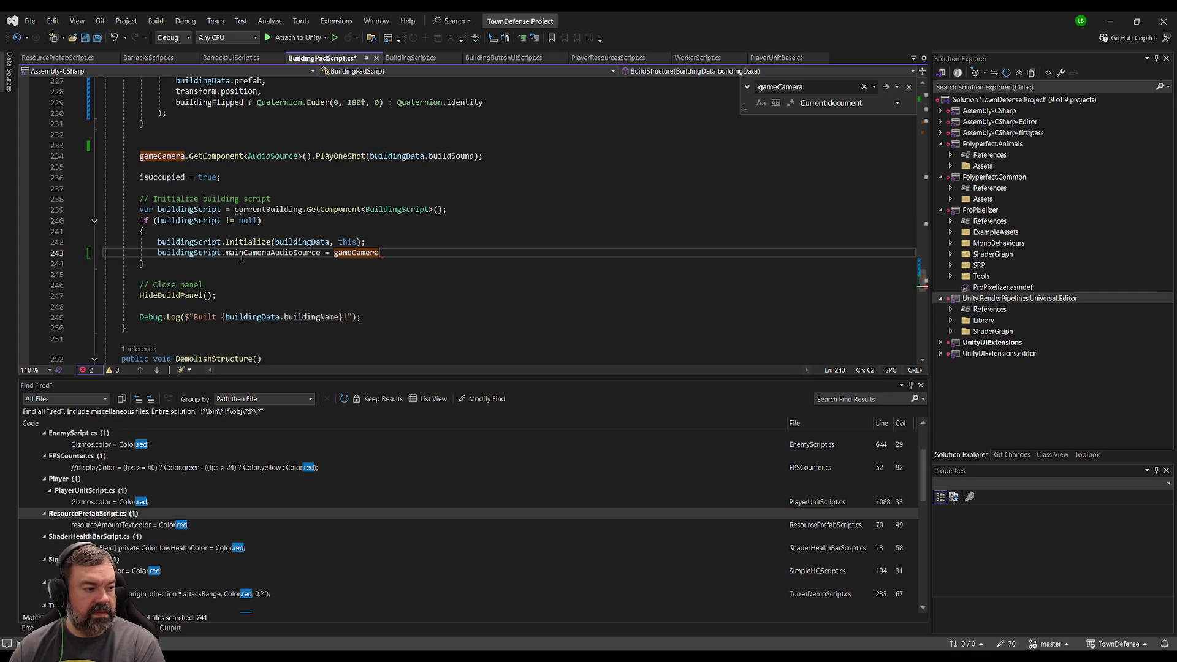
key(Tab)
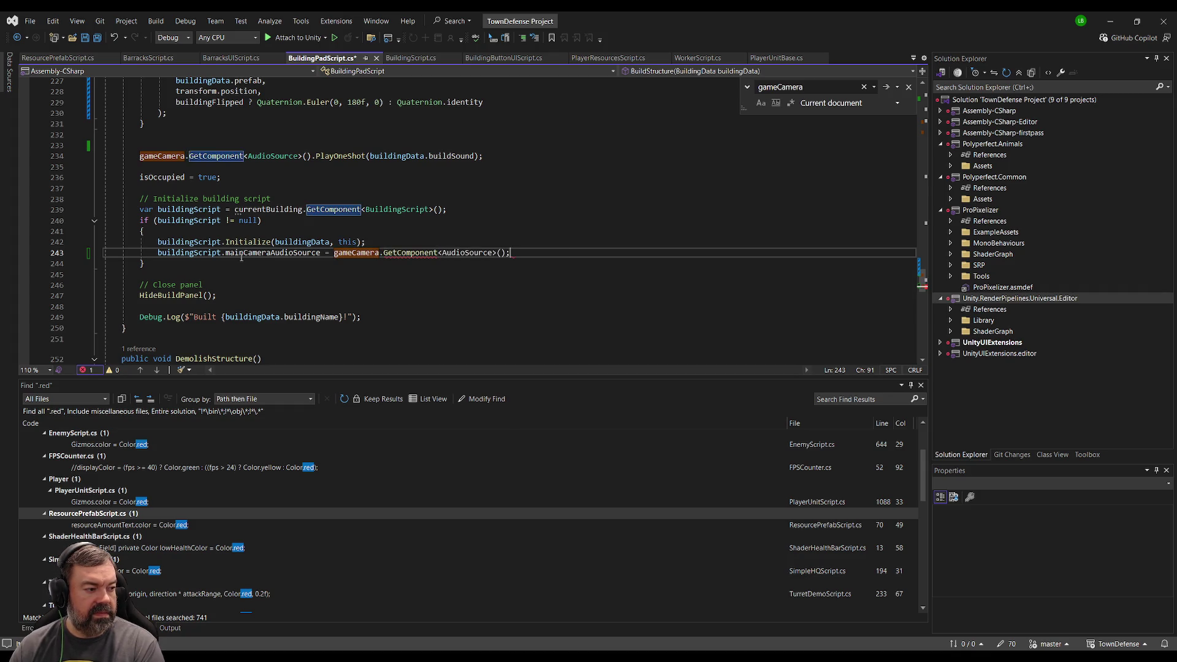
key(ctrl+s)
click(362, 253)
key(F12)
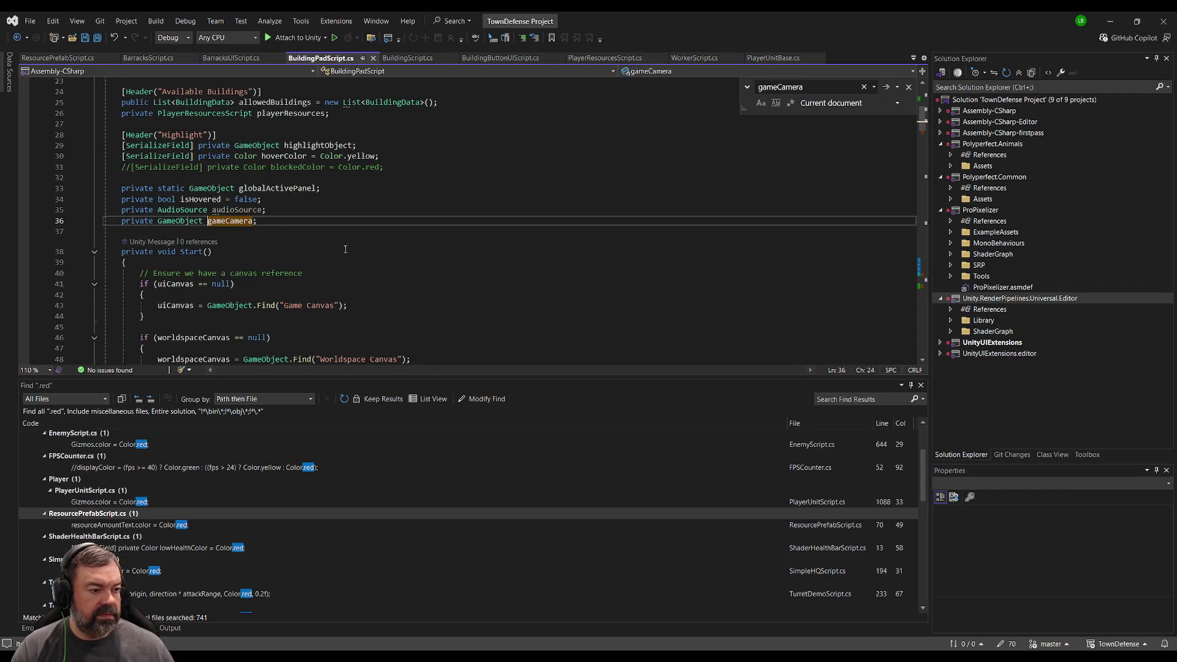
click(256, 210)
key(ctrl+f)
key(Return)
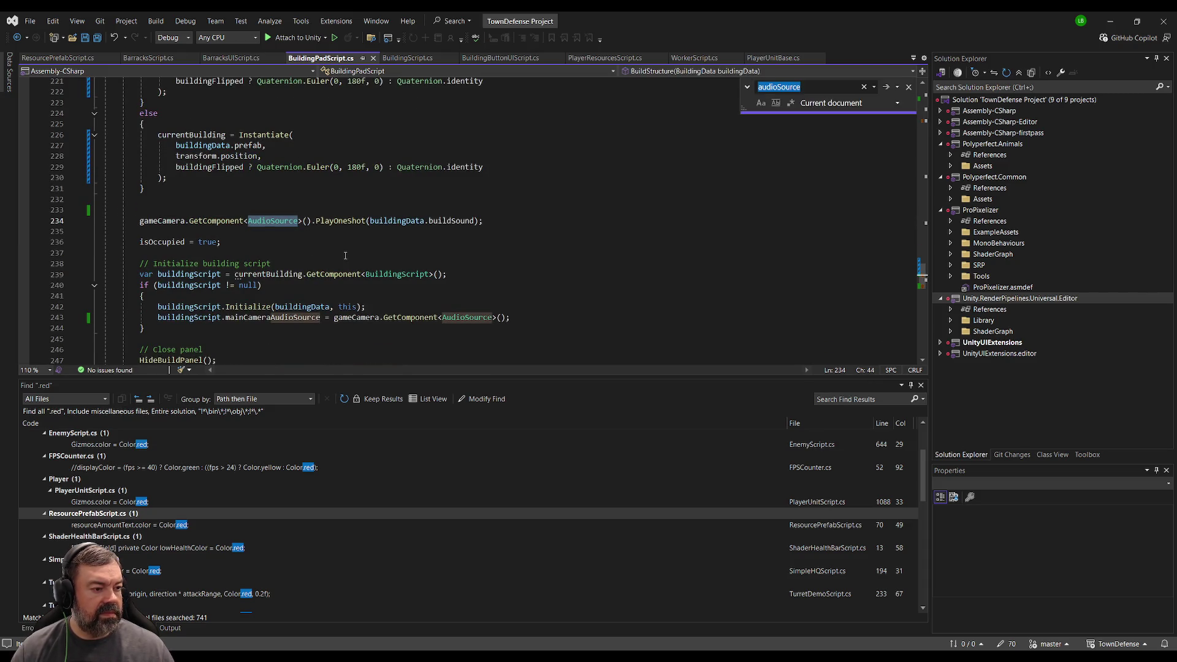
key(Return)
key(Return)
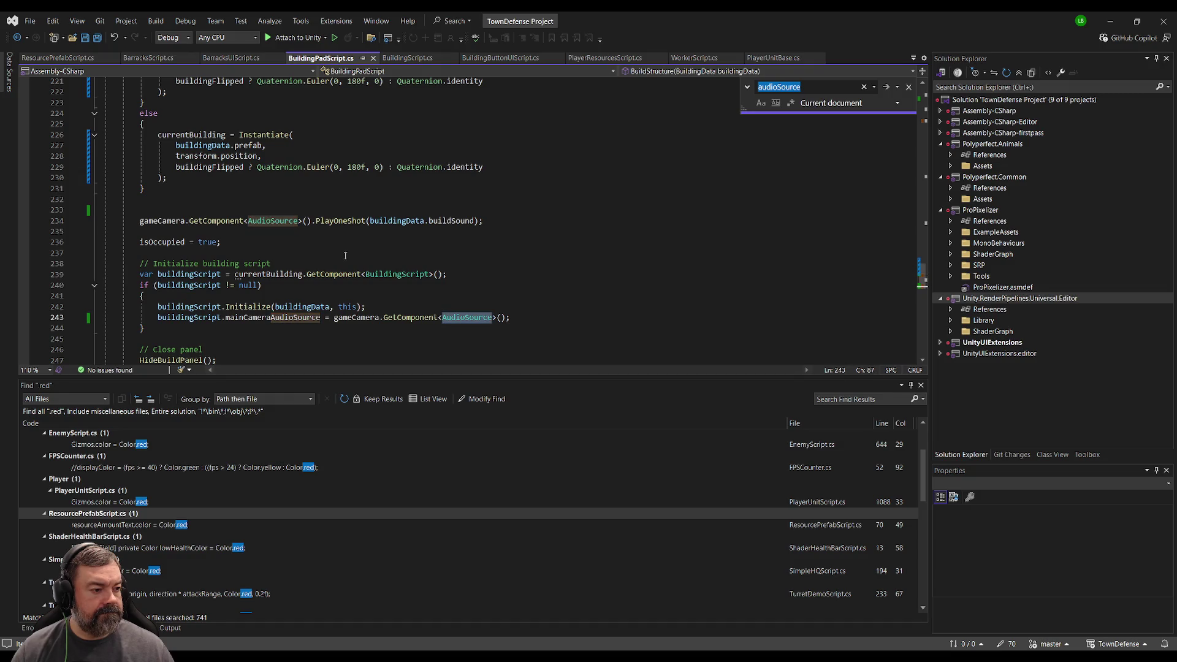
key(Return)
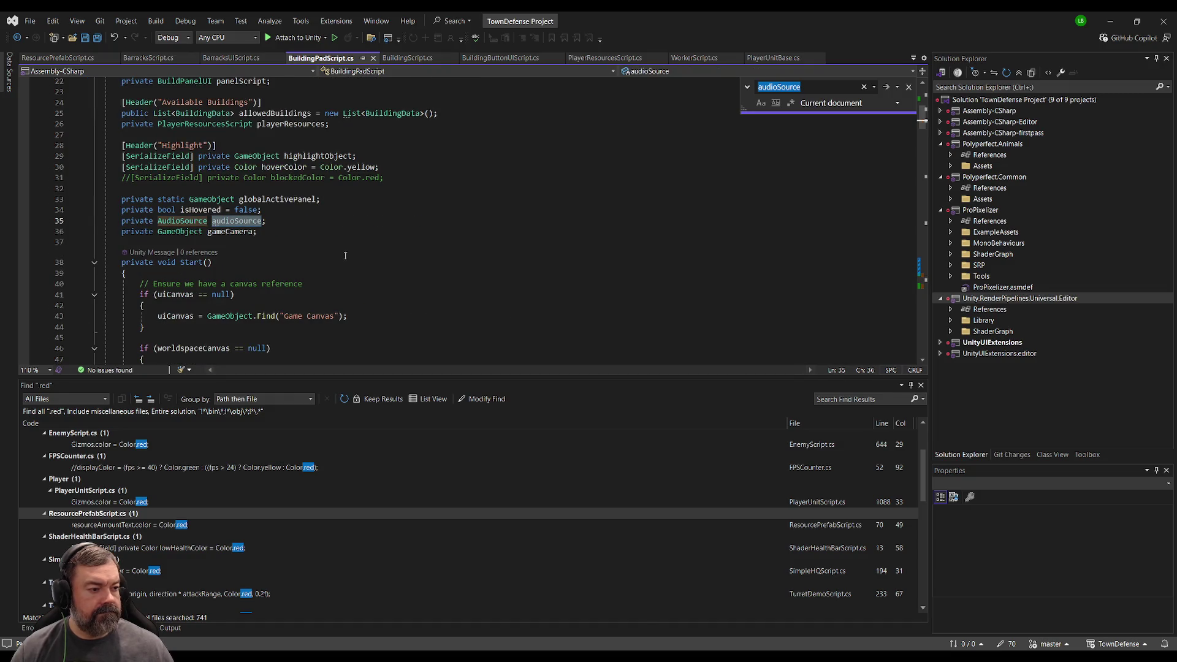
click(321, 225)
key(ctrl+k)
key(ctrl+c)
click(406, 230)
key(ctrl+s)
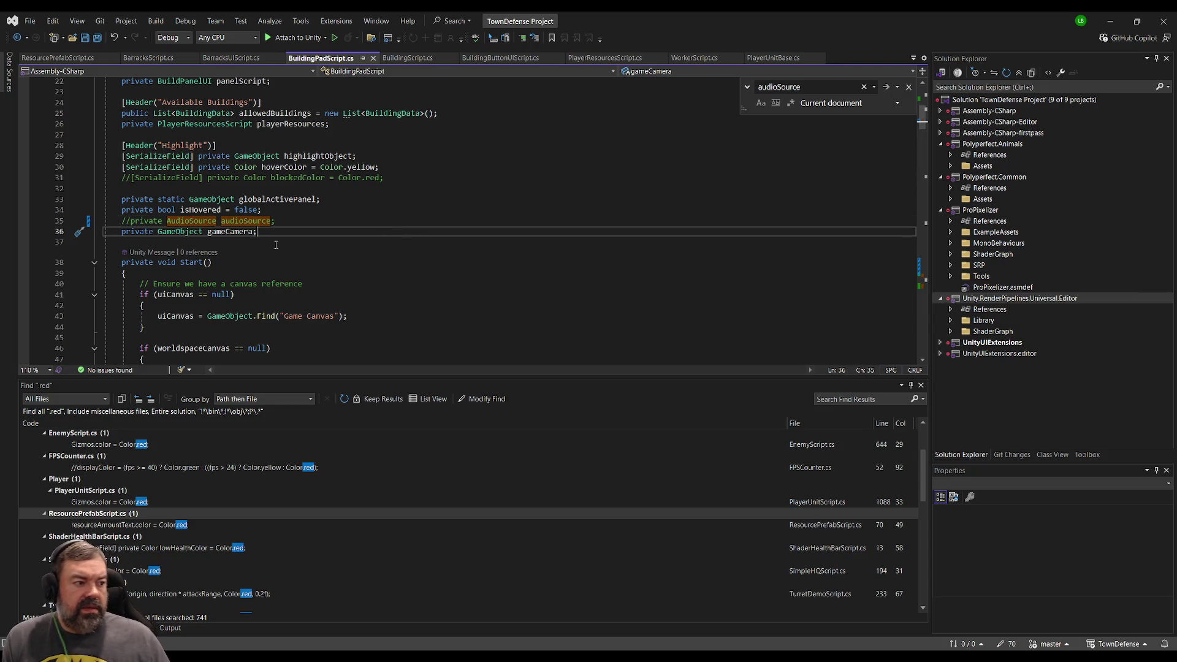
key(alt+Tab)
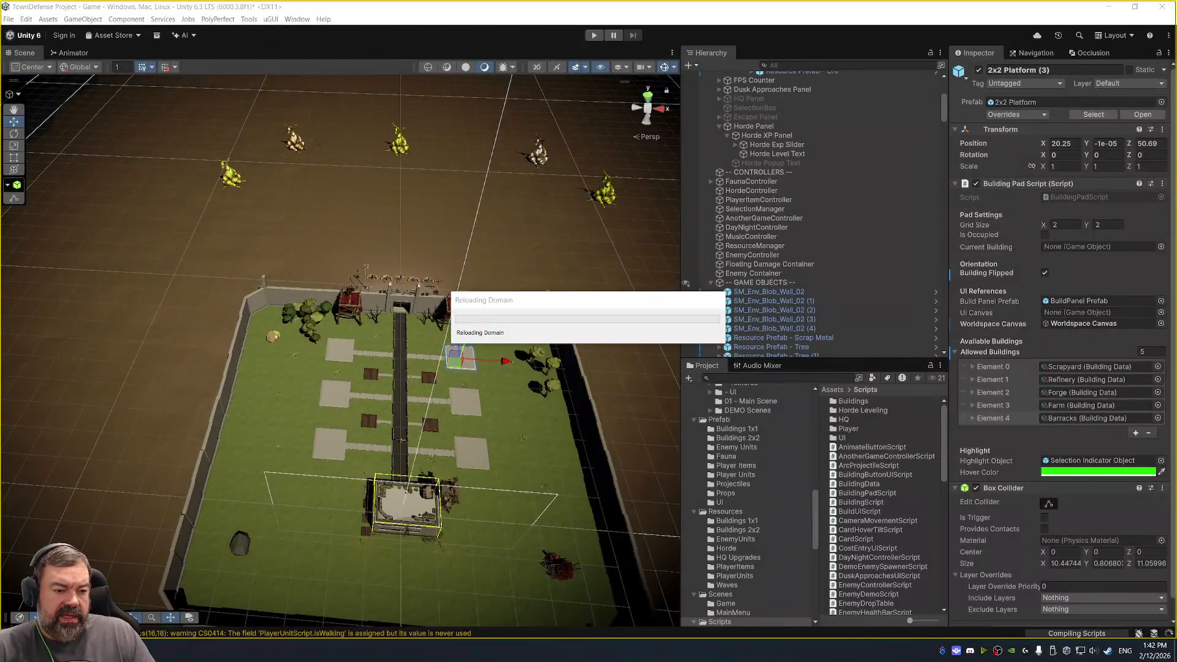
key(alt+Tab)
click(356, 241)
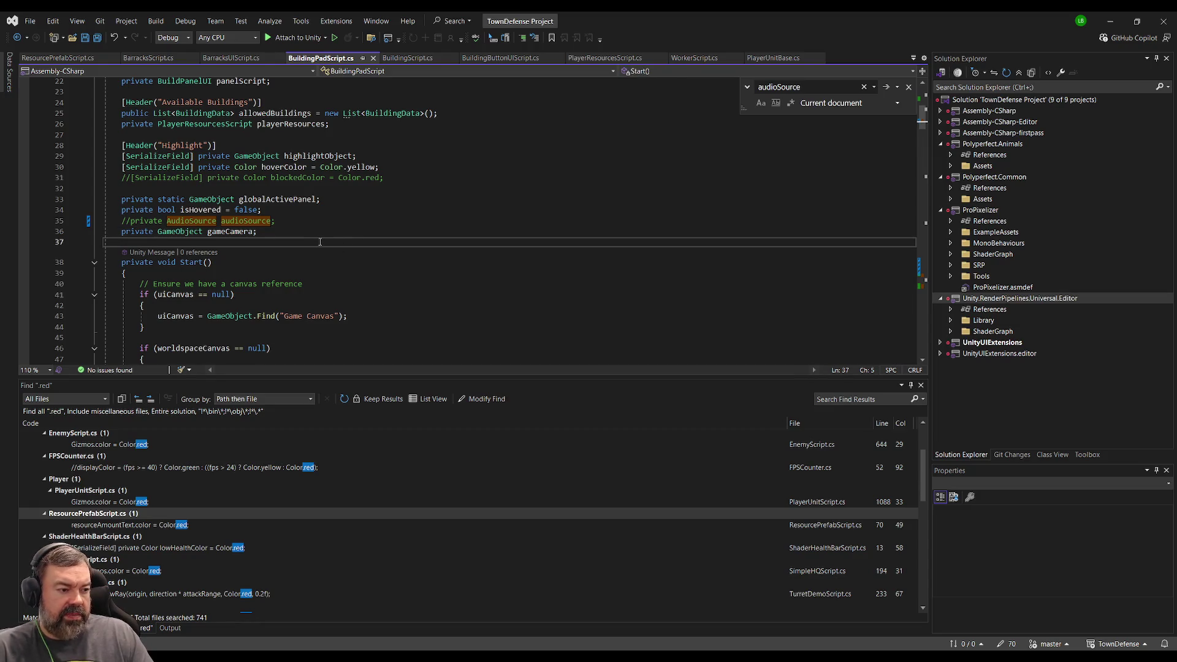
scroll(342, 231, down, 20)
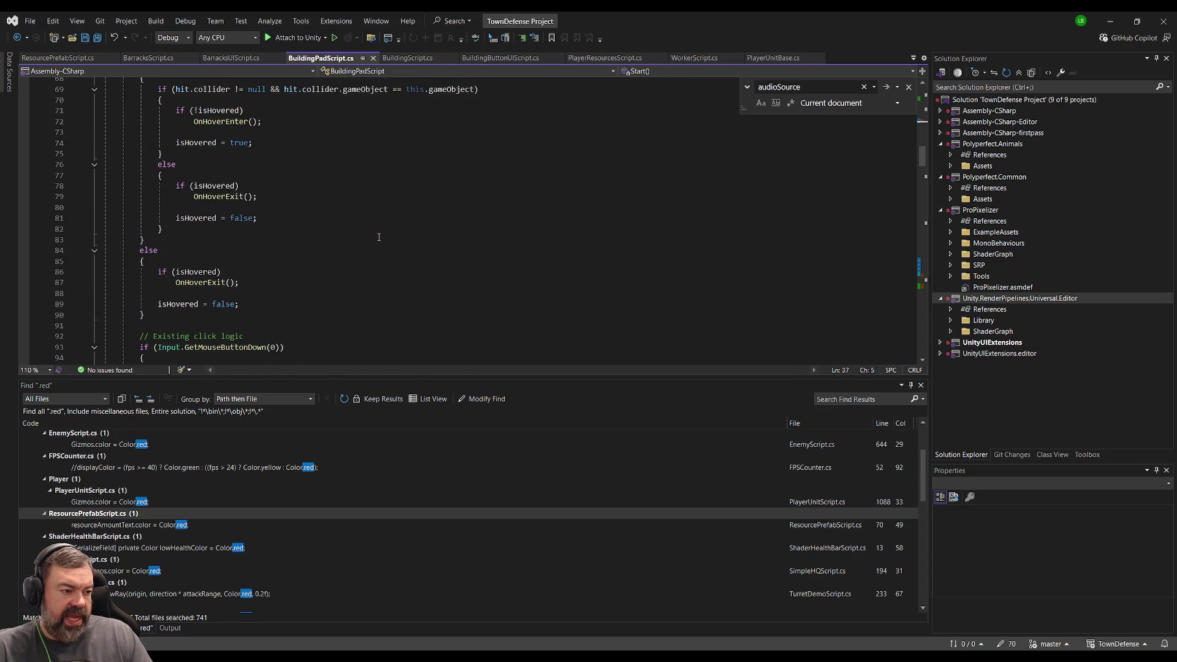
scroll(378, 237, down, 20)
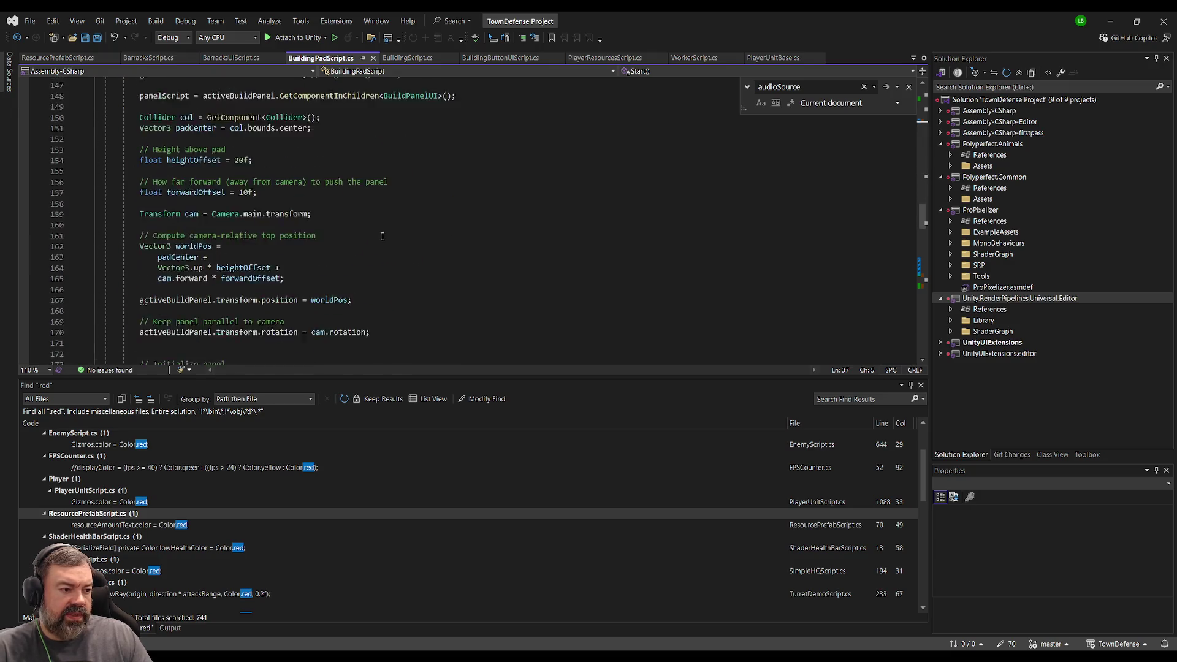
scroll(382, 231, down, 17)
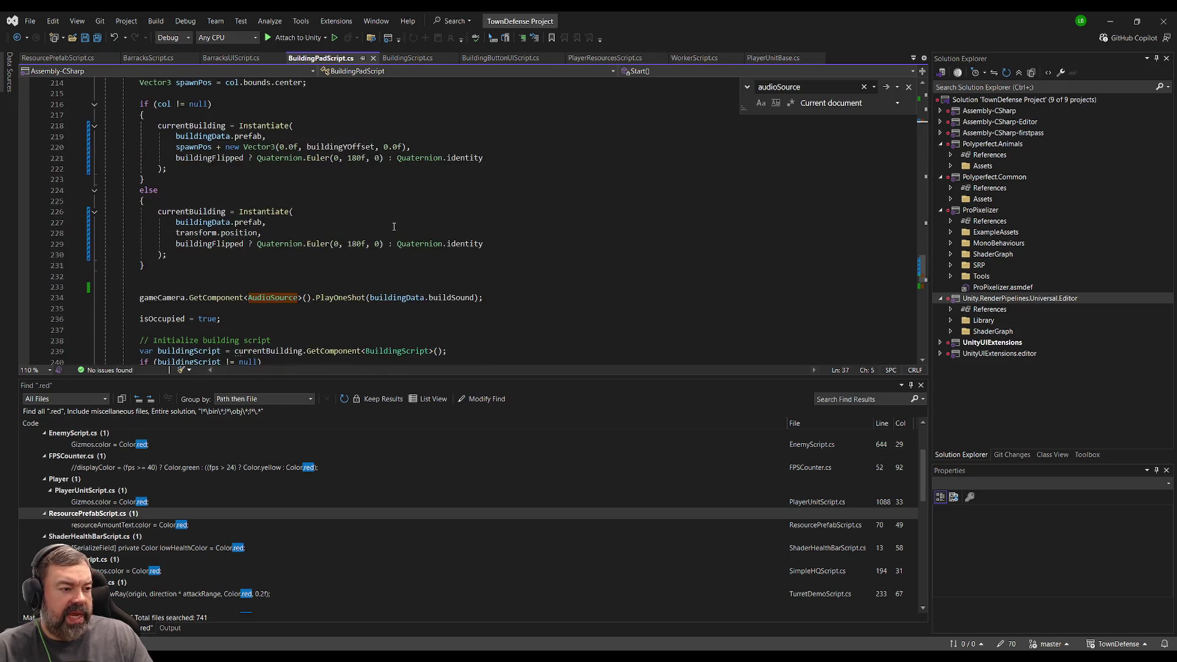
scroll(395, 226, down, 4)
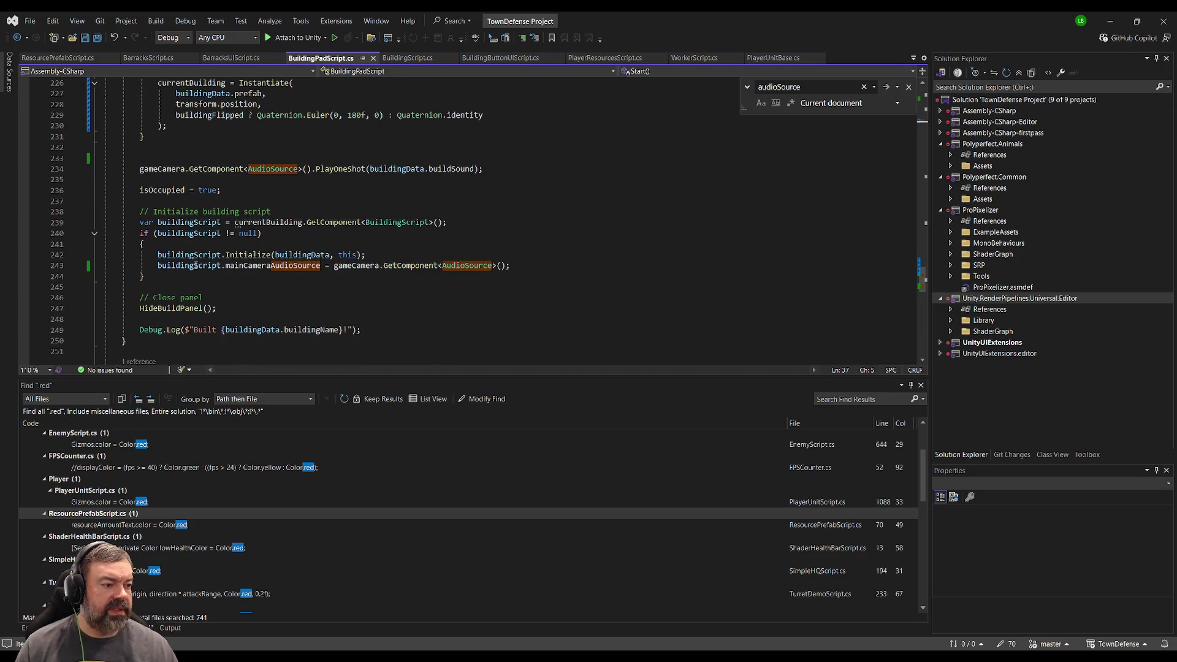
click(265, 266)
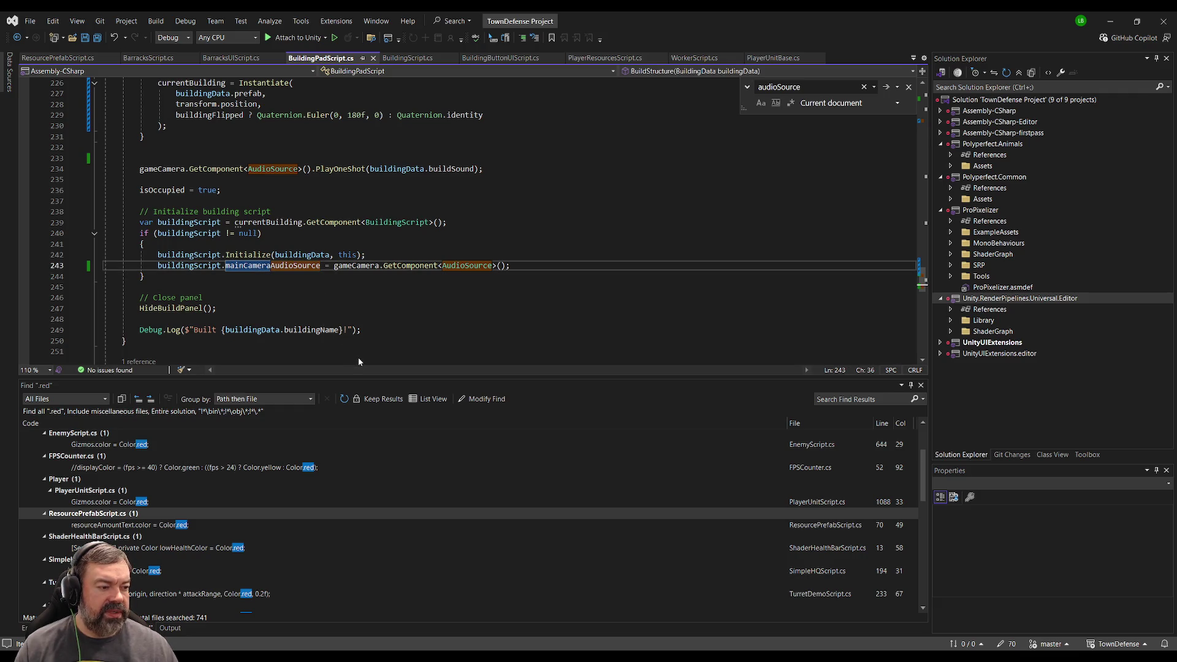
Go to the mainCameraAudioSource declaration in BuildingScript.cs and read through it.
key(F12)
scroll(319, 219, down, 8)
scroll(319, 219, down, 20)
scroll(316, 222, down, 18)
scroll(503, 234, up, 20)
scroll(489, 201, up, 18)
Inspect the AudioSource field and where audioSource is assigned in Awake.
click(363, 109)
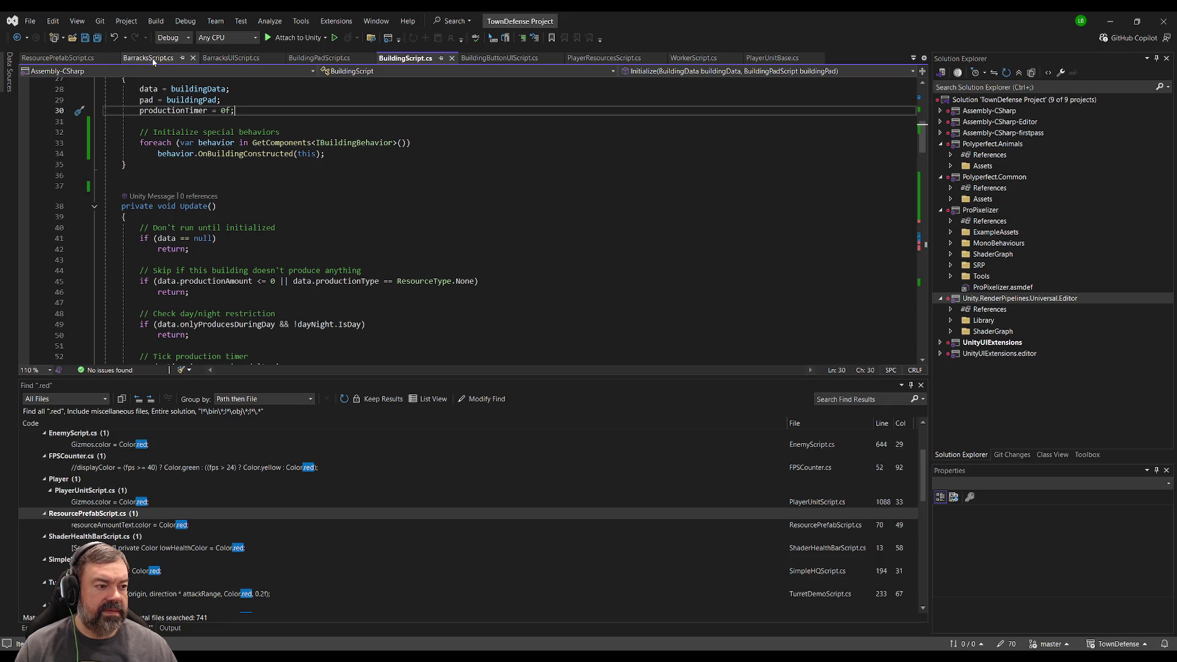
click(363, 116)
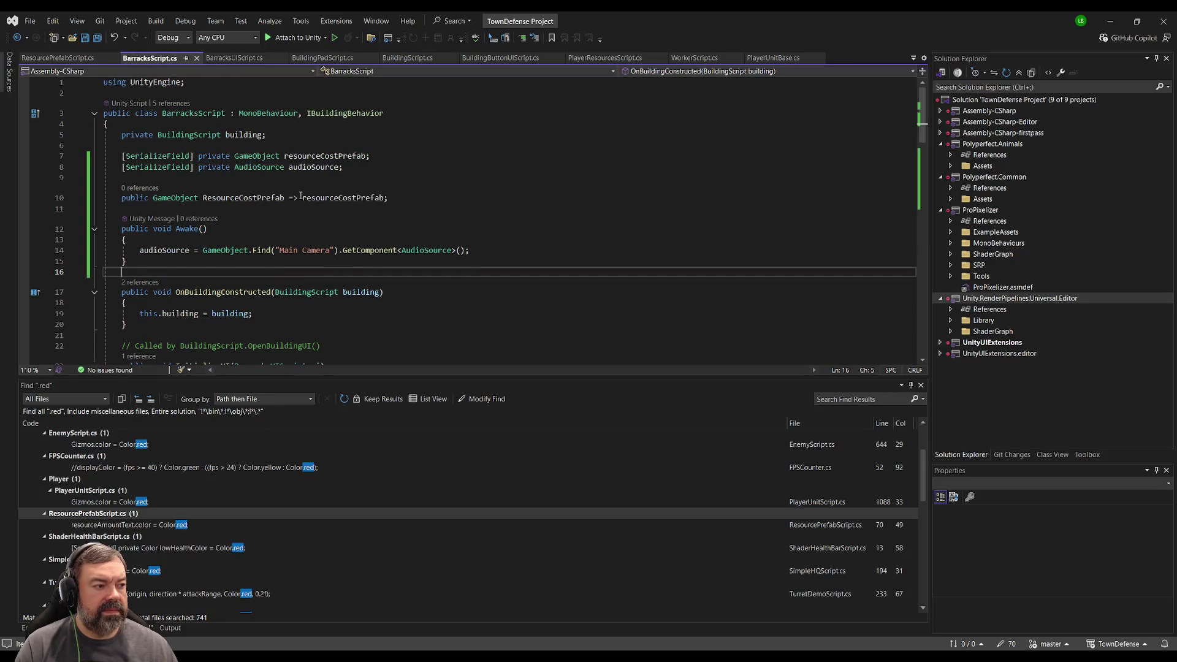
click(450, 170)
scroll(399, 175, down, 4)
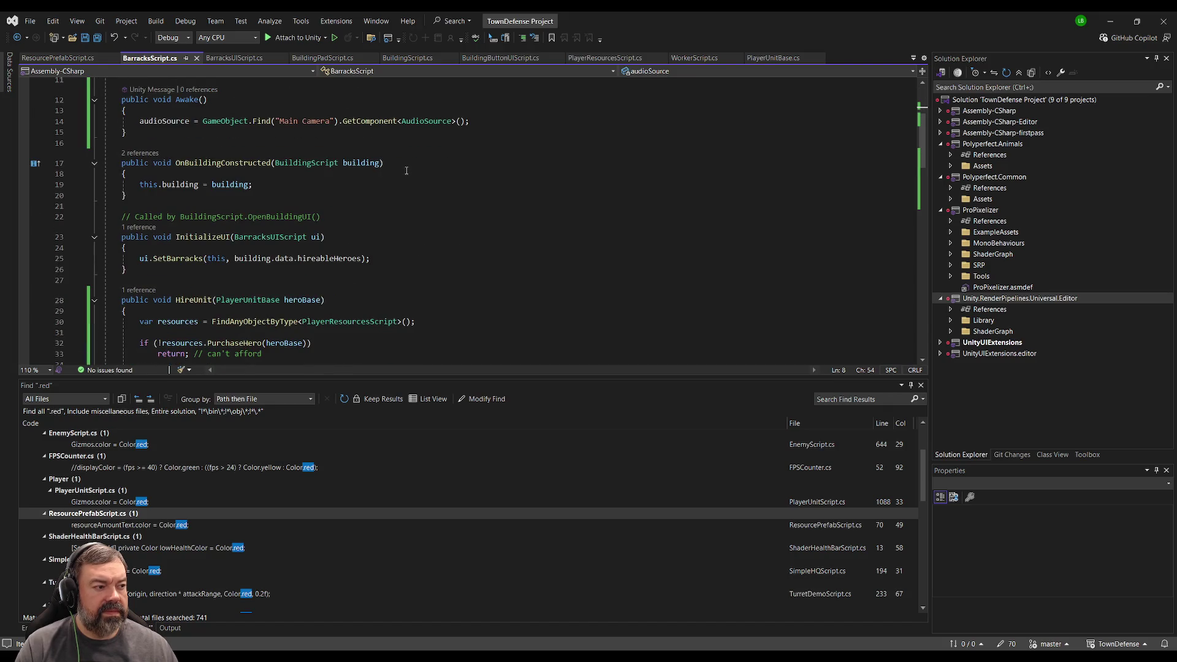
scroll(406, 170, up, 4)
click(423, 251)
key(Home)
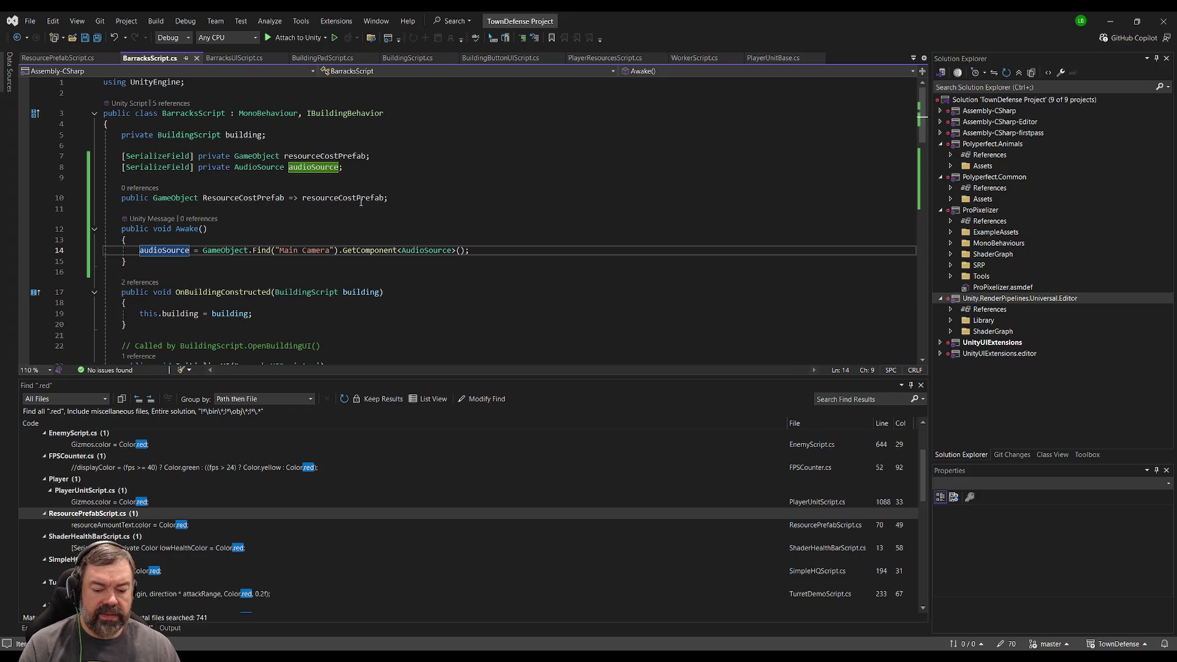
Return to BuildingScript, then switch to Unity and start Play mode.
click(407, 60)
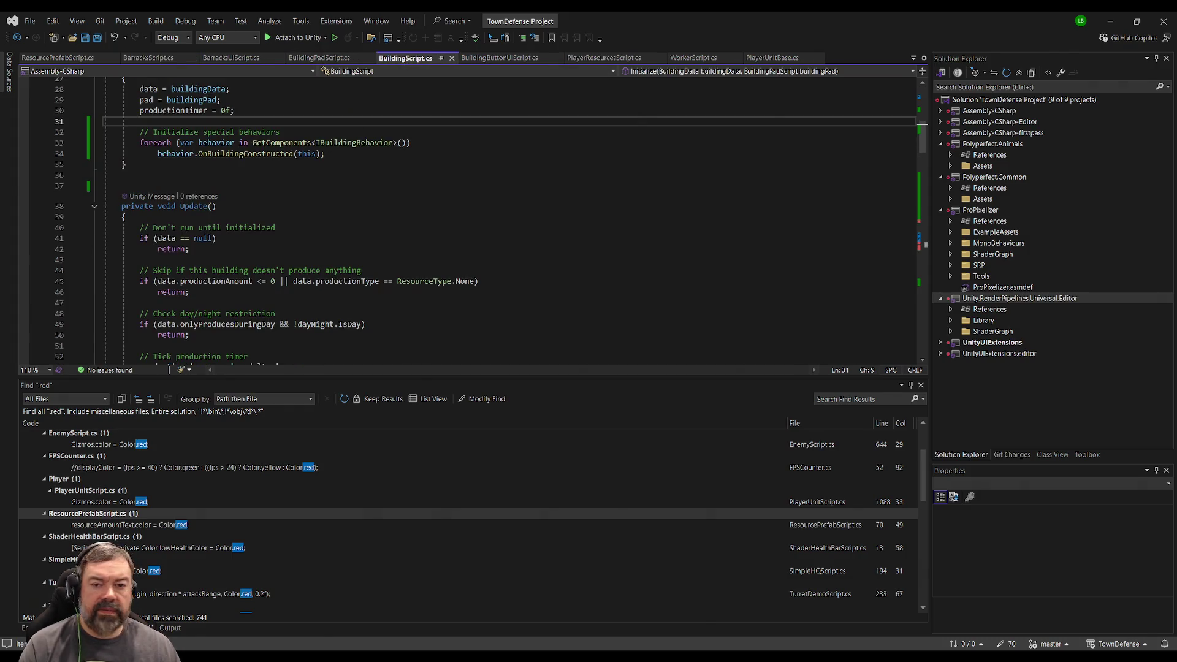
key(alt+Tab)
key(ctrl+p)
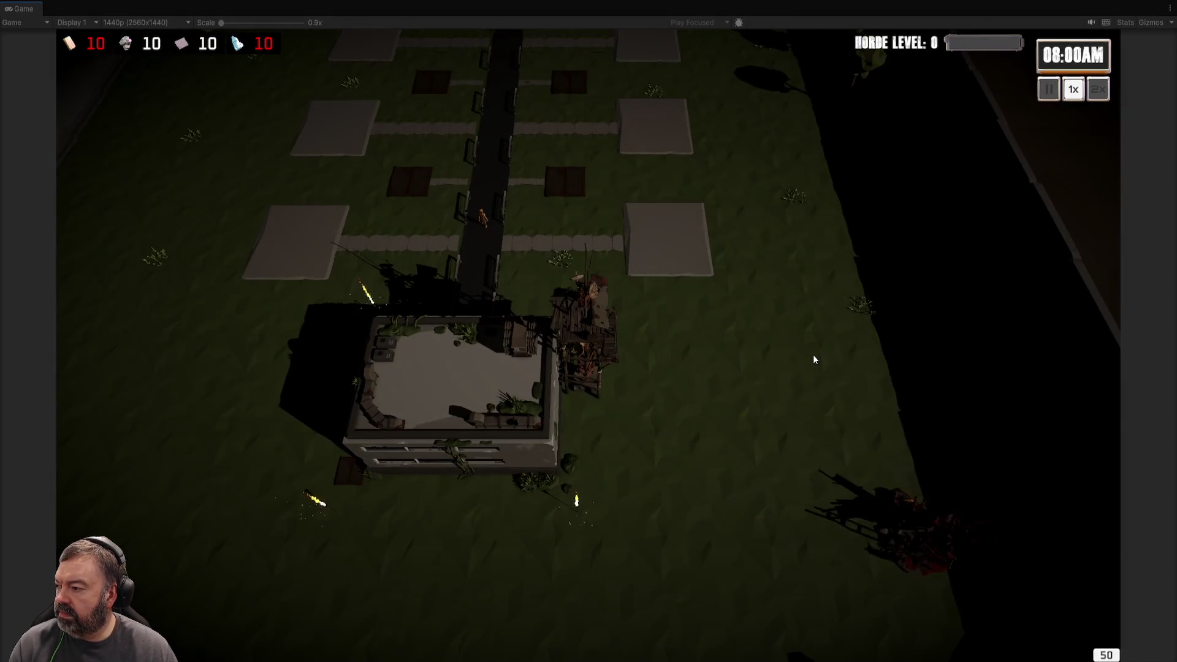
Build a Barracks on an empty plot in the running game.
click(661, 366)
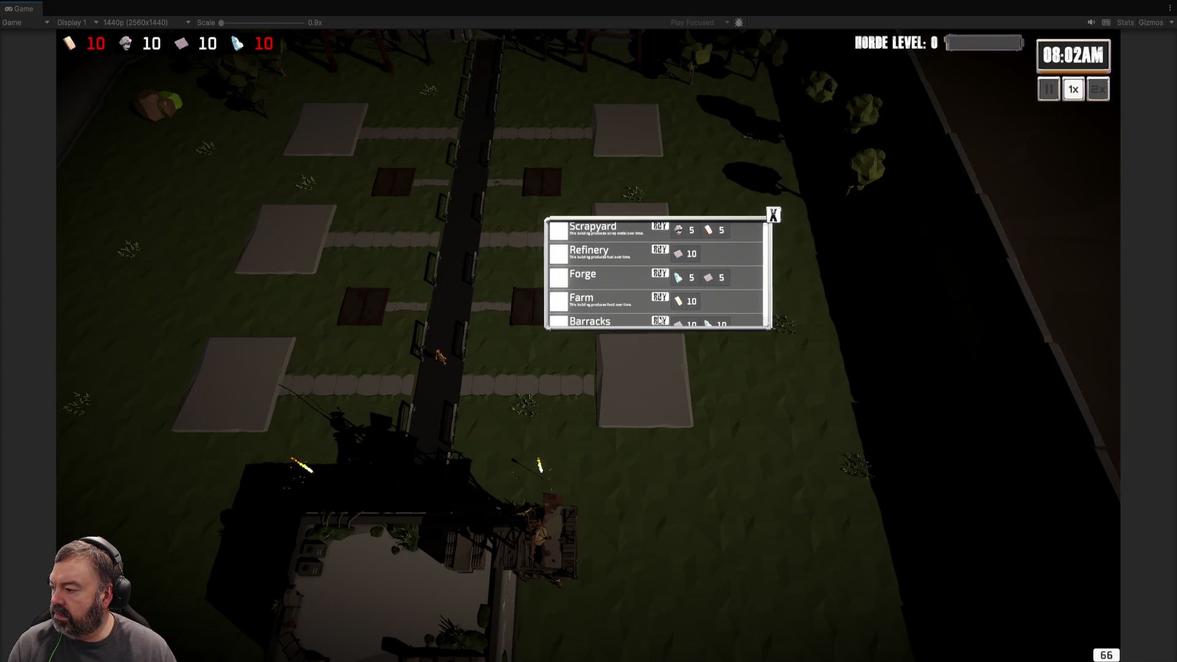
click(657, 315)
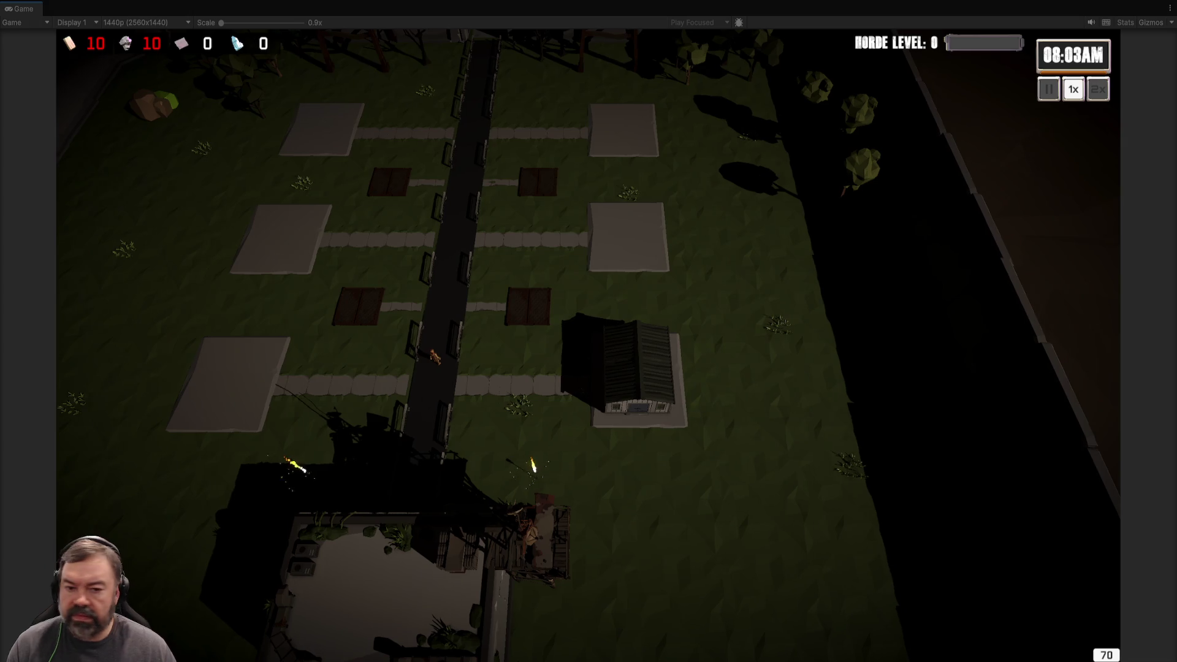
key(ctrl+1)
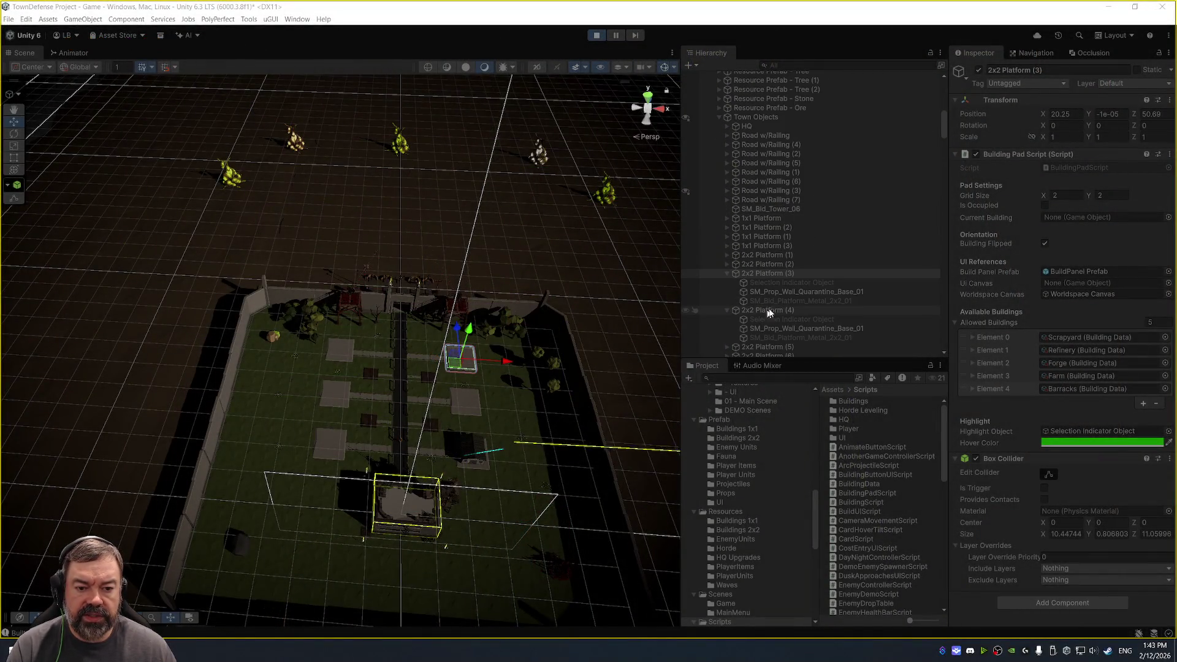
Select the Barracks(Clone) object, check its audio source, and open its BuildingScript in Visual Studio.
click(811, 273)
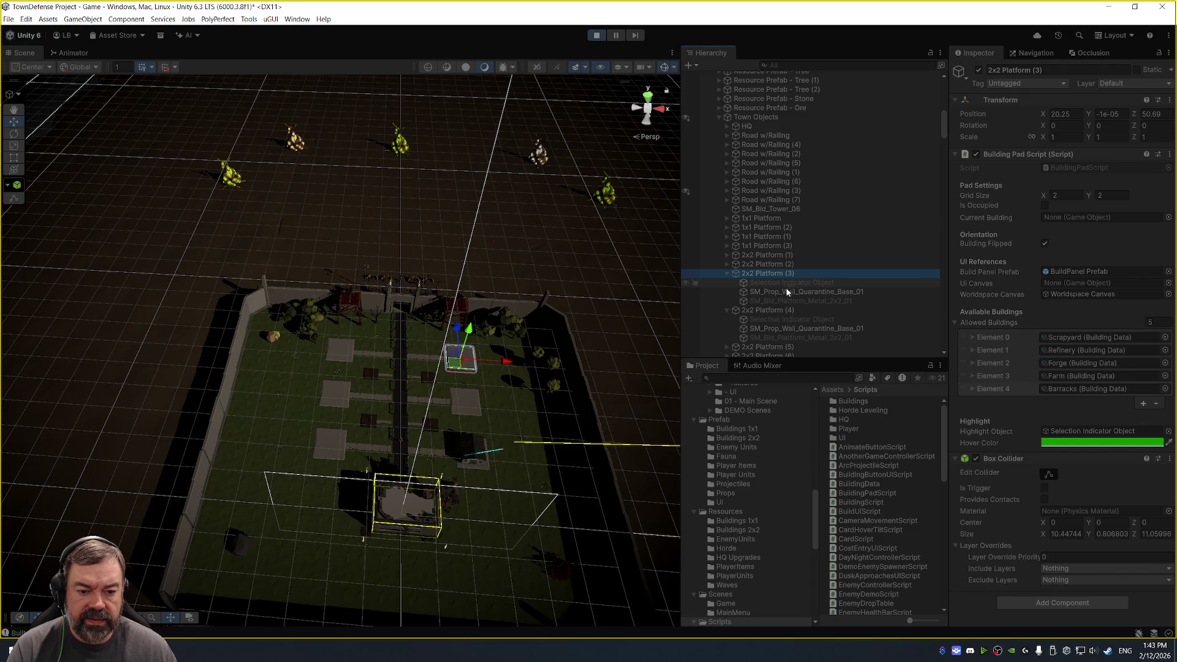
scroll(827, 279, down, 3)
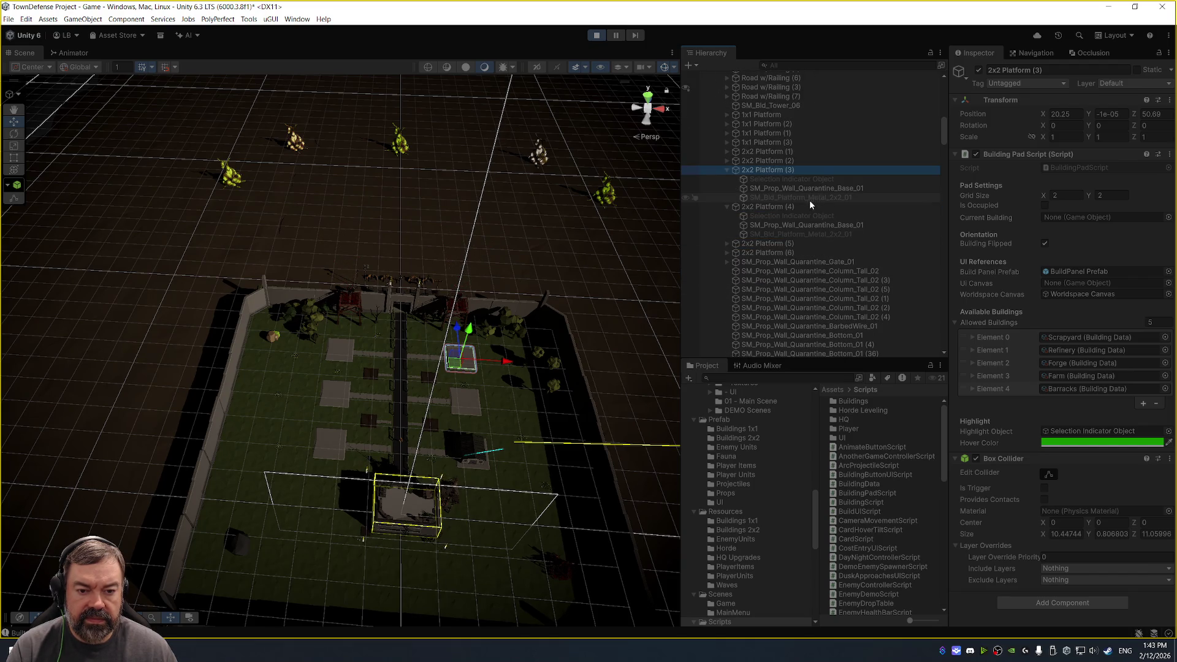
click(803, 207)
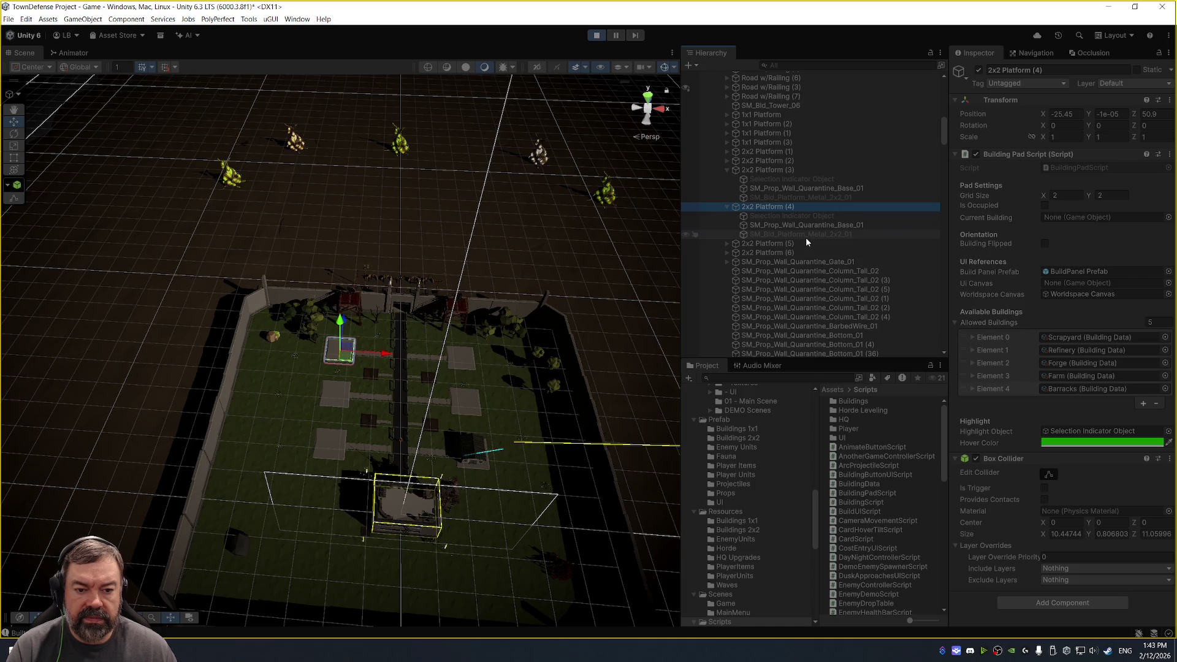
click(463, 454)
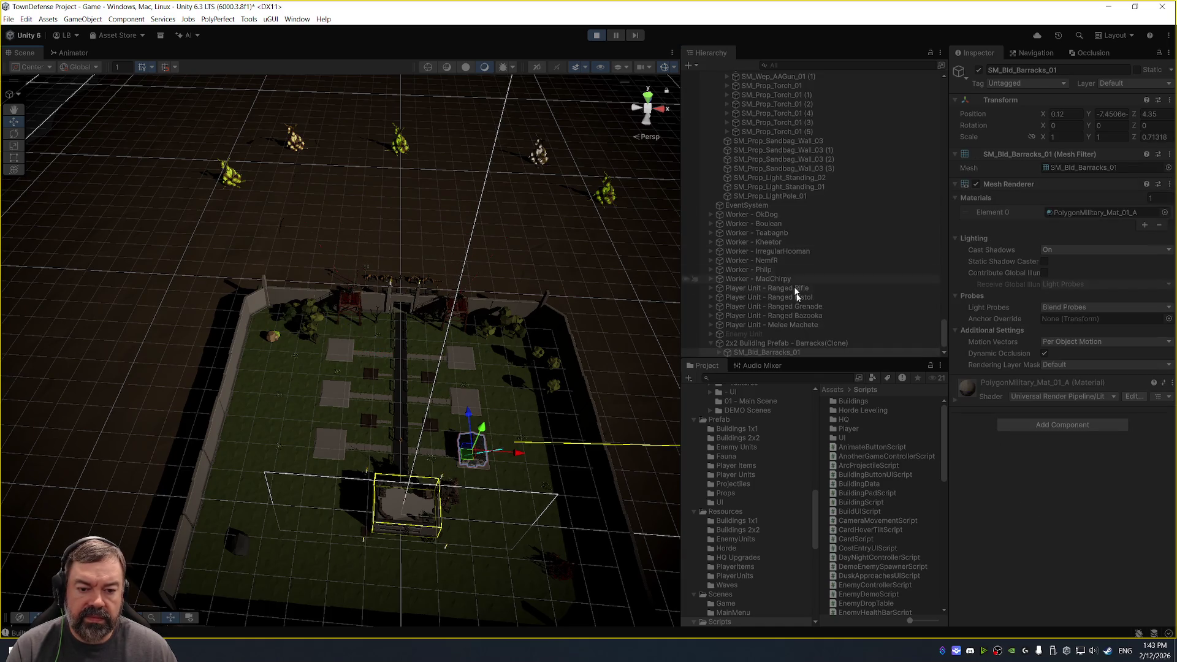
click(813, 334)
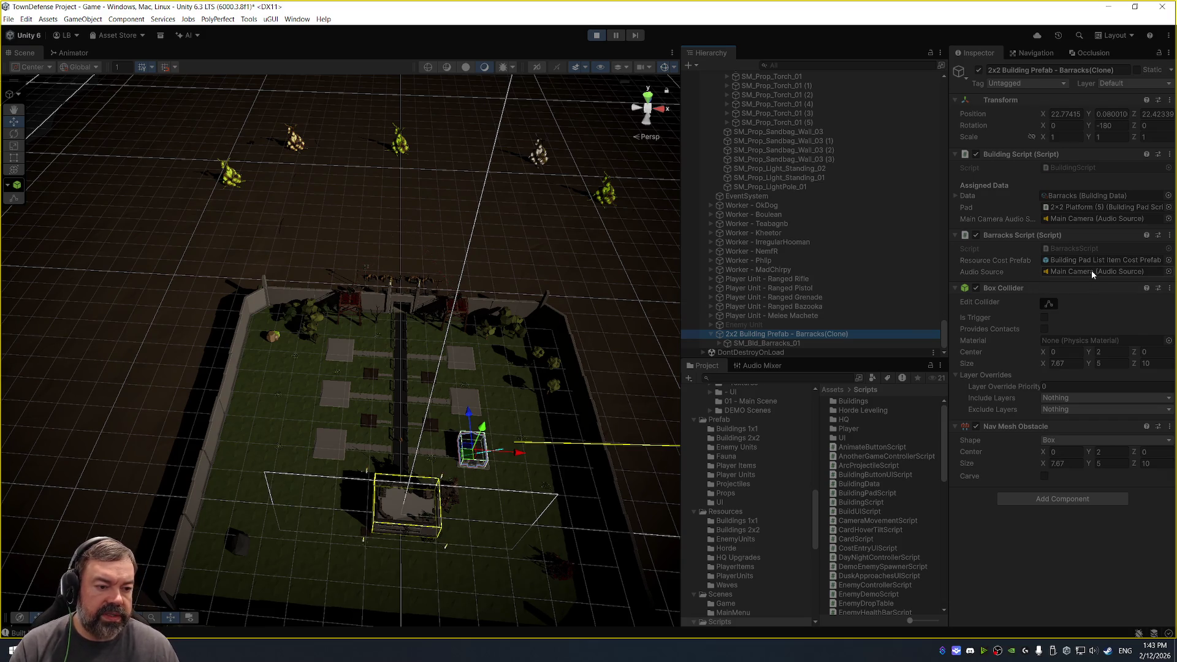
double_click(1088, 168)
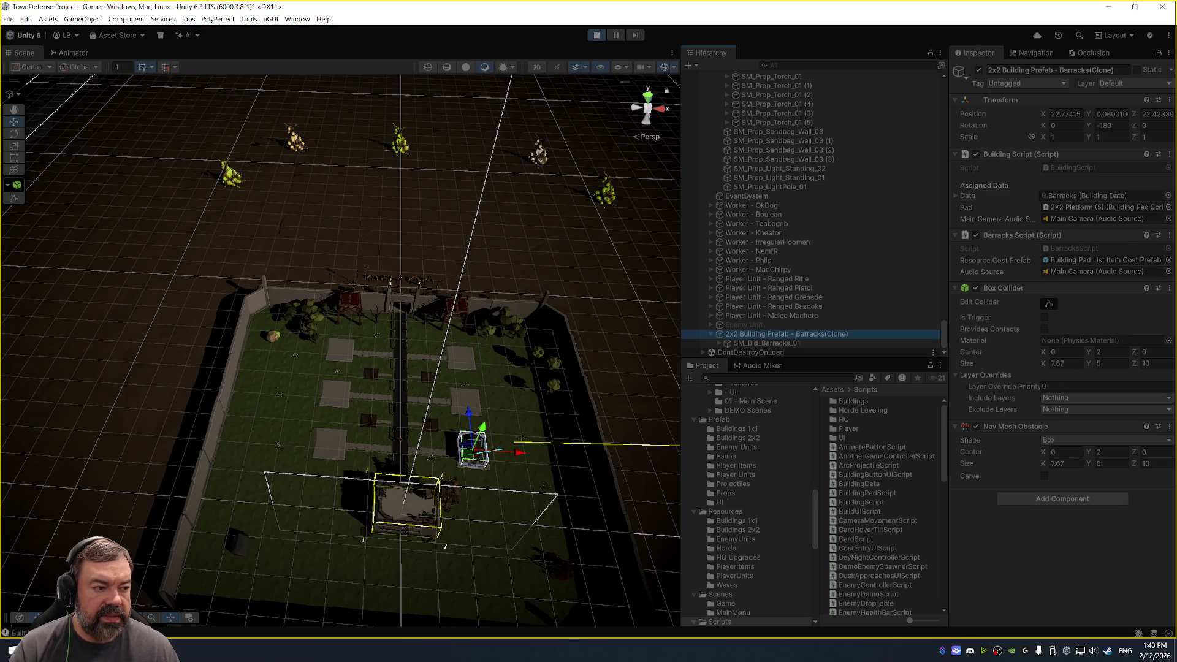
scroll(491, 156, up, 9)
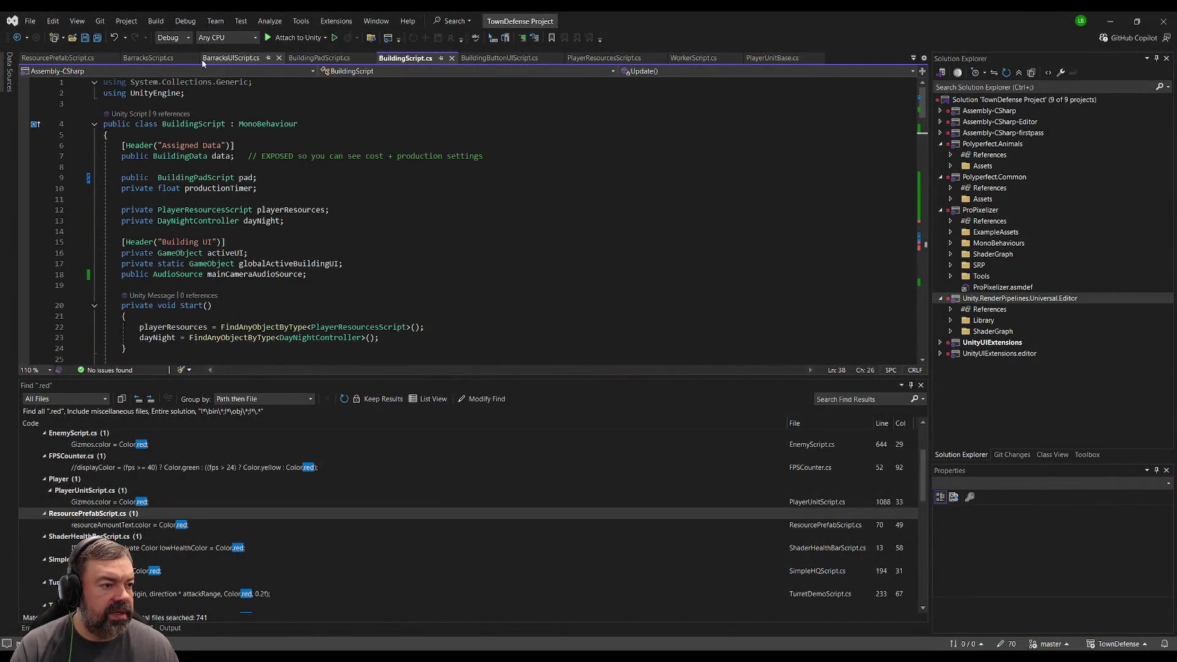
In BarracksScript.cs, remove the audioSource field and its Awake assignment.
click(161, 59)
click(380, 168)
key(Home)
text(//)
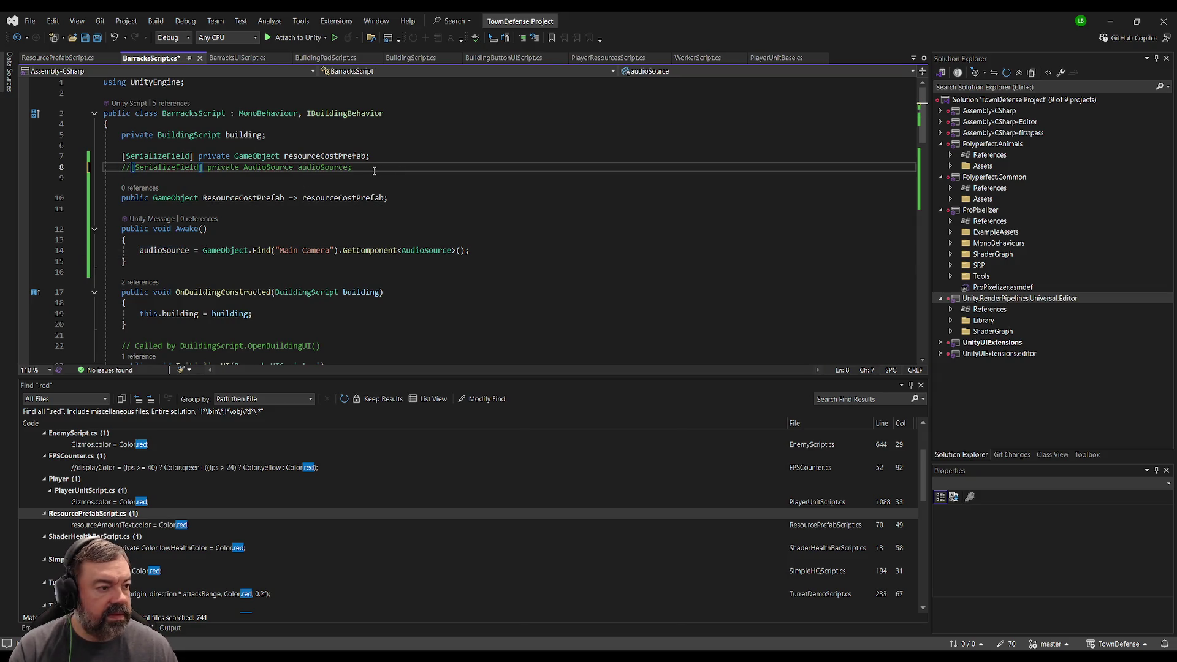
scroll(273, 245, down, 1)
click(136, 219)
key(ctrl+z)
key(ctrl+z)
key(ctrl+z)
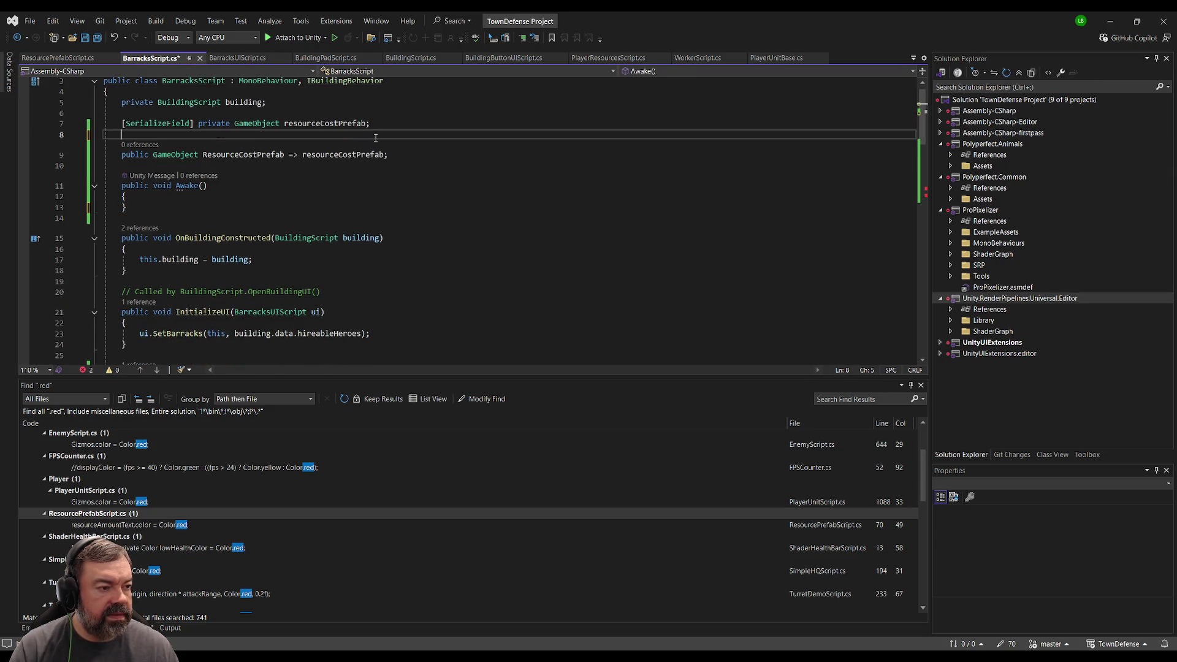
Replace both audioSource uses with GetComponent<BuildingScript>().mainCameraAudioSource and save.
scroll(274, 253, down, 4)
scroll(279, 256, down, 5)
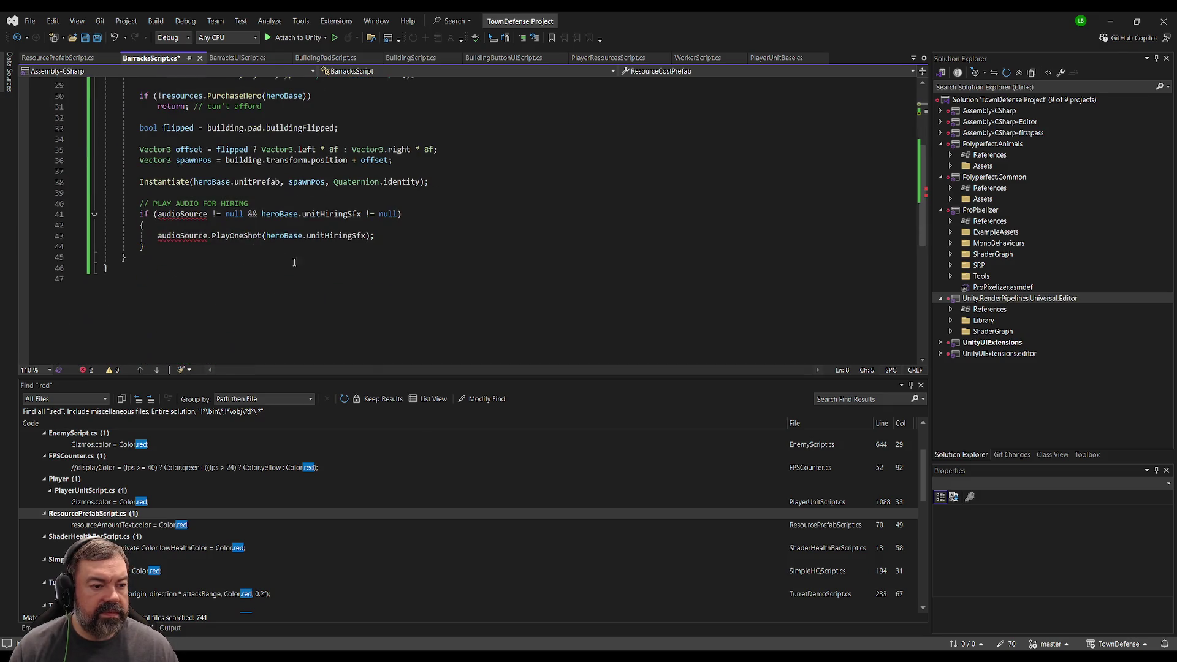
double_click(174, 215)
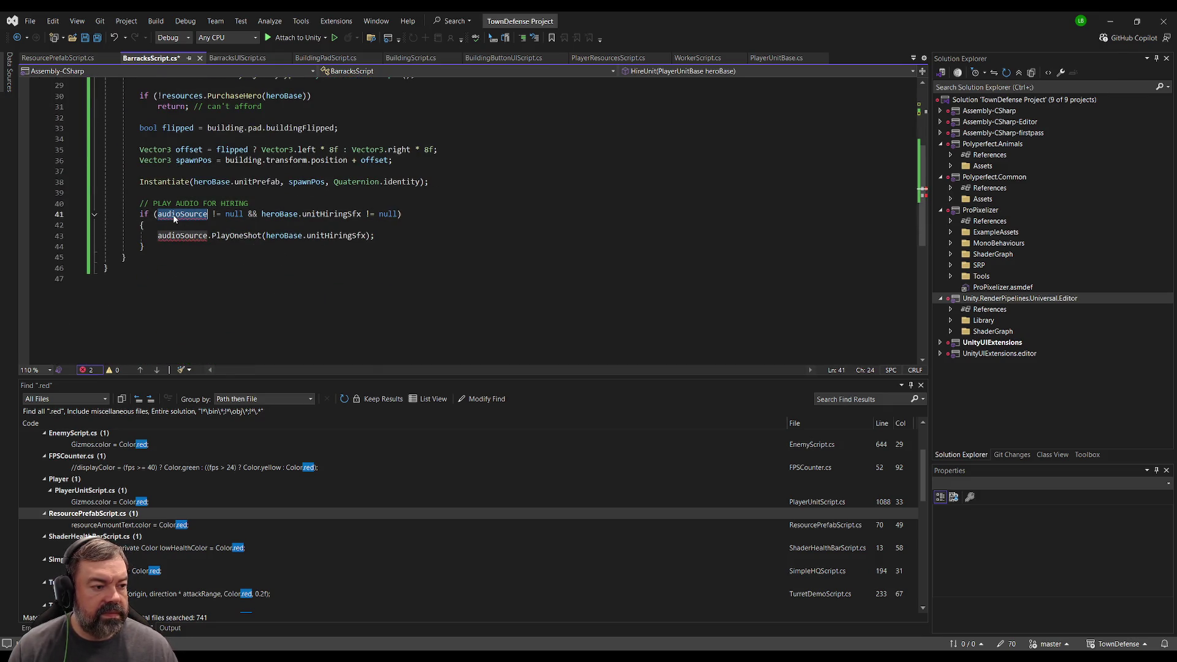
text(GetComponent<)
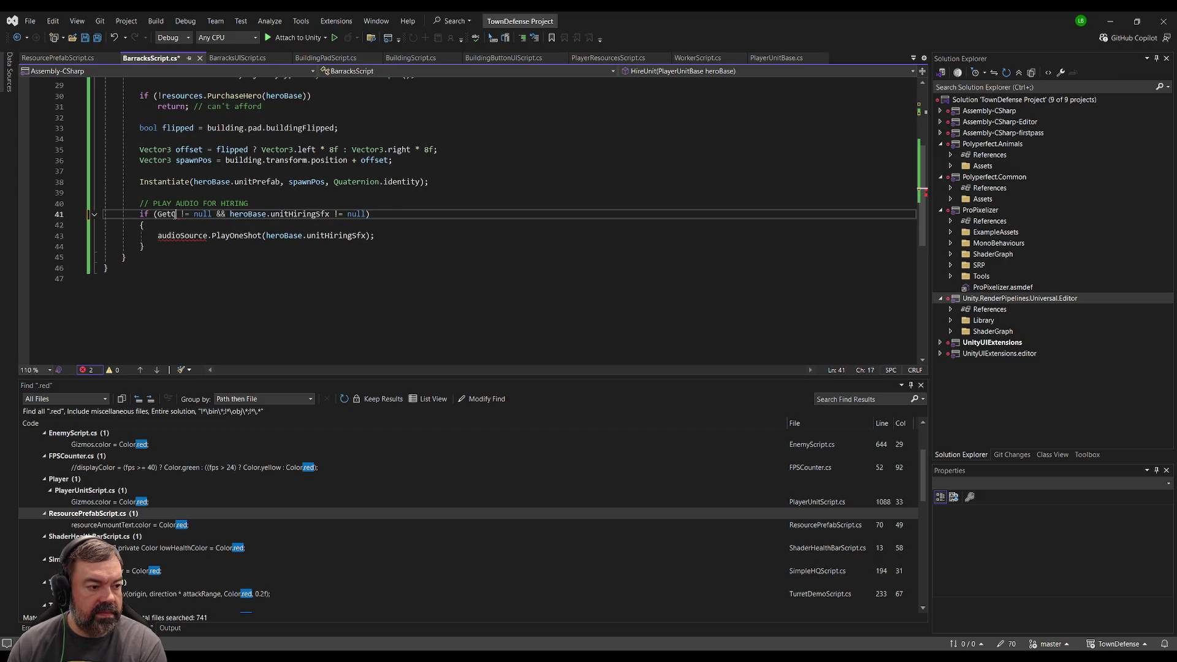
text(Build)
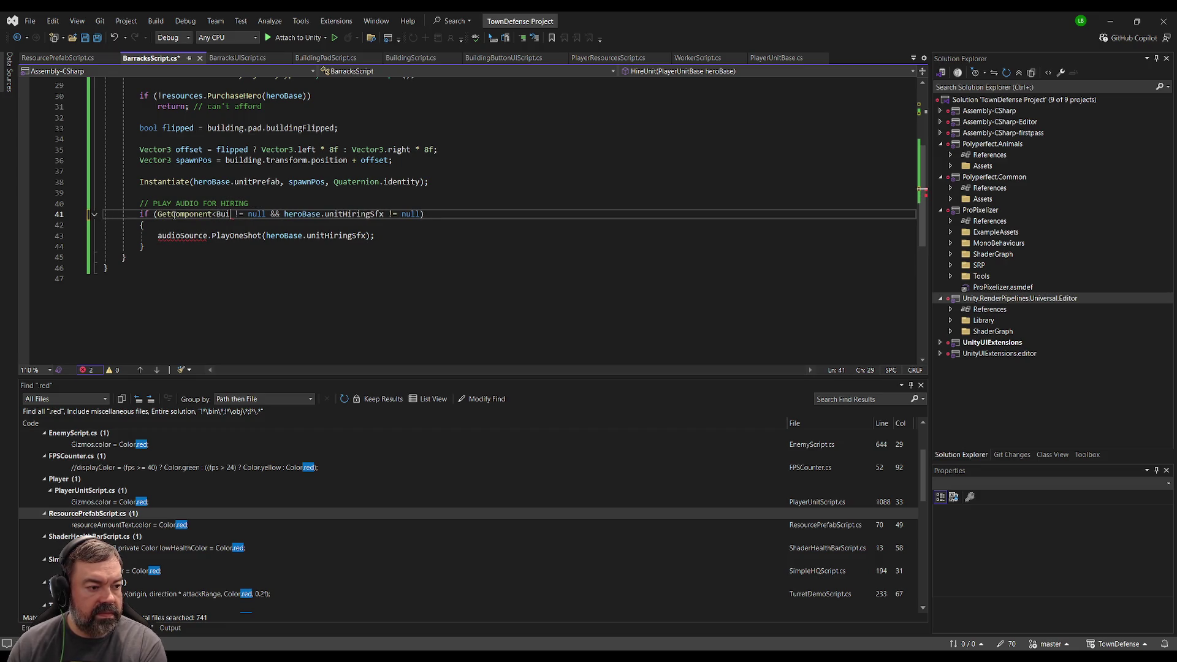
text(ingScript>())
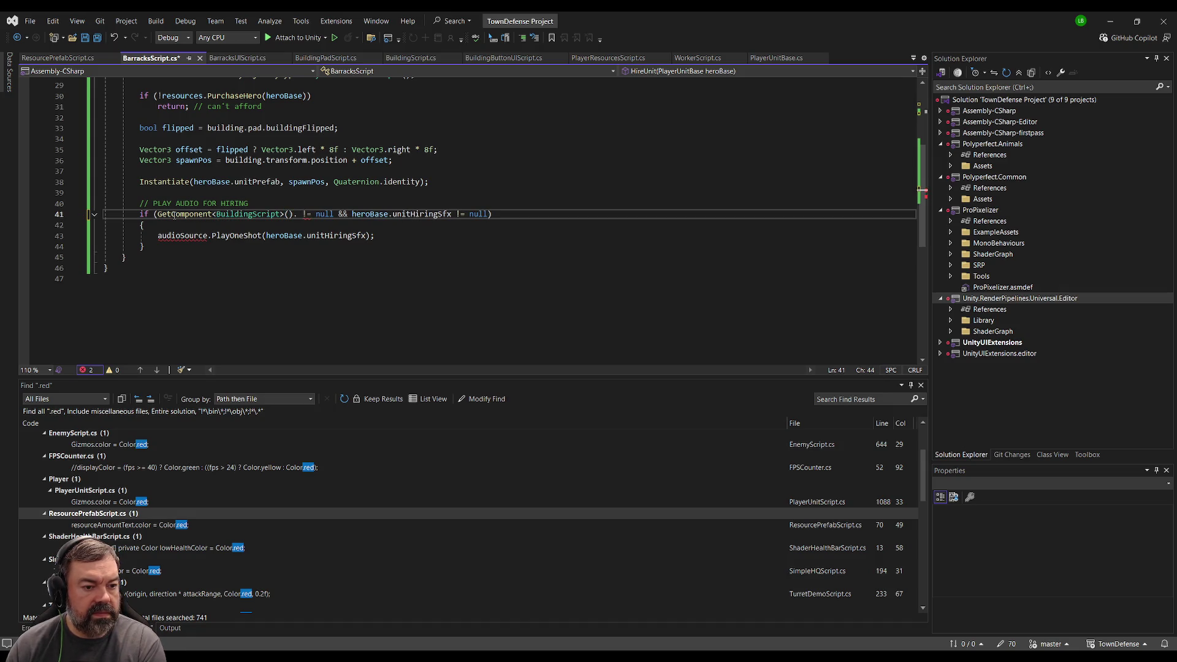
text(.mainCameraAudioSource)
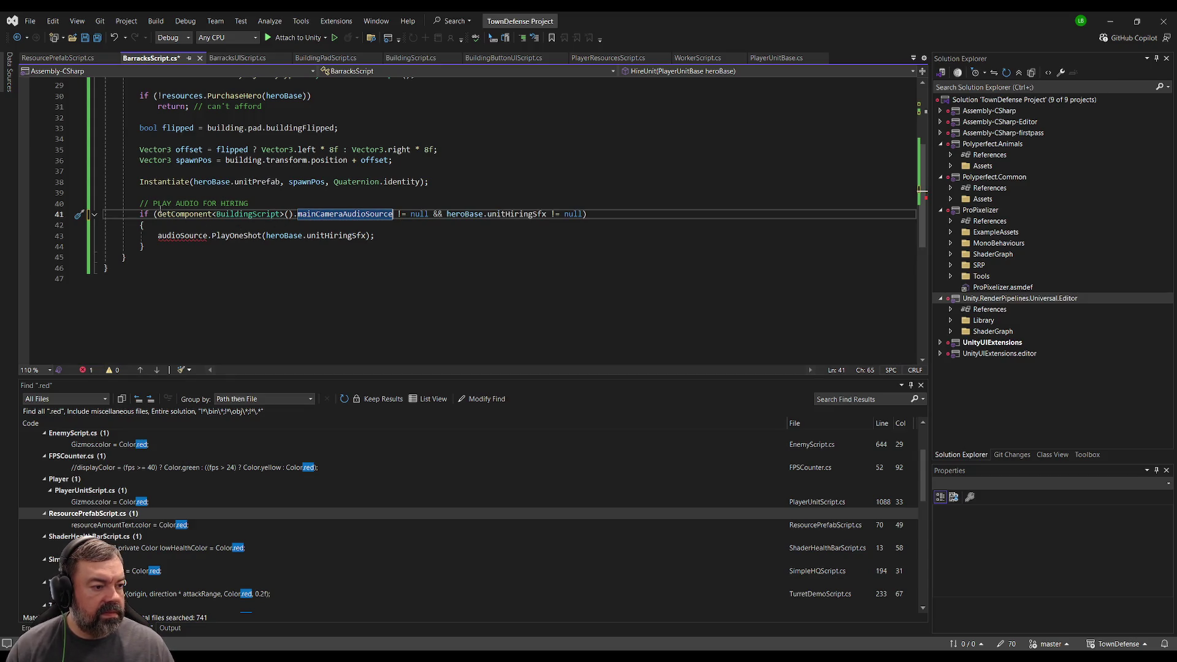
drag(157, 213, 393, 213)
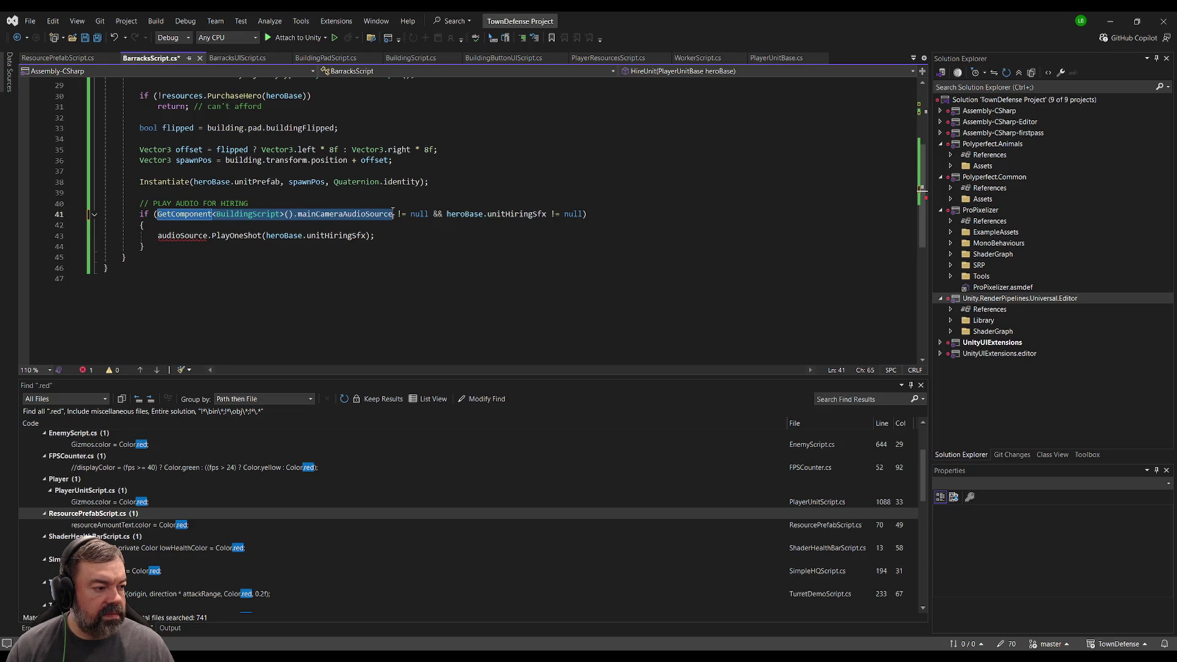
key(ctrl+c)
double_click(200, 236)
key(ctrl+v)
key(ctrl+s)
key(alt+Tab)
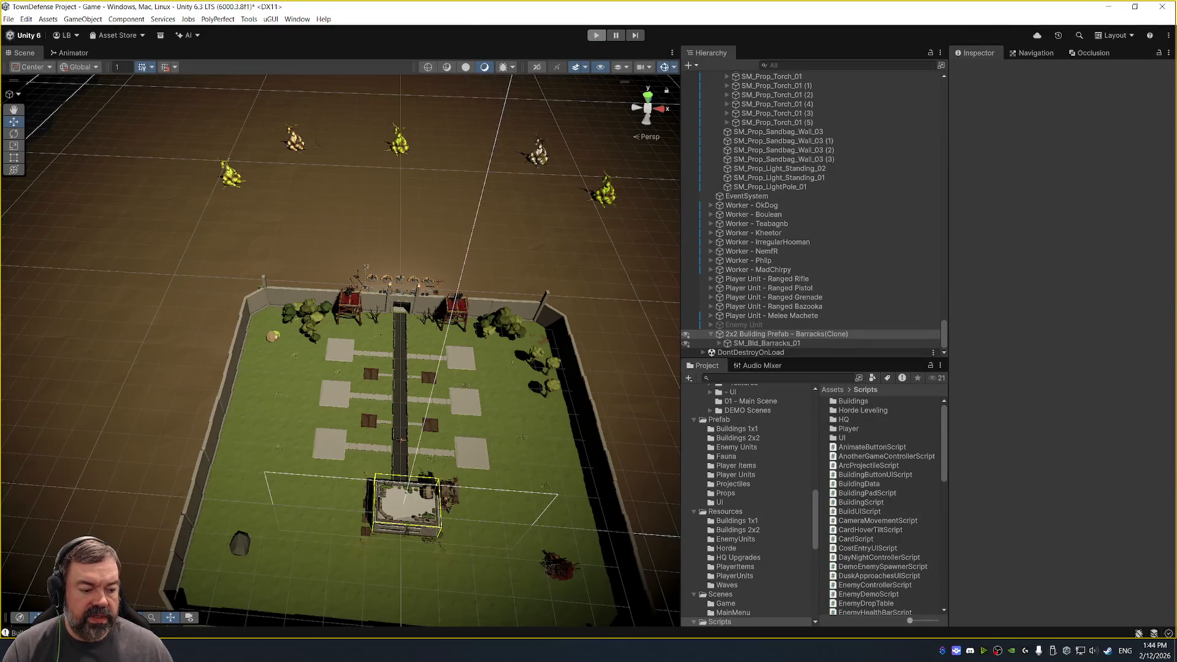
Add the PlayOneShot(heroBase.unitHiringSfx) call in HireUnit, then return to Unity.
key(alt+Tab)
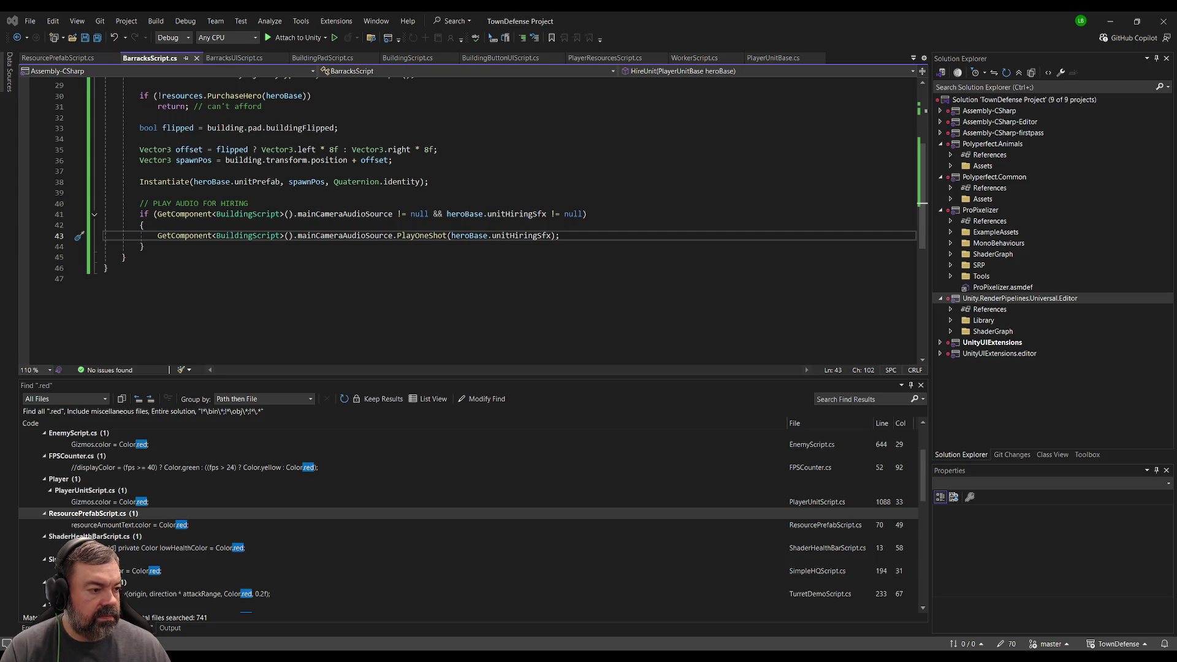
key(alt+Tab)
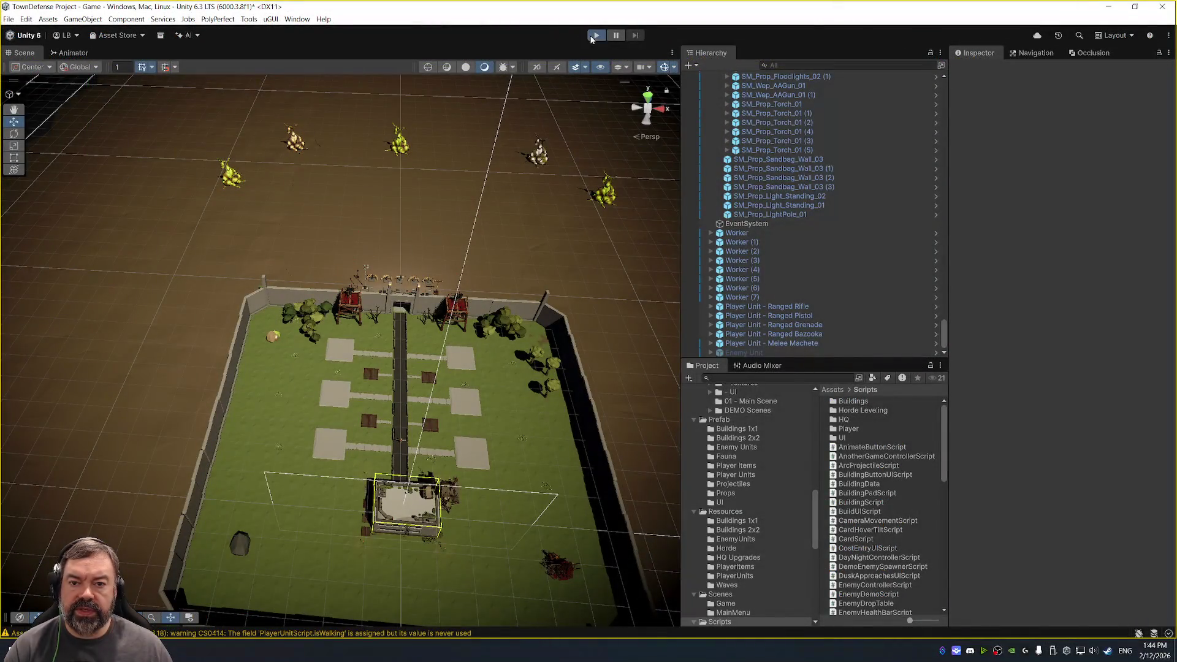
Start Play mode, buy a Barracks on an empty plot, and open its hero hiring list.
click(589, 35)
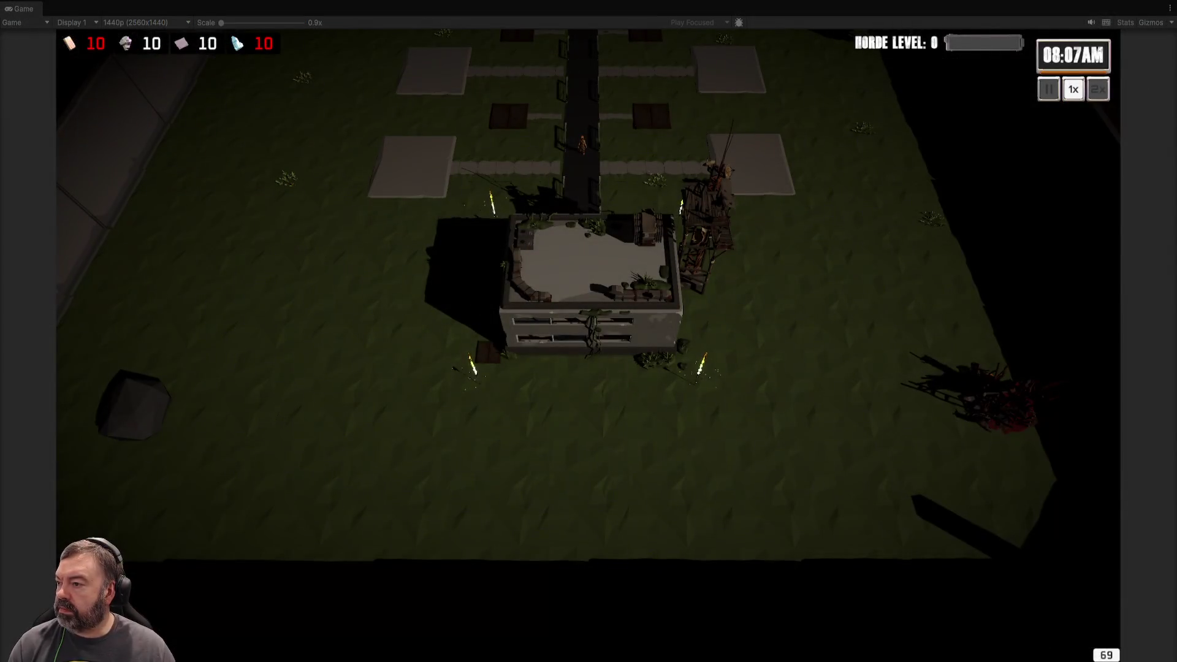
key(w)
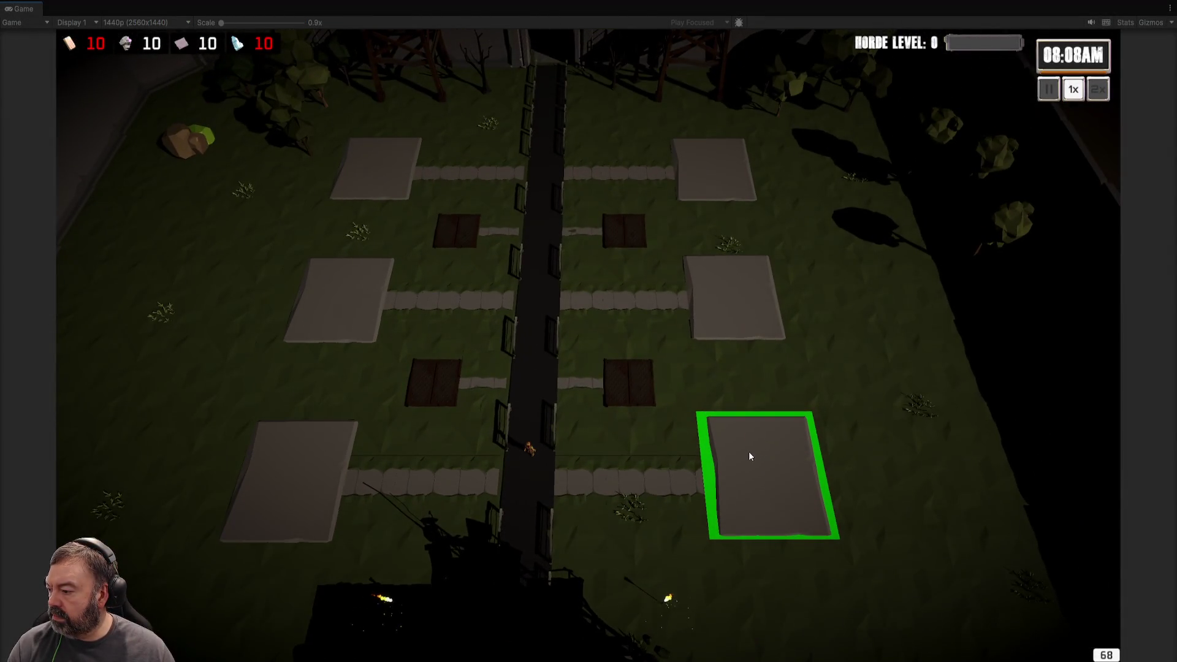
click(747, 457)
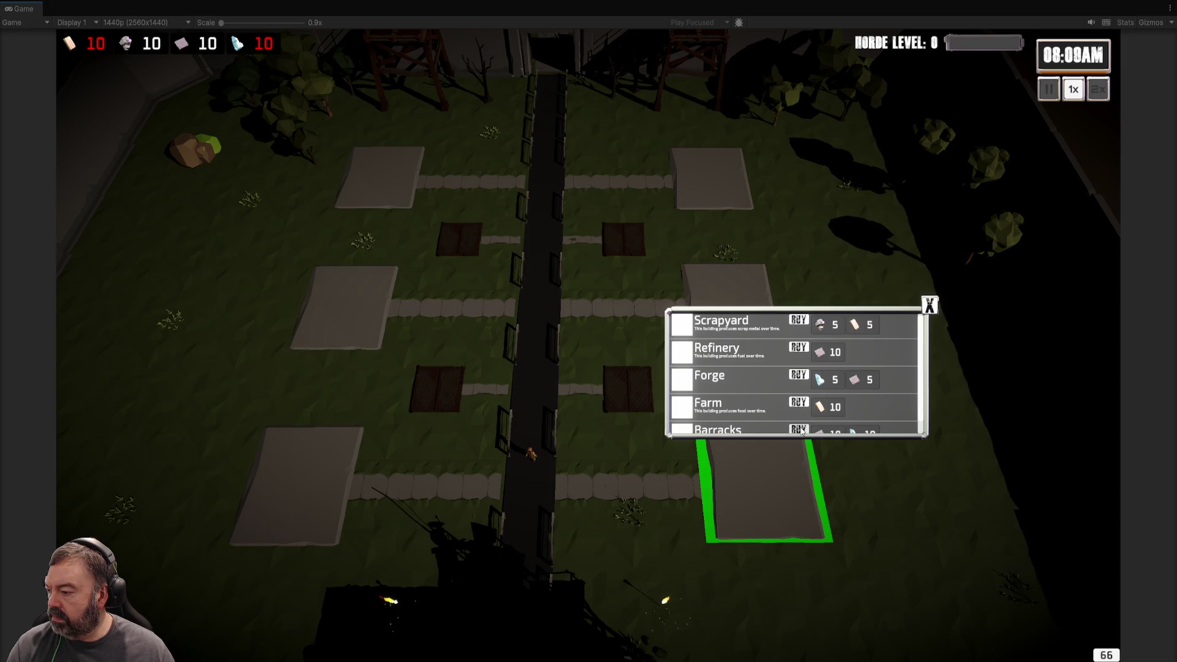
click(799, 430)
click(700, 399)
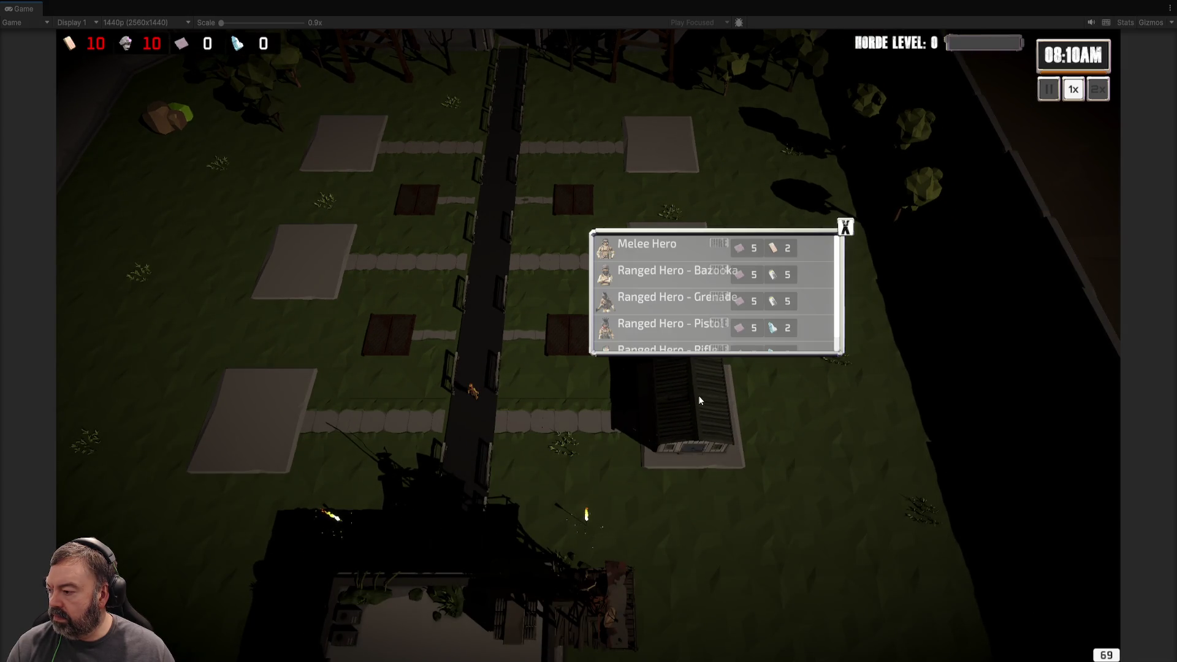
Close the hiring list and review the HQ level panel's player list.
click(844, 227)
click(617, 516)
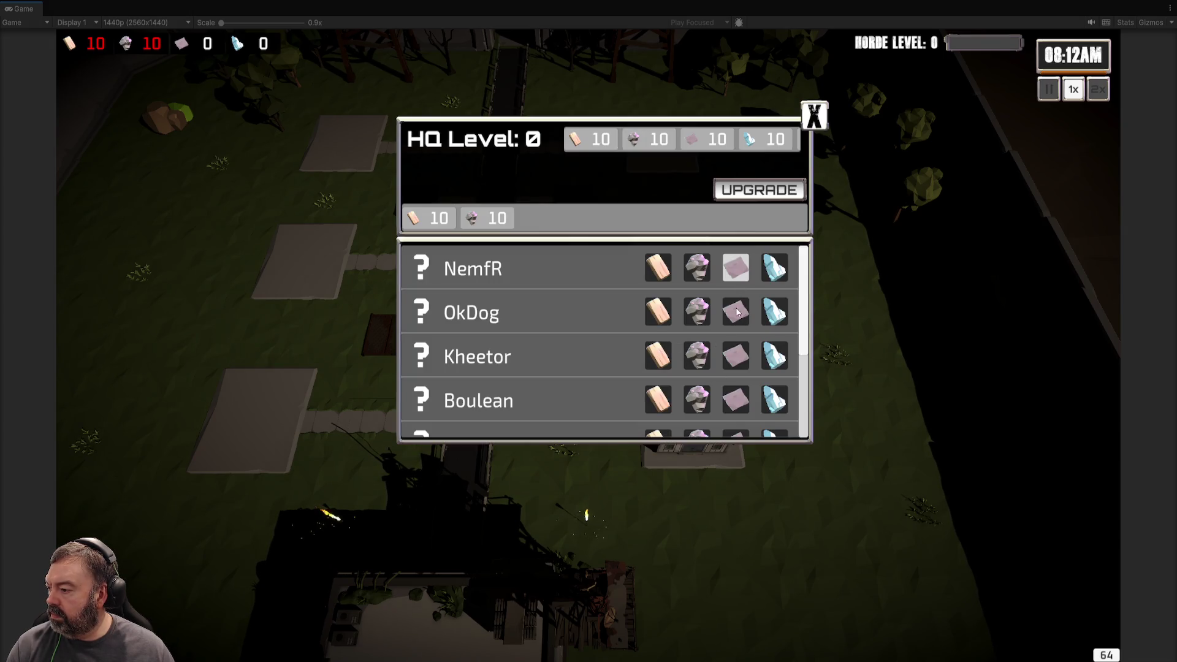
key(w)
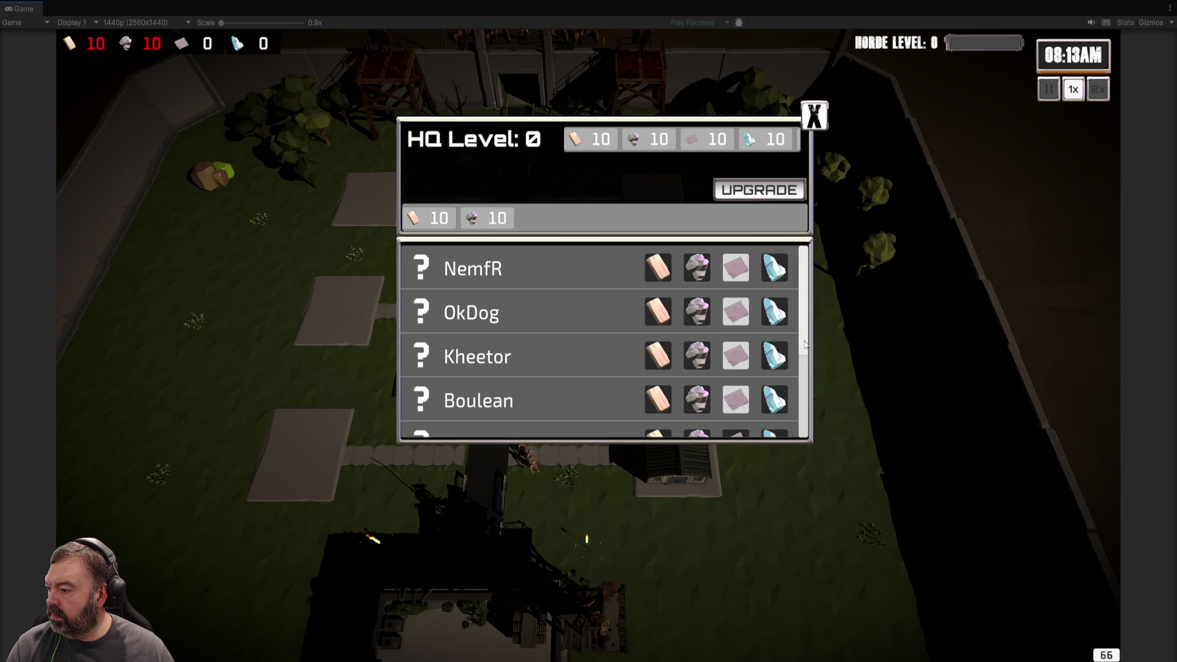
scroll(791, 343, down, 3)
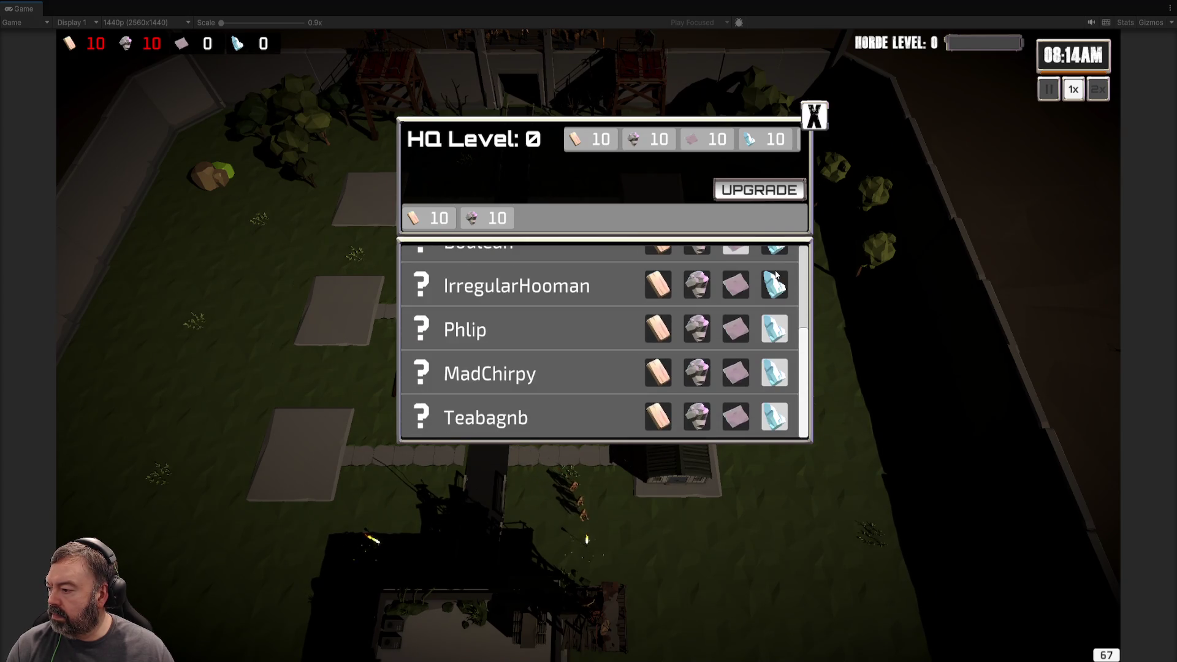
key(Escape)
Pan the camera around the base toward the crashed helicopter.
key(s)
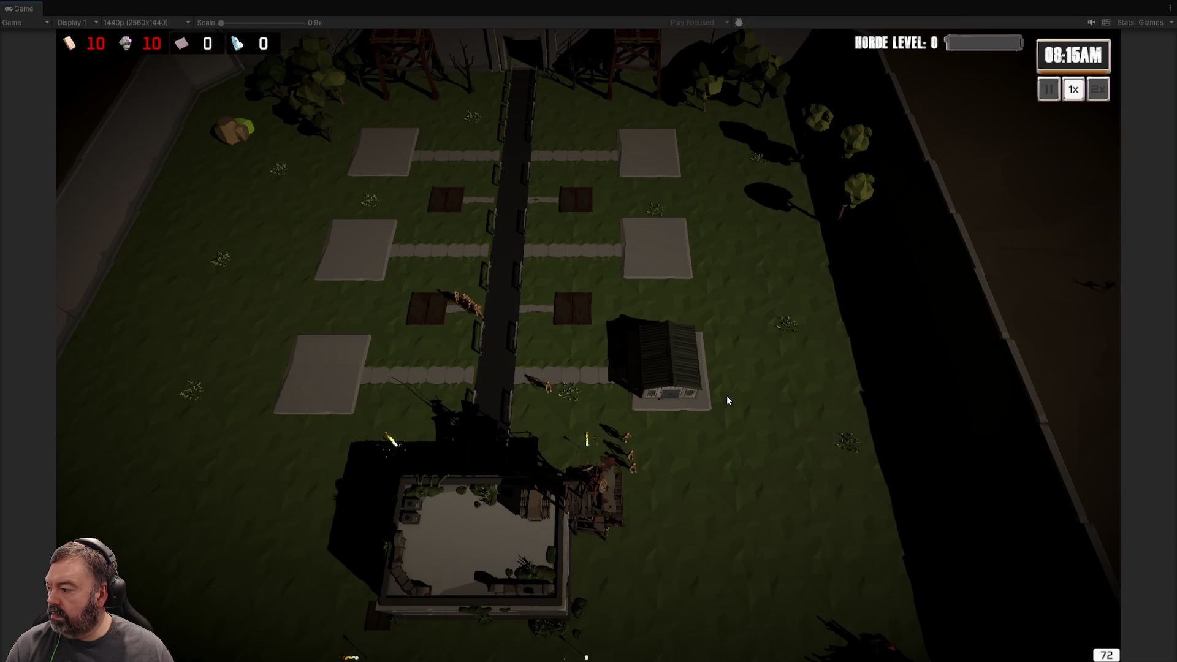
key(a)
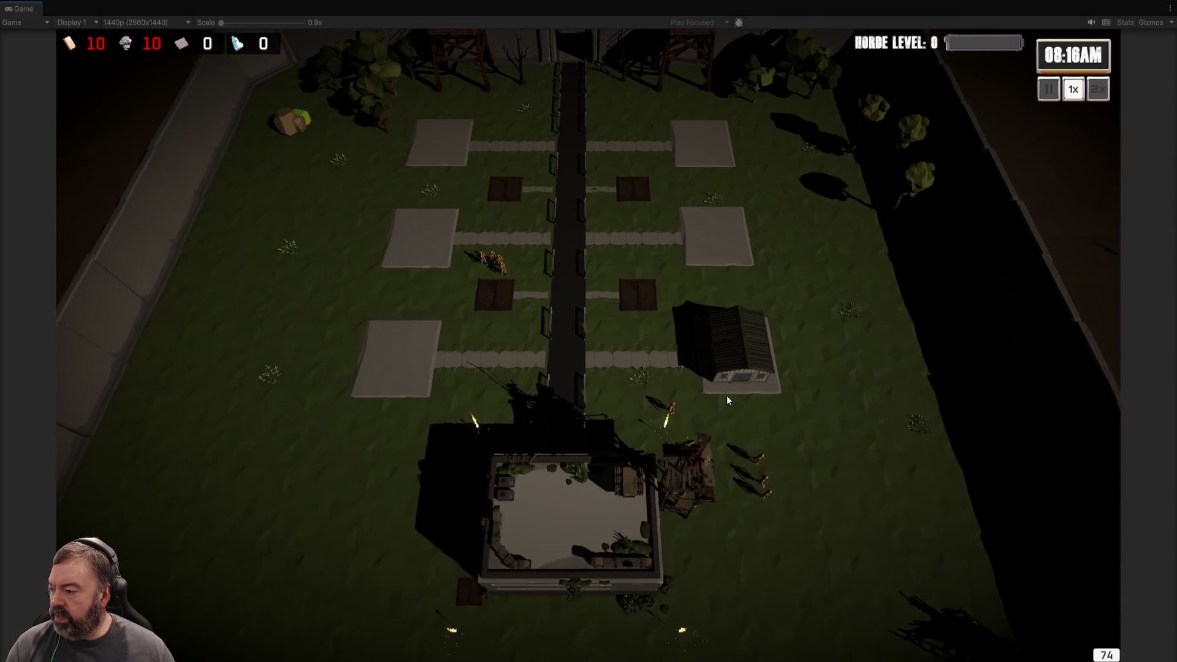
key(w)
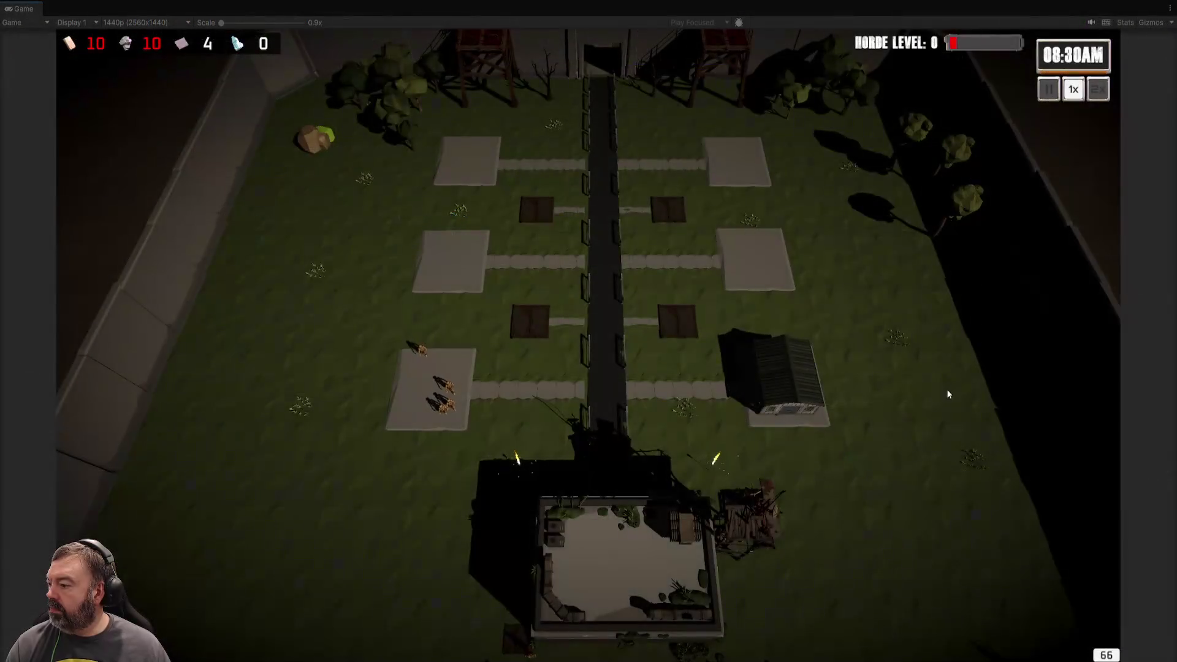
key(s)
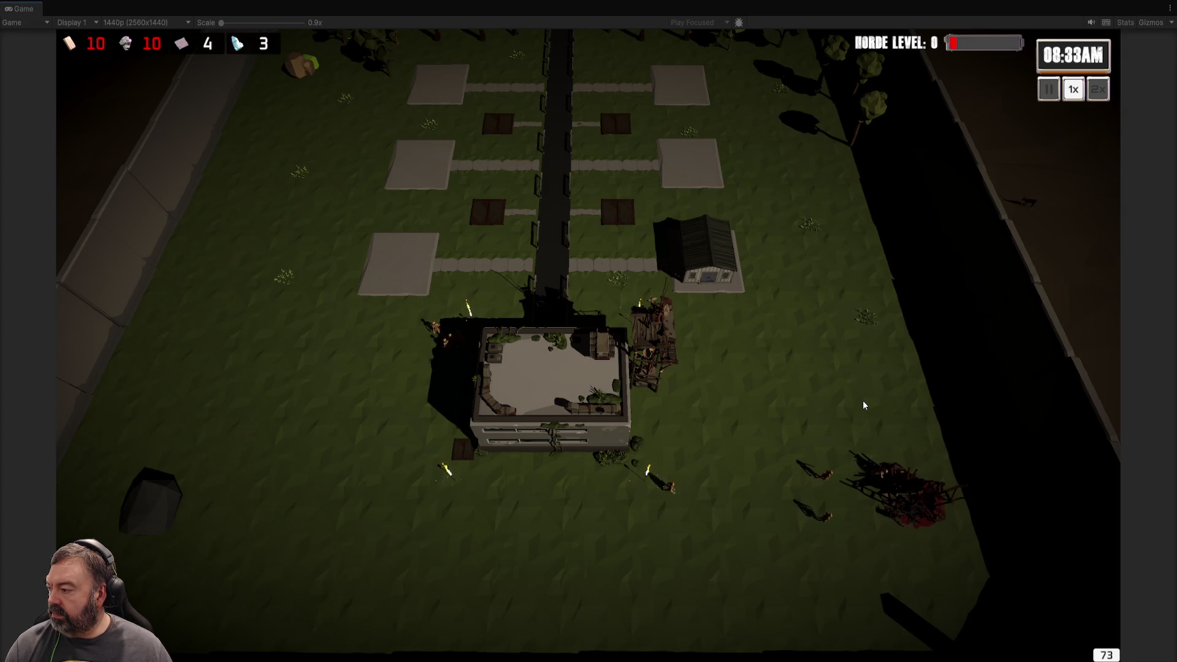
Open and close the barracks hero recruitment list, then restore the full editor layout.
key(w)
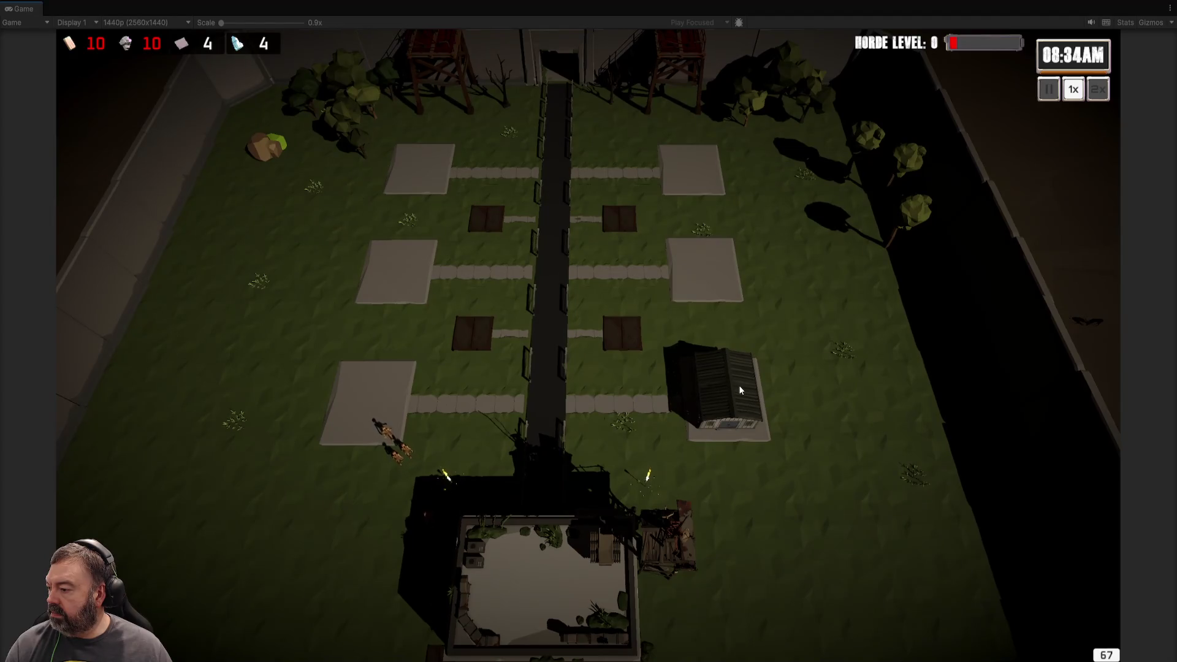
click(750, 378)
key(d)
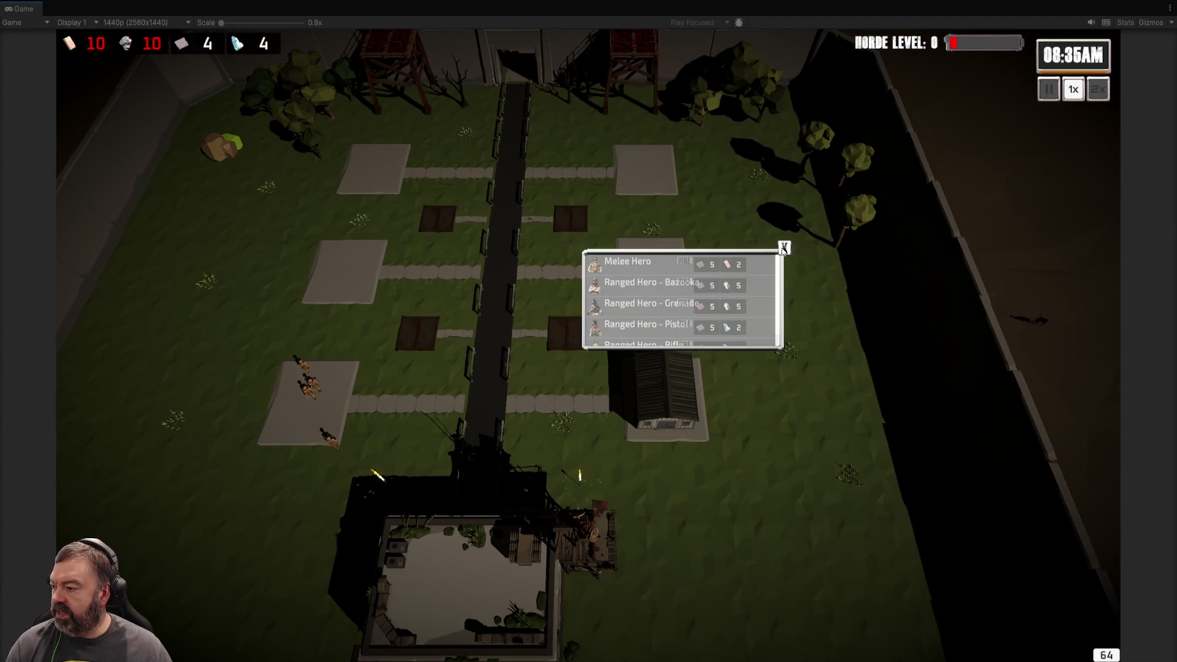
click(783, 248)
click(681, 395)
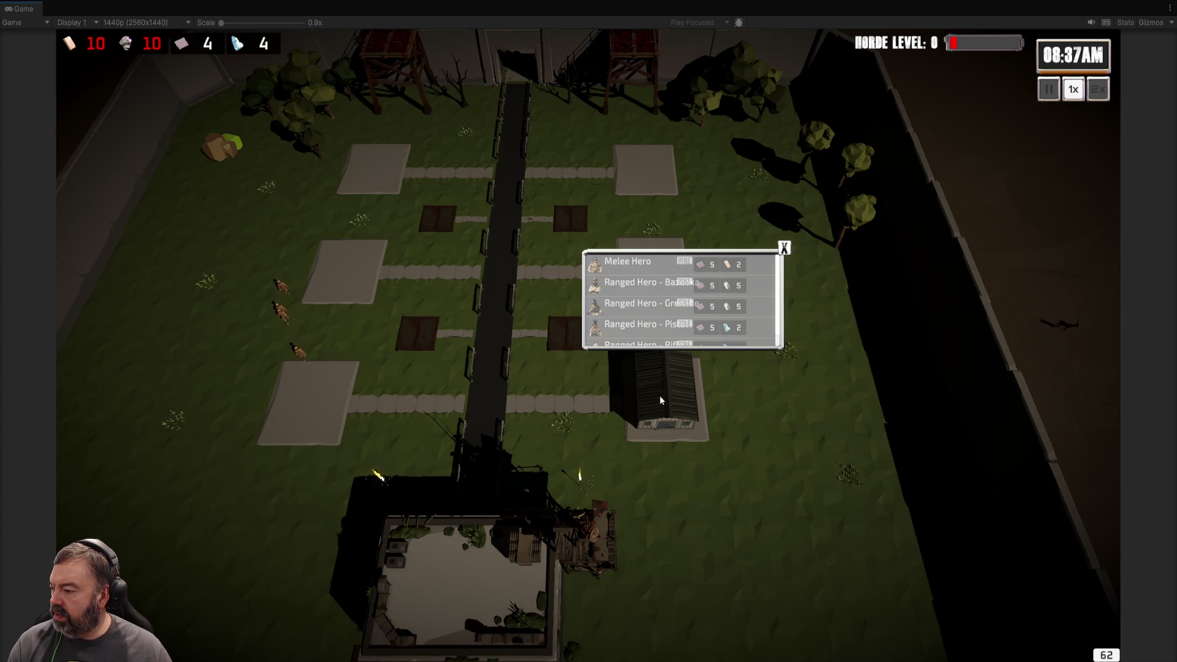
key(w)
click(797, 299)
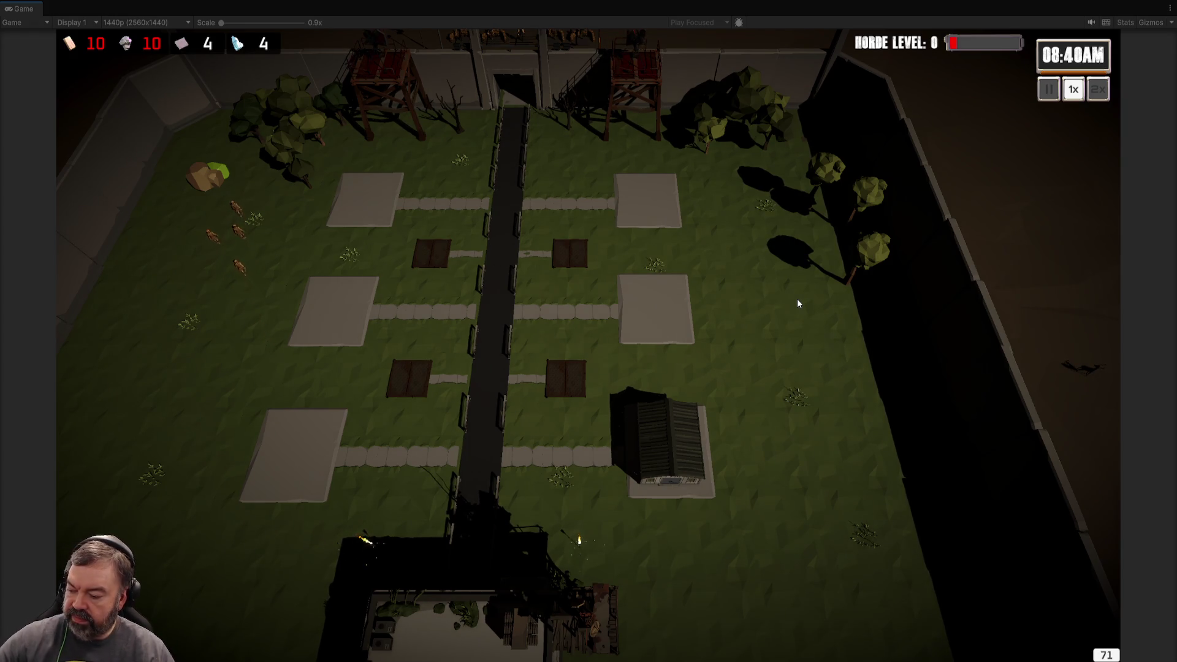
key(alt+Tab)
key(alt+Tab)
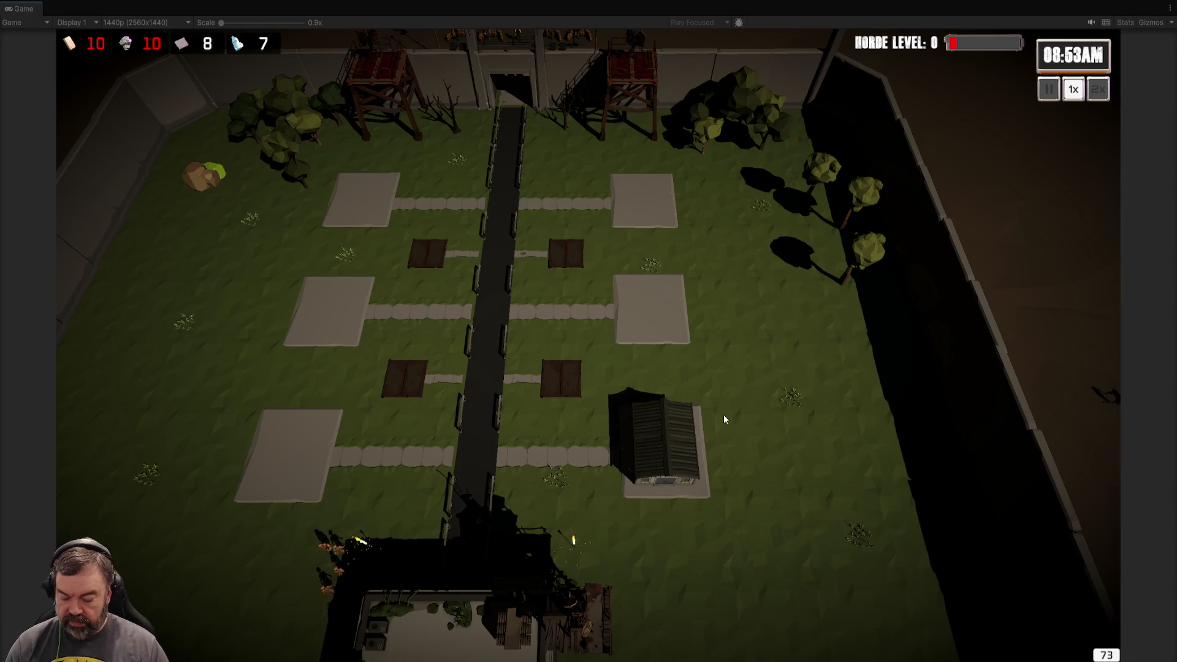
Hire a Melee Hero from the barracks and send it toward the north gate.
click(656, 446)
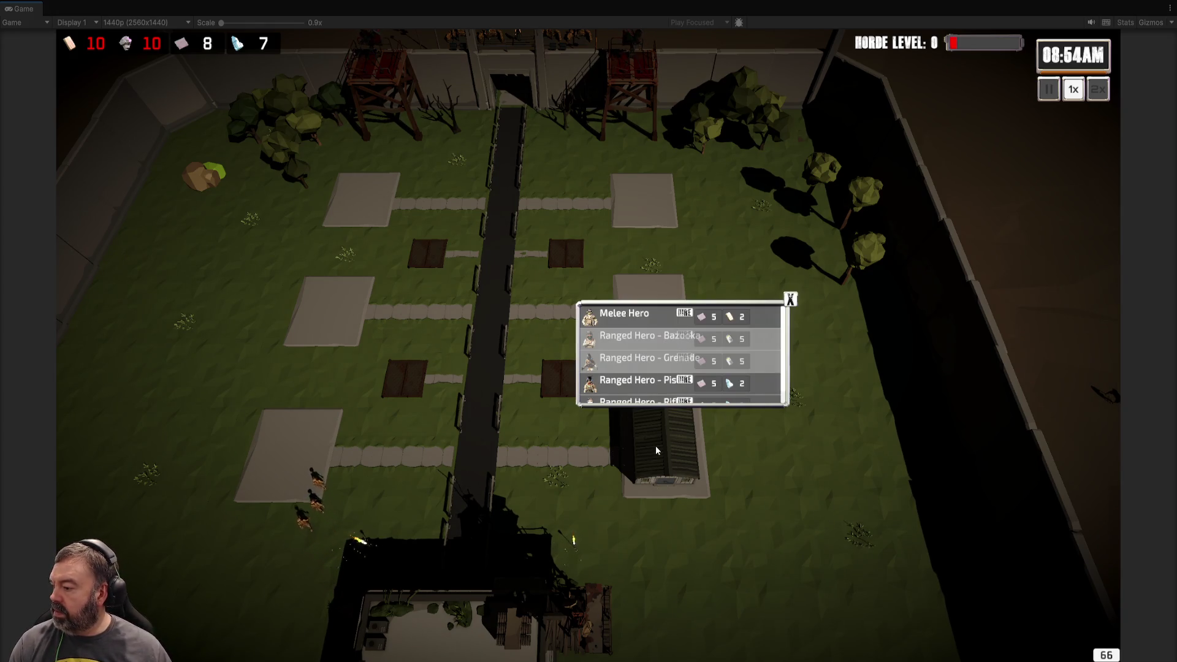
click(684, 313)
click(790, 298)
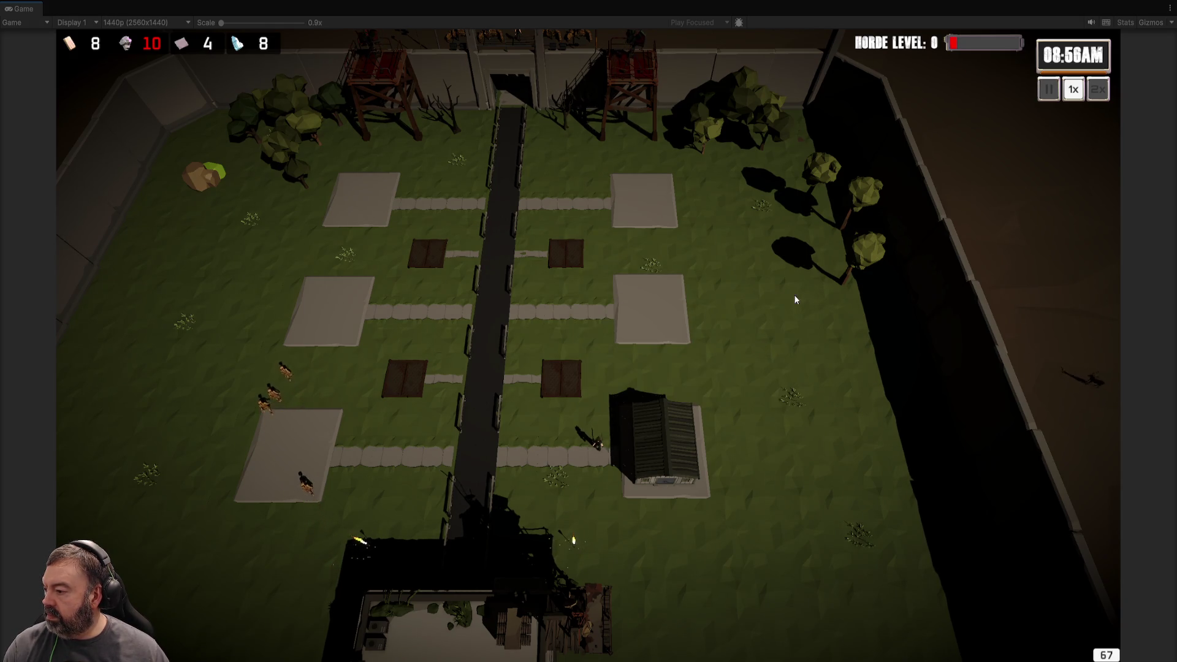
scroll(734, 462, up, 3)
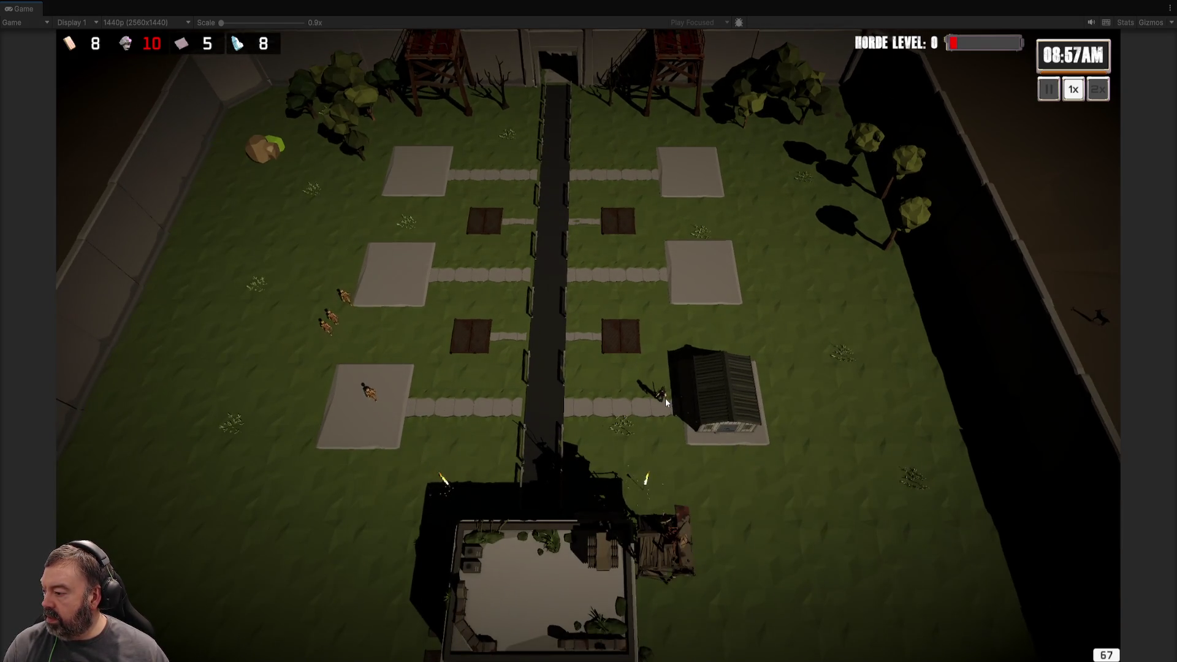
click(662, 399)
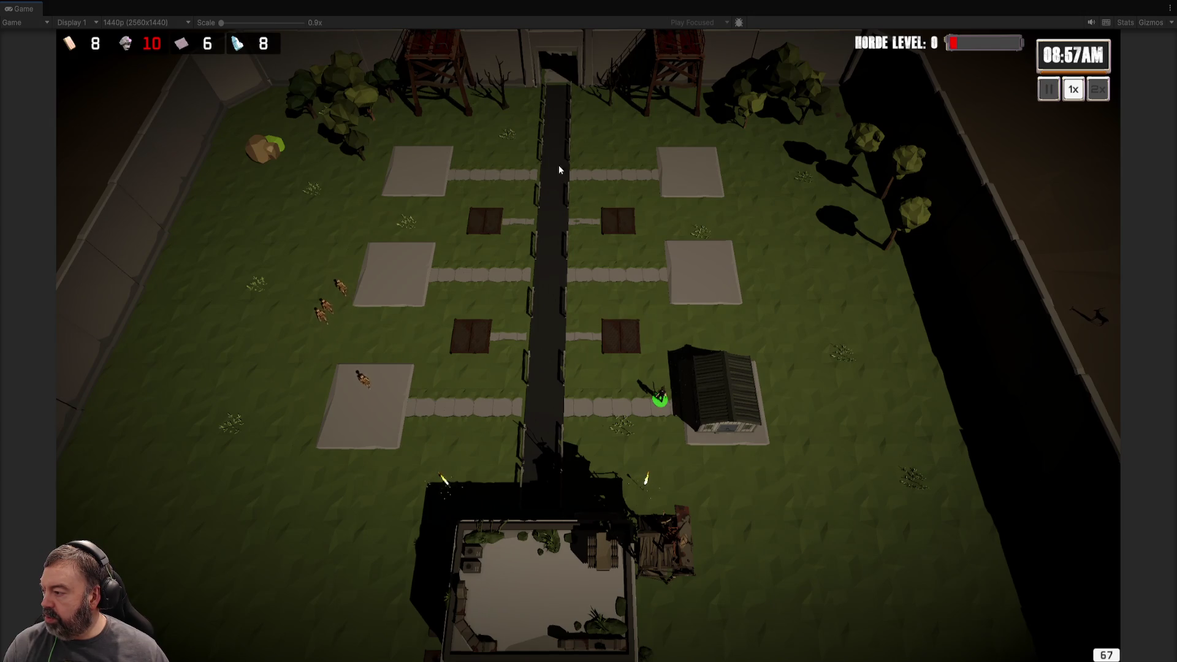
click(556, 72)
scroll(601, 288, down, 1)
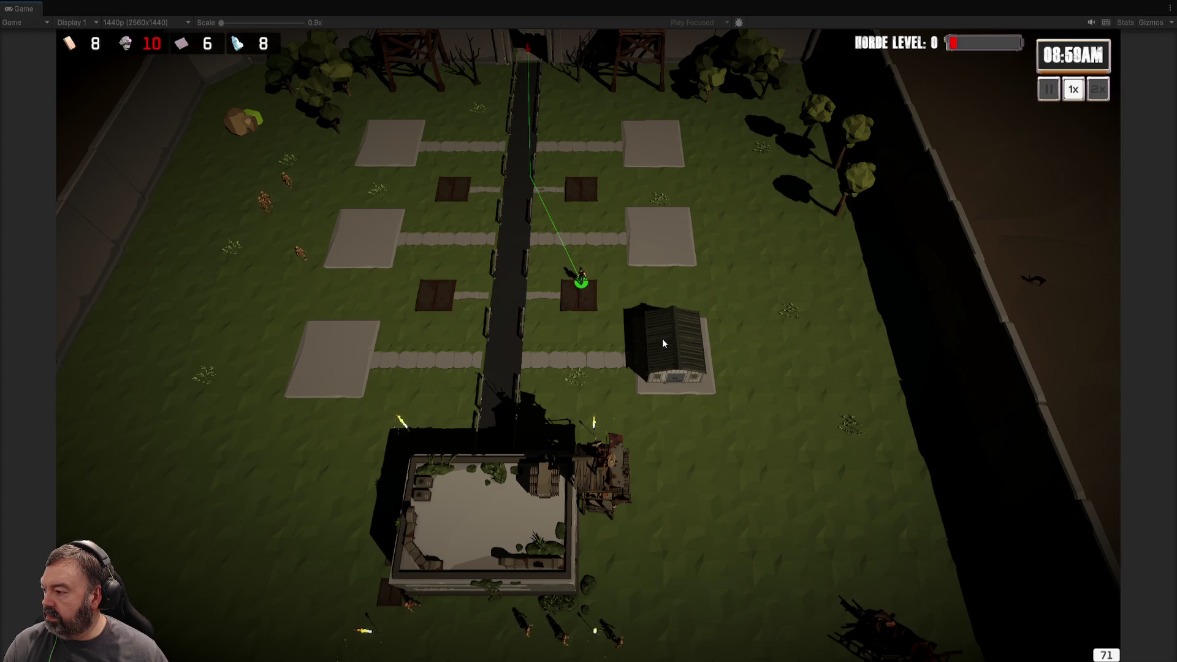
Reopen and close the barracks hiring panel, pan north past the wall, and stop the game.
click(663, 342)
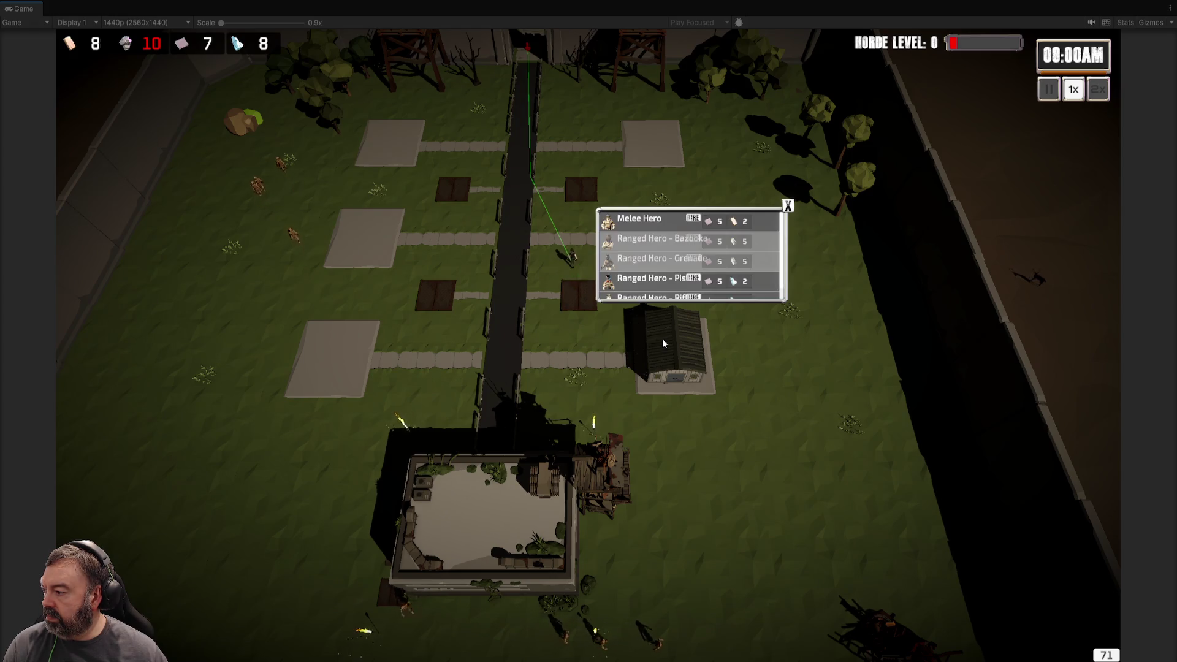
click(788, 206)
scroll(791, 356, up, 2)
click(778, 395)
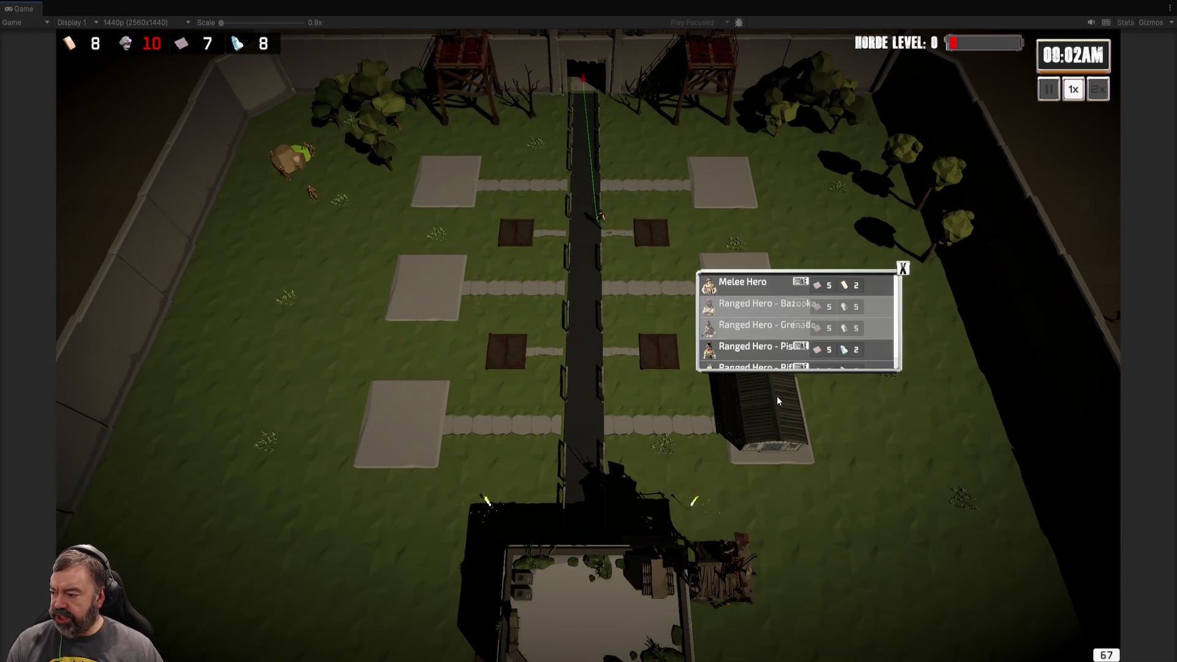
scroll(907, 289, up, 2)
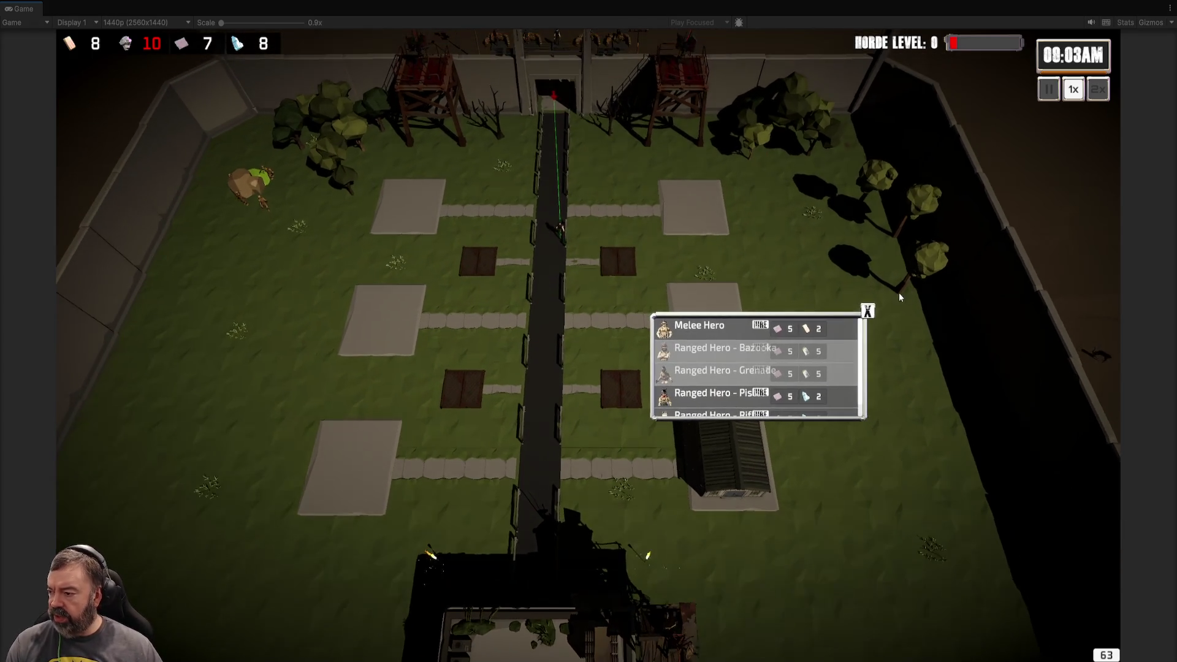
click(867, 312)
scroll(654, 358, up, 2)
key(w)
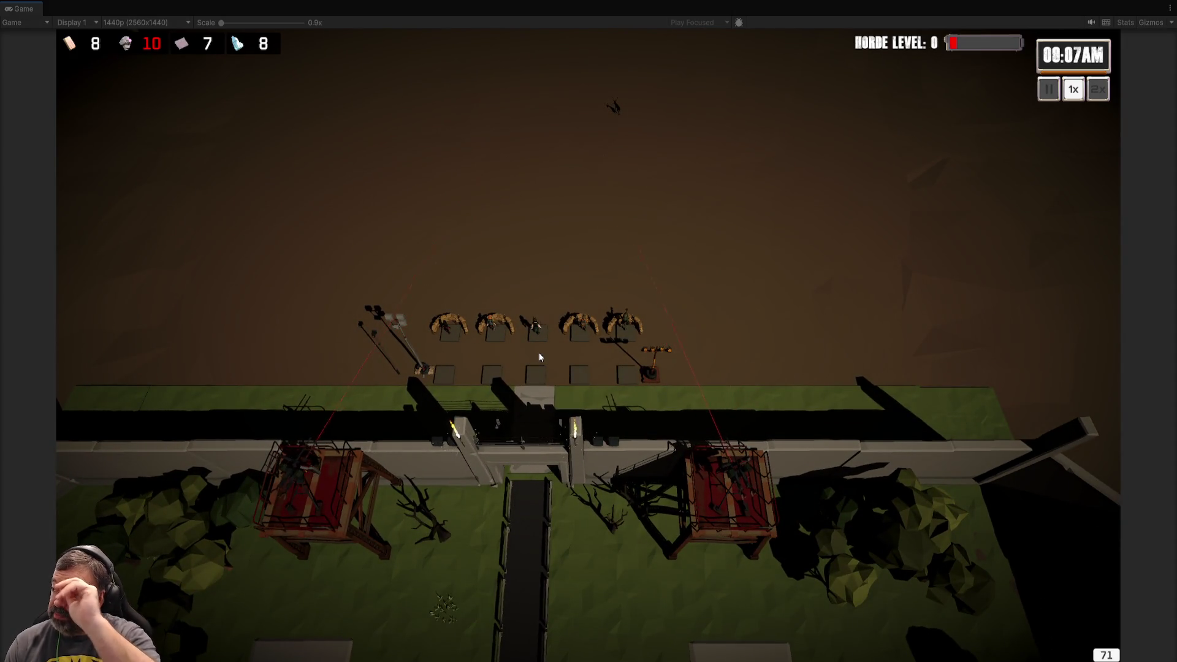
key(ctrl+p)
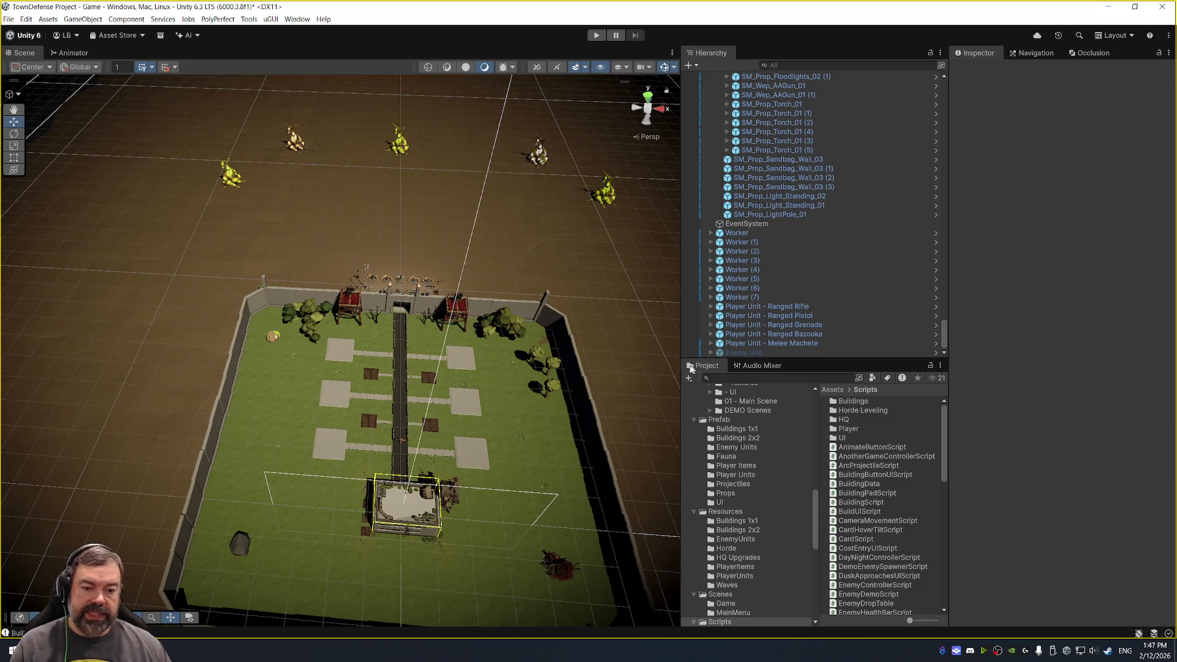
Browse the Shader and Resources folders in the Project panel, then restart Play mode.
scroll(774, 490, down, 5)
scroll(769, 484, down, 1)
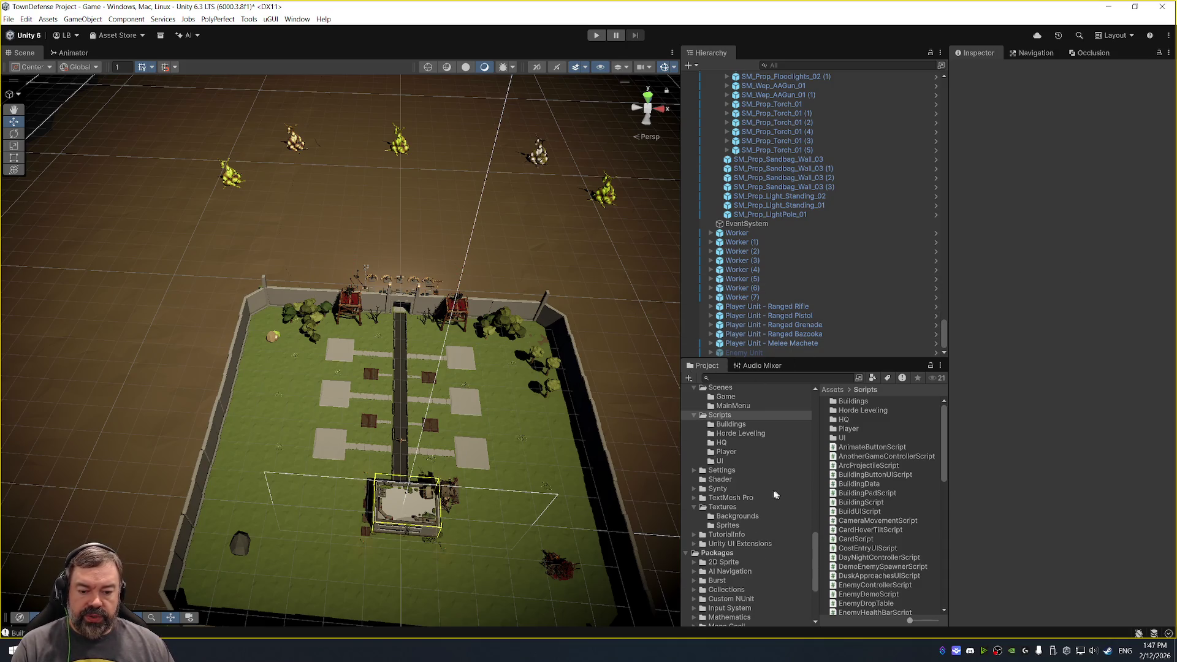
click(759, 479)
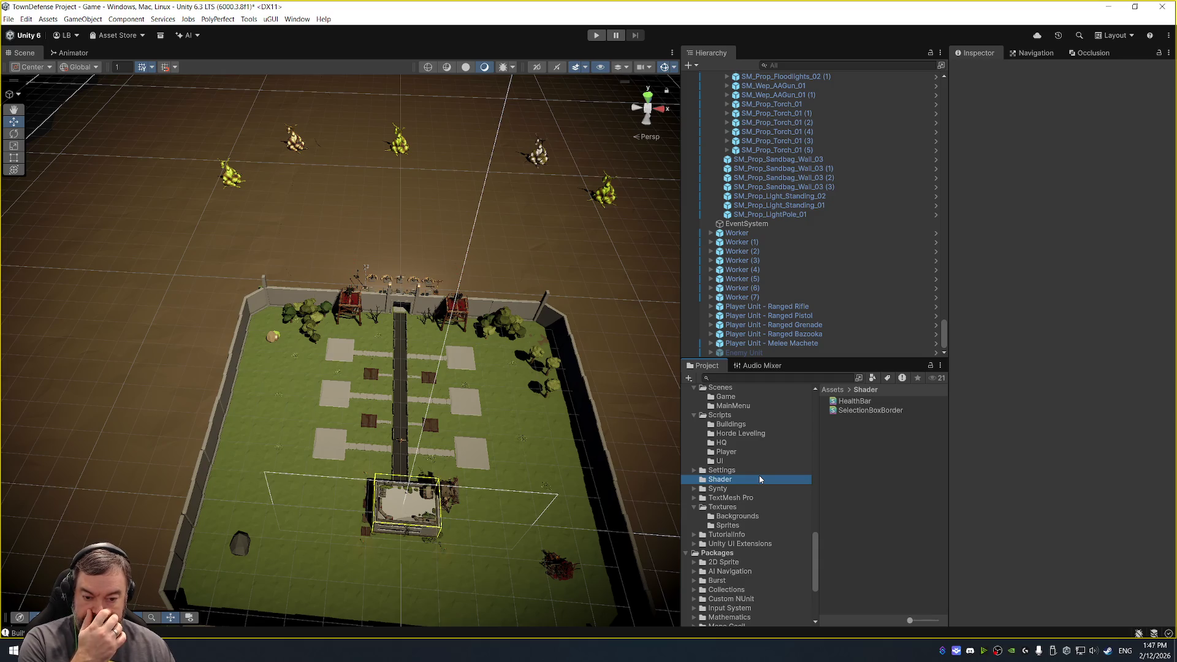
scroll(785, 471, up, 5)
click(775, 443)
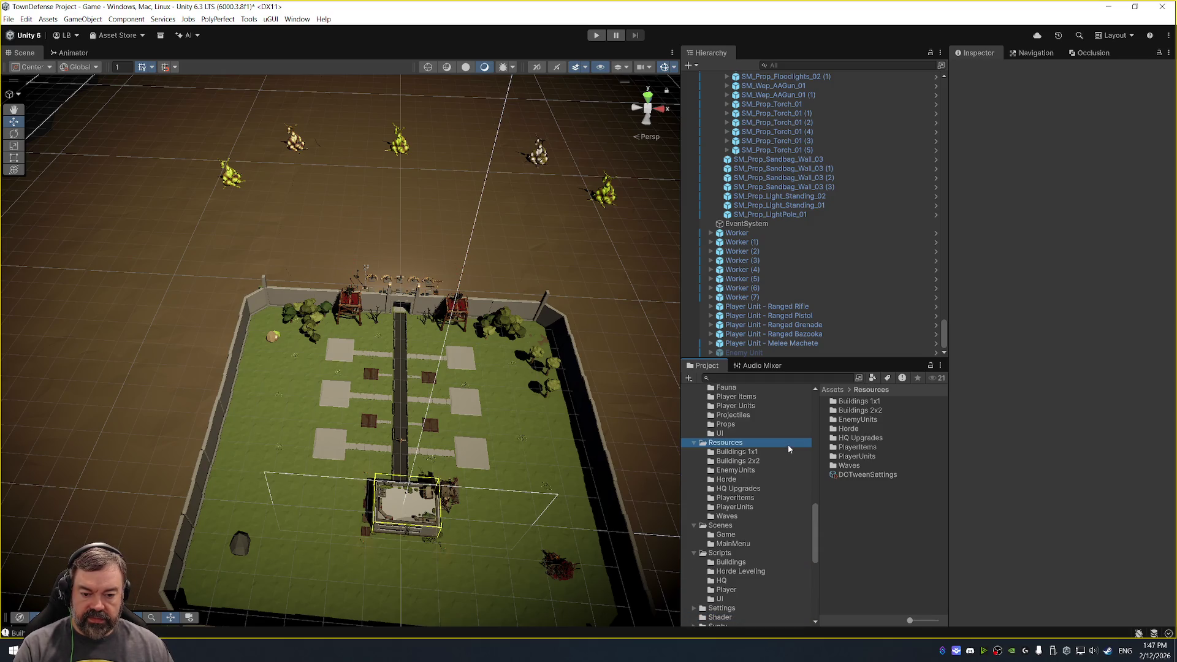
key(ctrl+p)
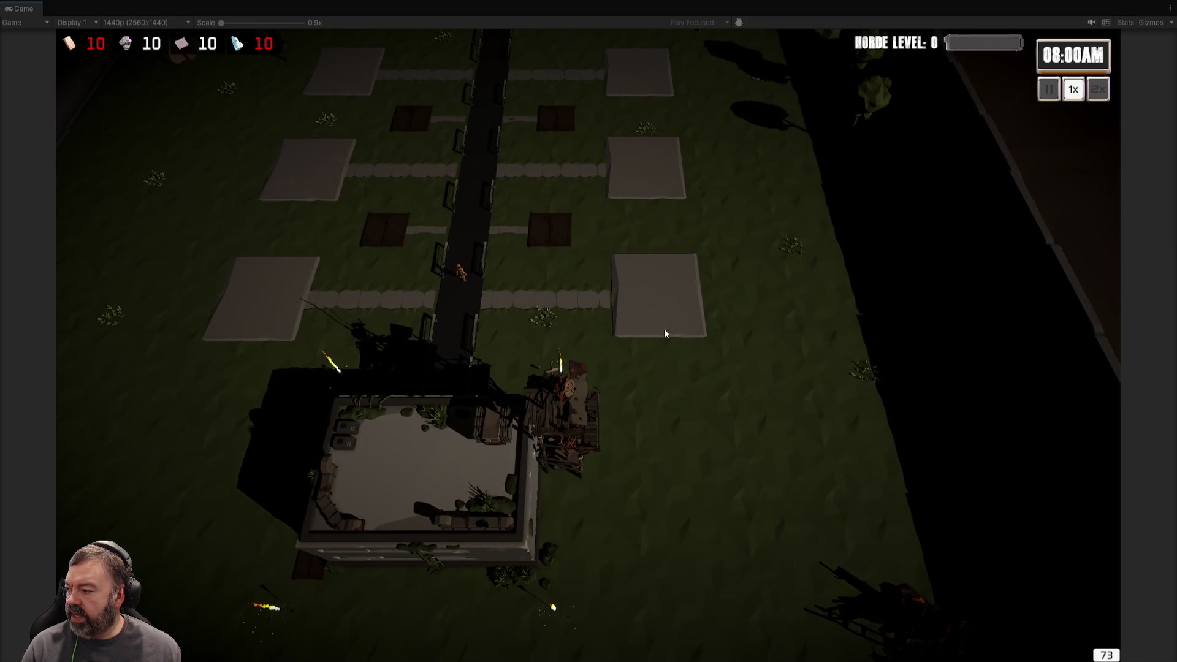
Buy a Barracks on the lower-right plot.
click(666, 301)
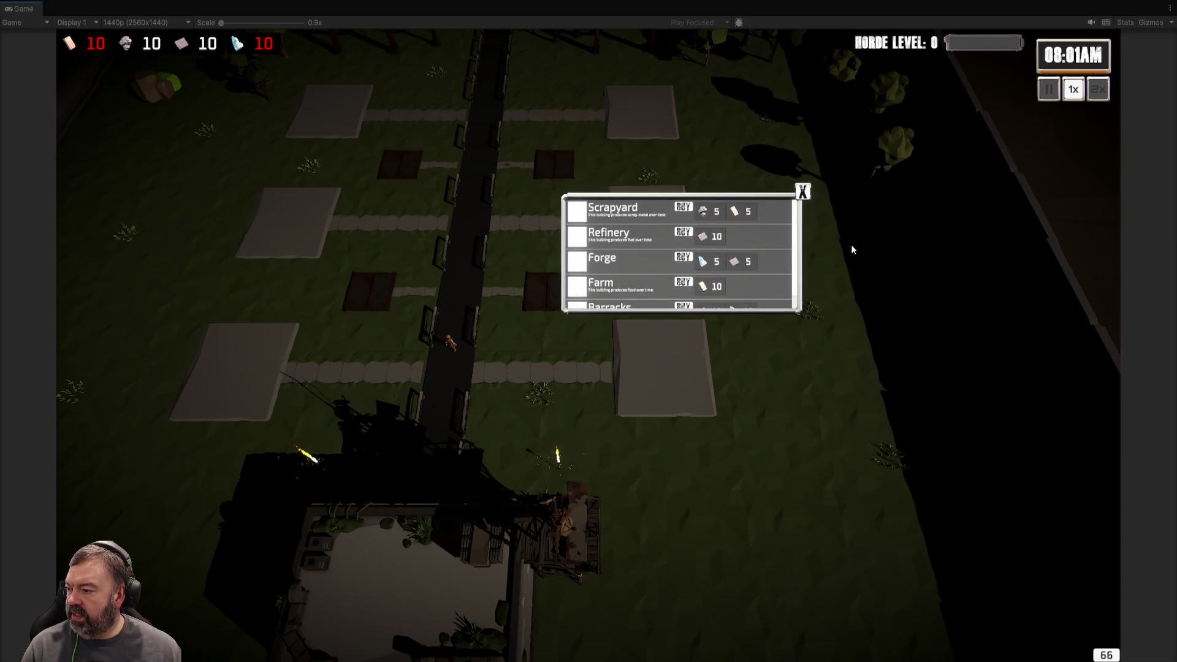
click(851, 247)
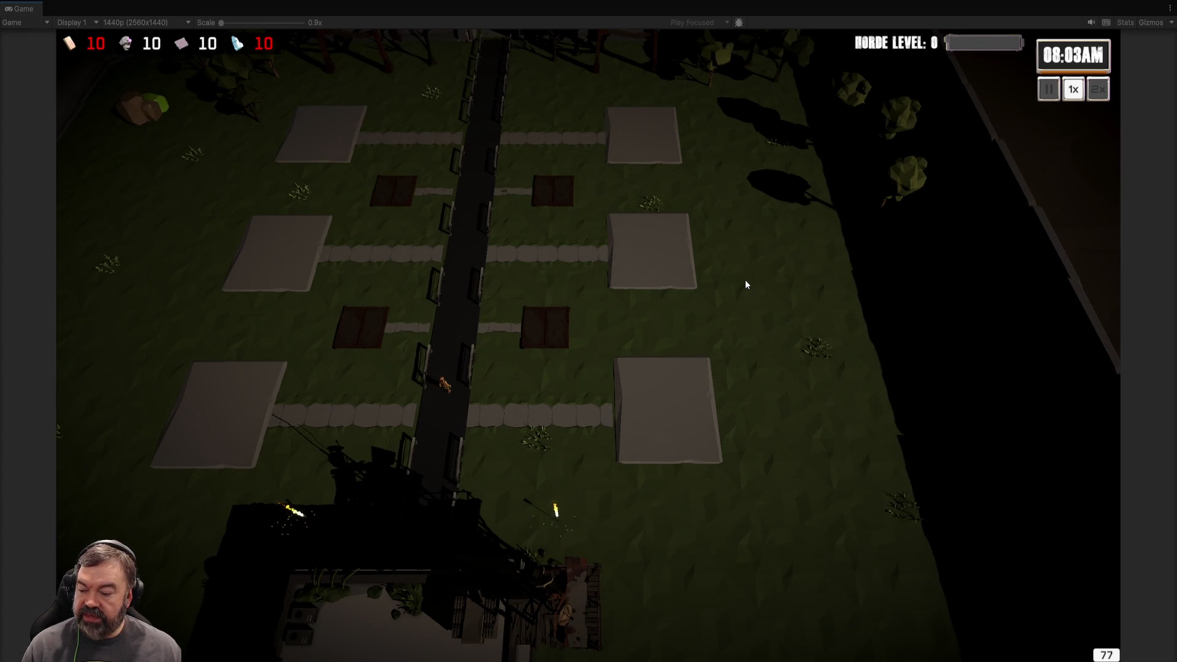
click(668, 416)
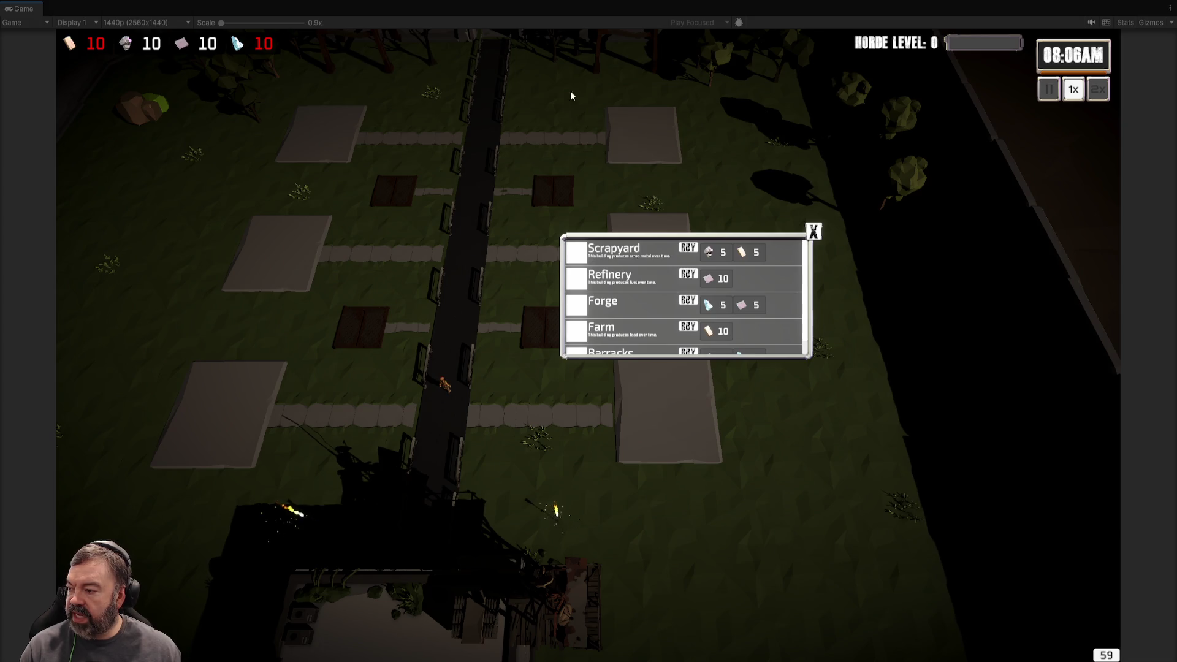
click(810, 432)
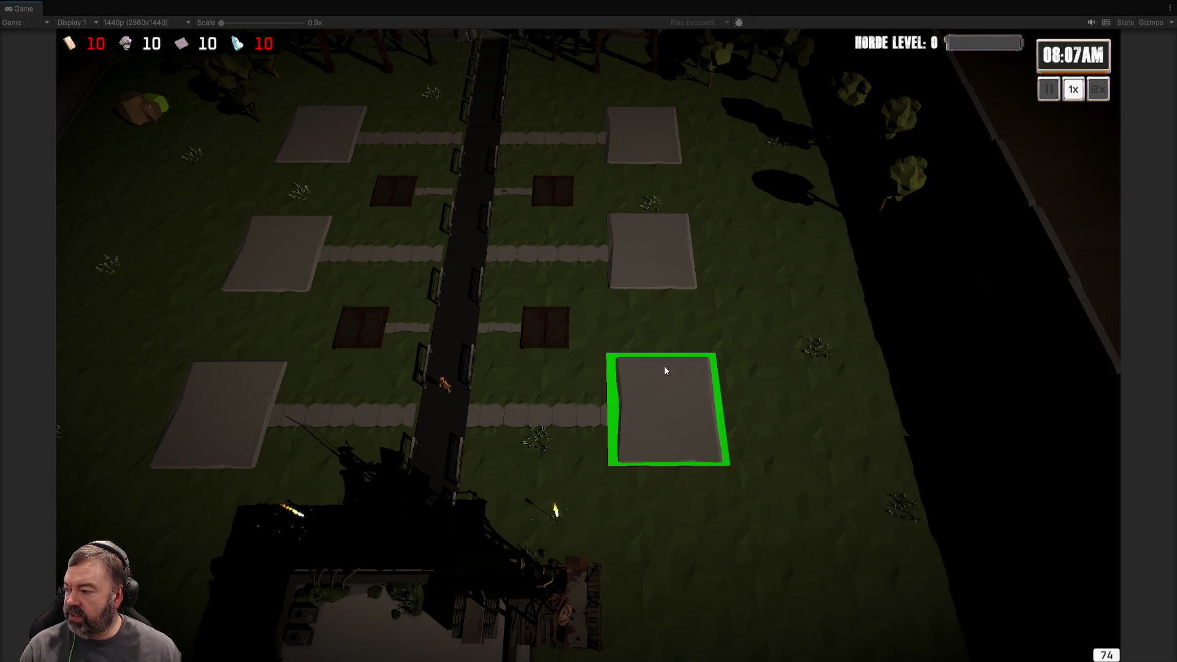
click(671, 397)
click(690, 352)
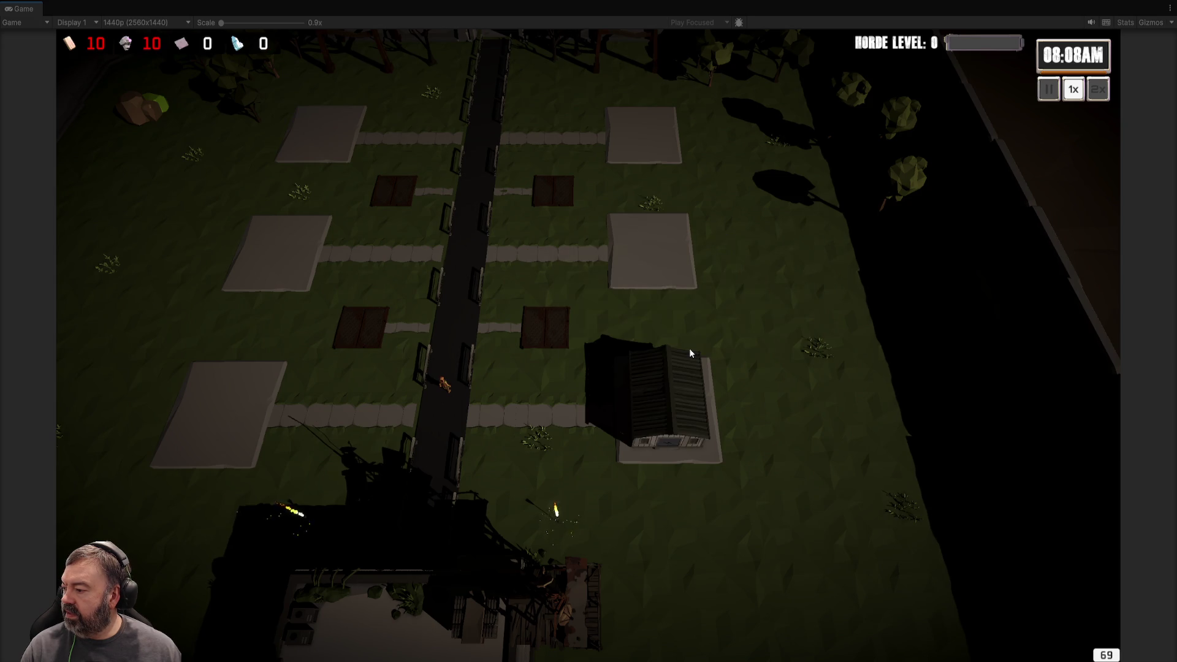
Open the new barracks' hero hire panel and leave the maximized Game view.
click(675, 391)
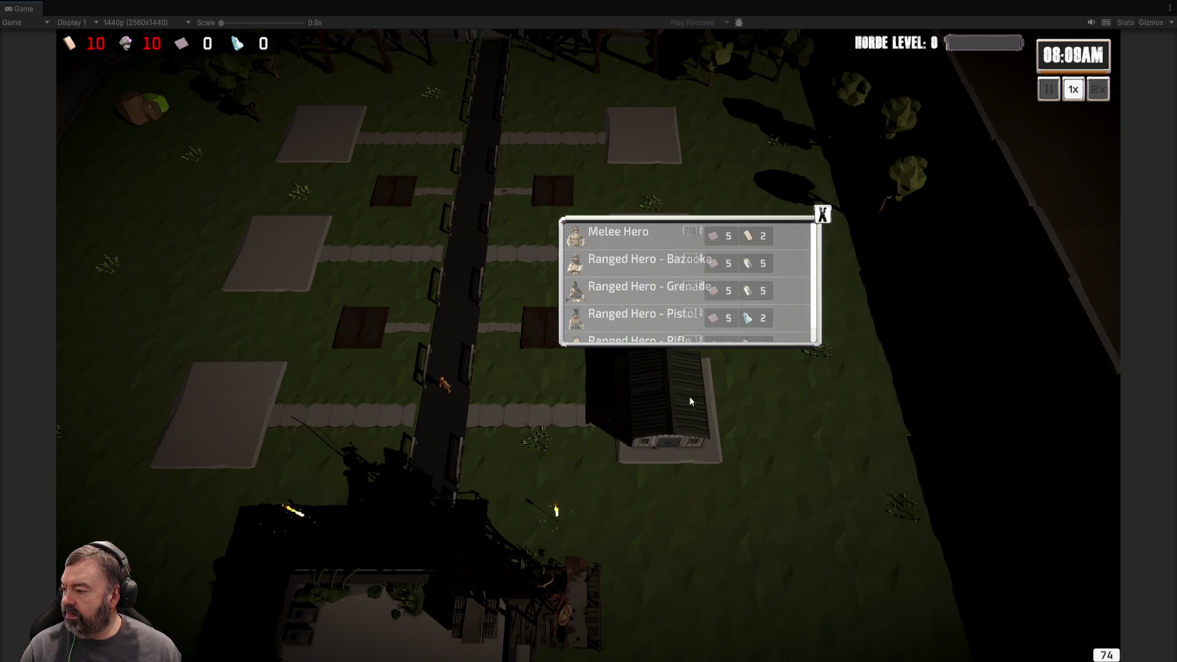
click(917, 332)
click(734, 386)
key(shift+space)
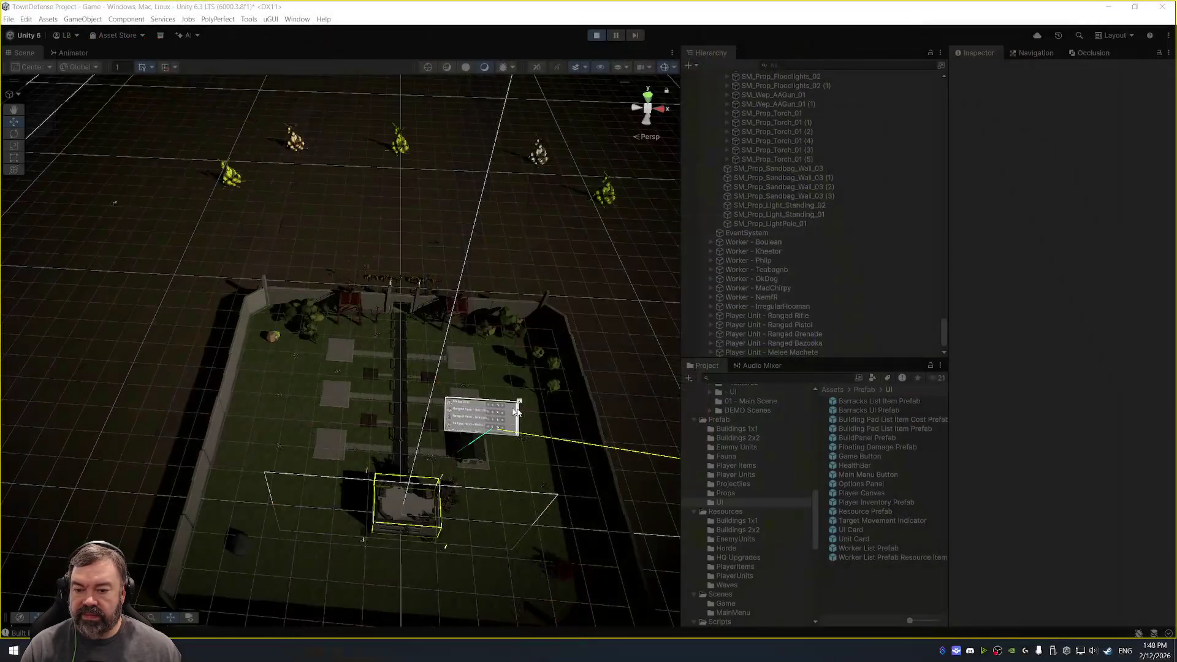
Select and frame grass tiles and a quarantine wall piece near the hire panel.
click(516, 416)
key(f)
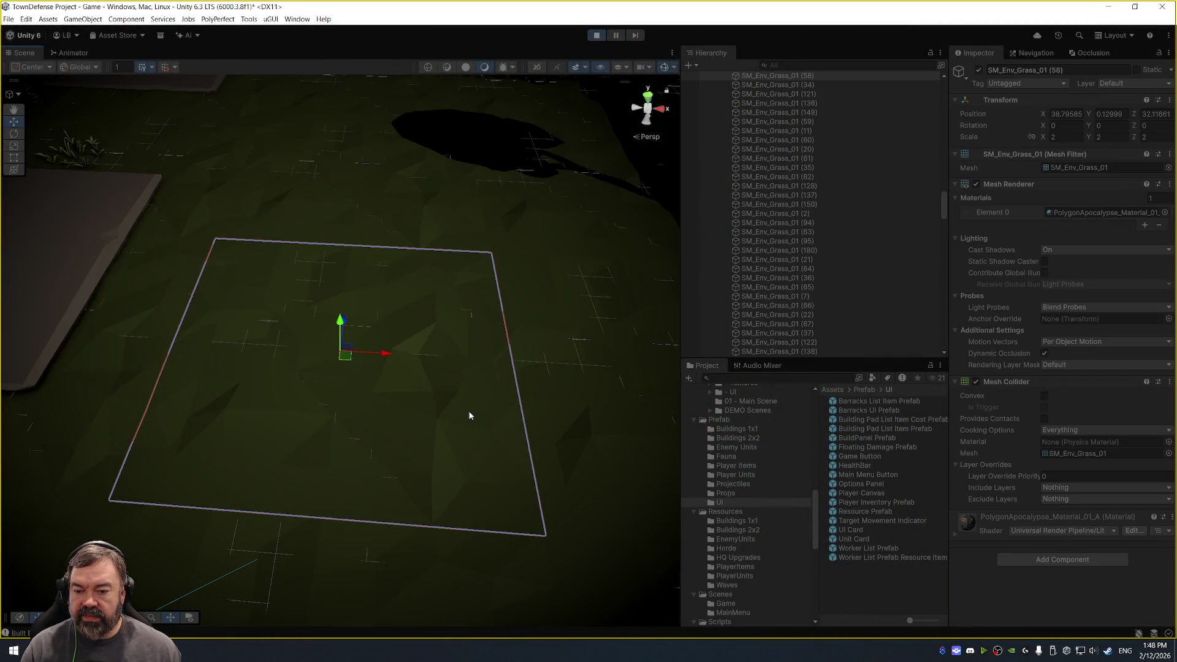
scroll(518, 382, down, 5)
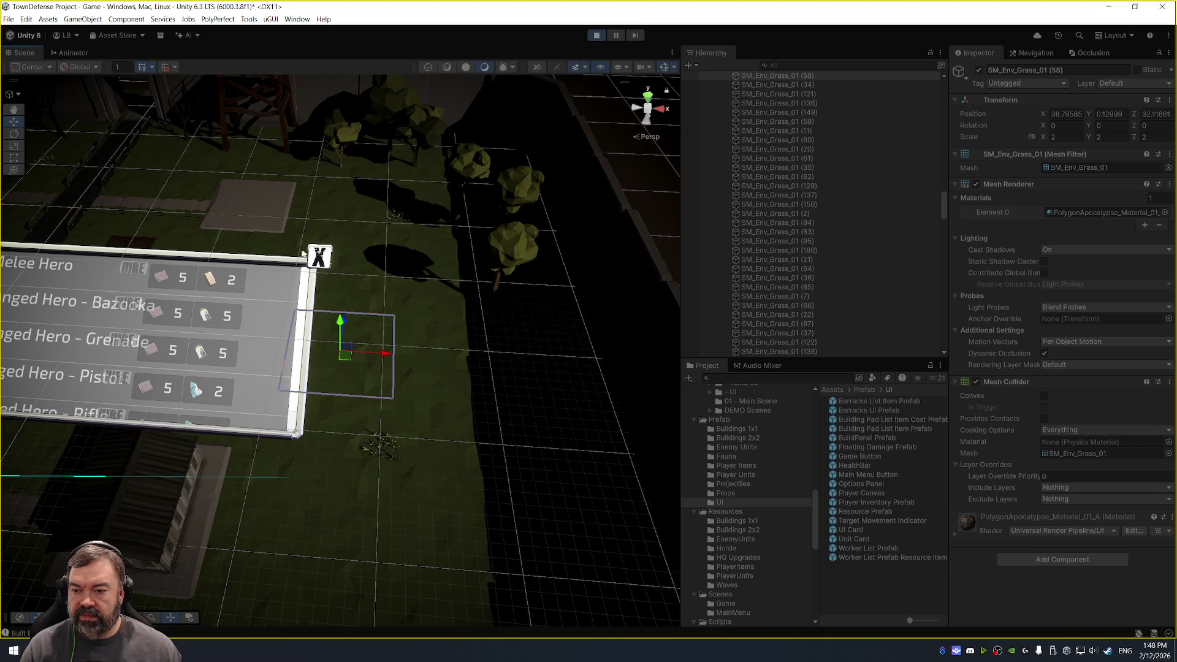
click(282, 263)
click(213, 349)
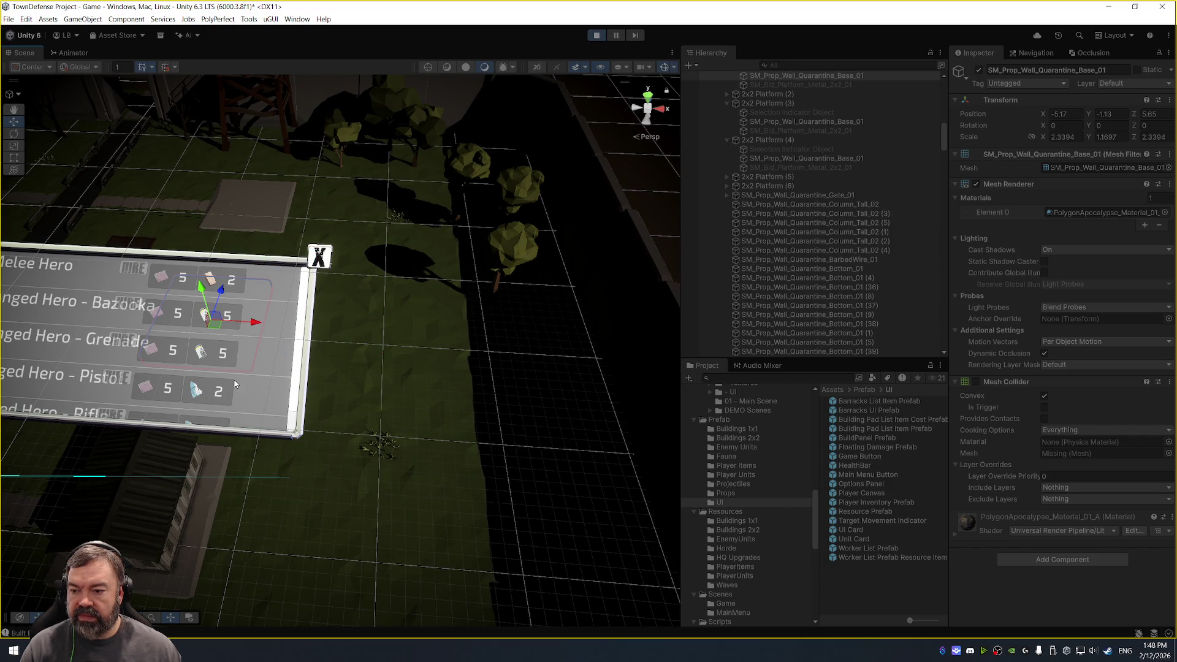
scroll(882, 248, up, 5)
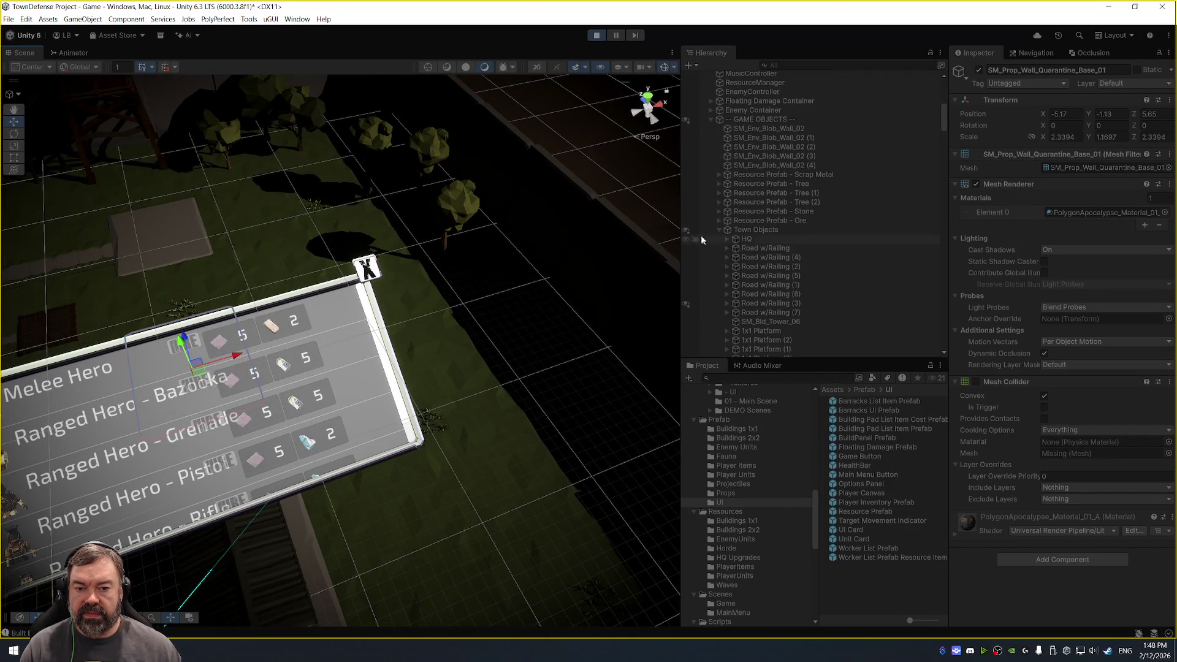
Select and frame Barracks UI Prefab(Clone), then select its Build Panel Blocker Button child.
click(711, 119)
scroll(753, 208, up, 5)
scroll(765, 136, up, 3)
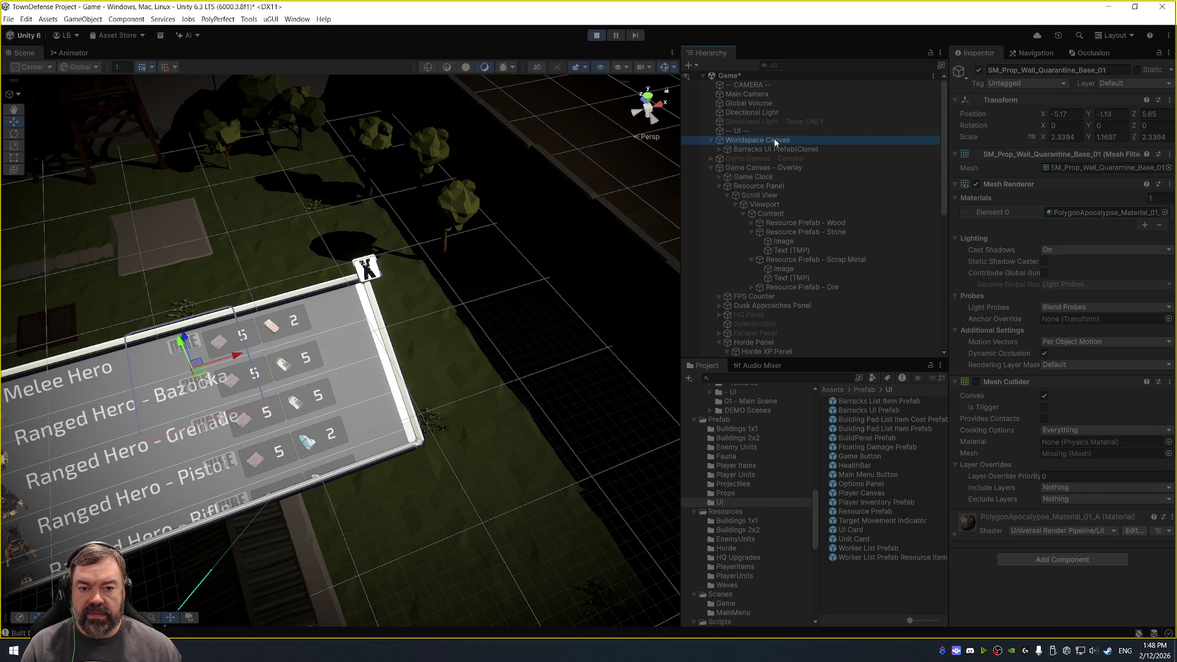
click(773, 149)
key(f)
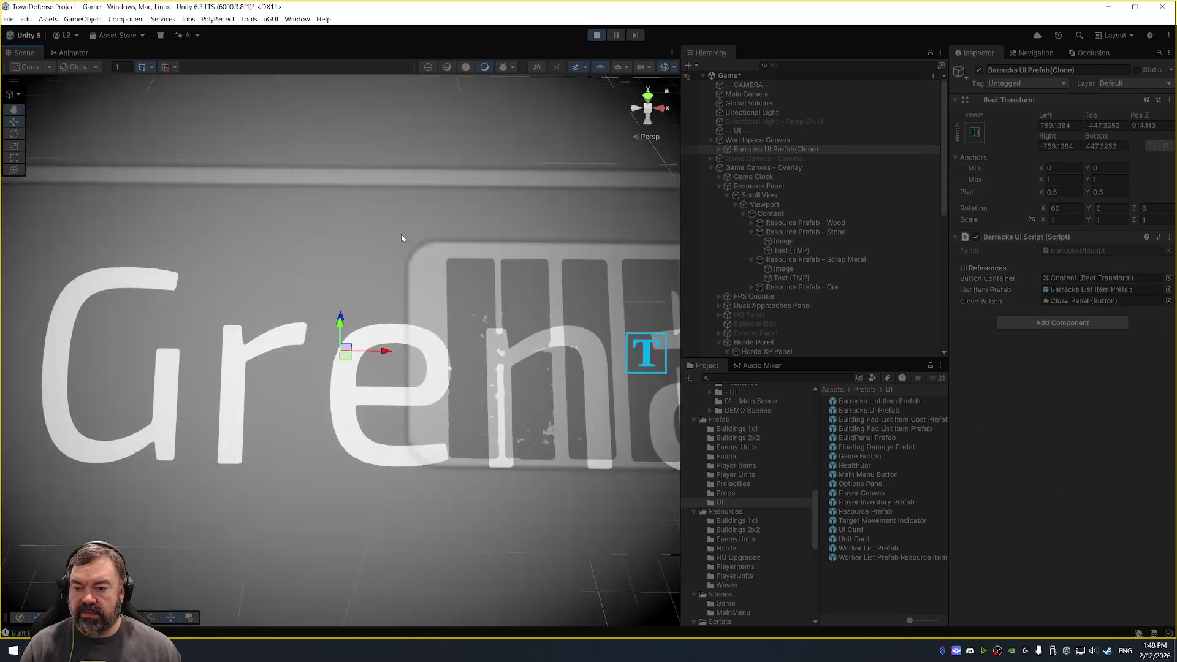
scroll(457, 239, down, 10)
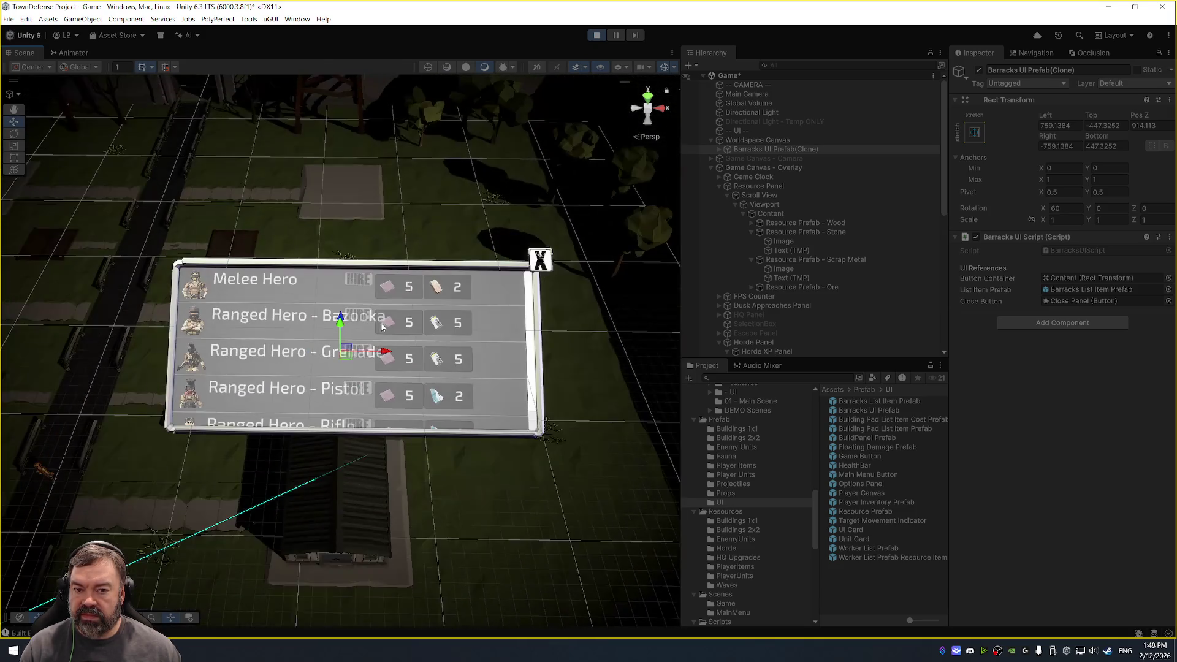
click(719, 149)
click(786, 158)
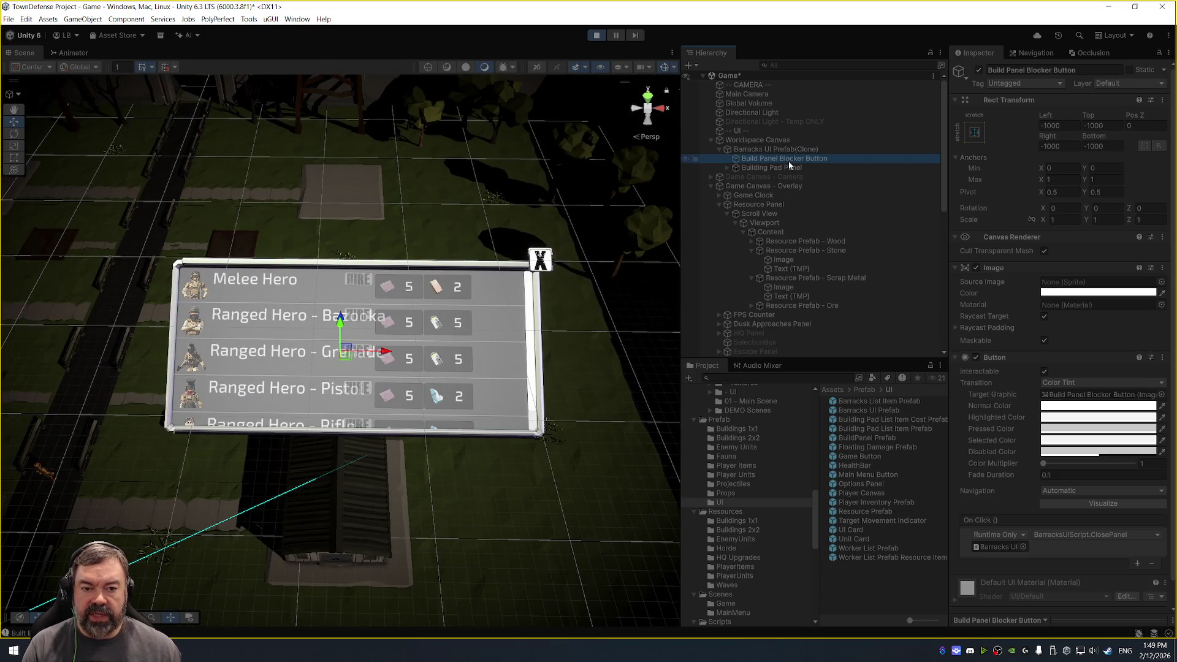
Lower the Build Panel Blocker Button Image colour's alpha to about 0.49.
scroll(473, 184, down, 2)
scroll(535, 187, down, 1)
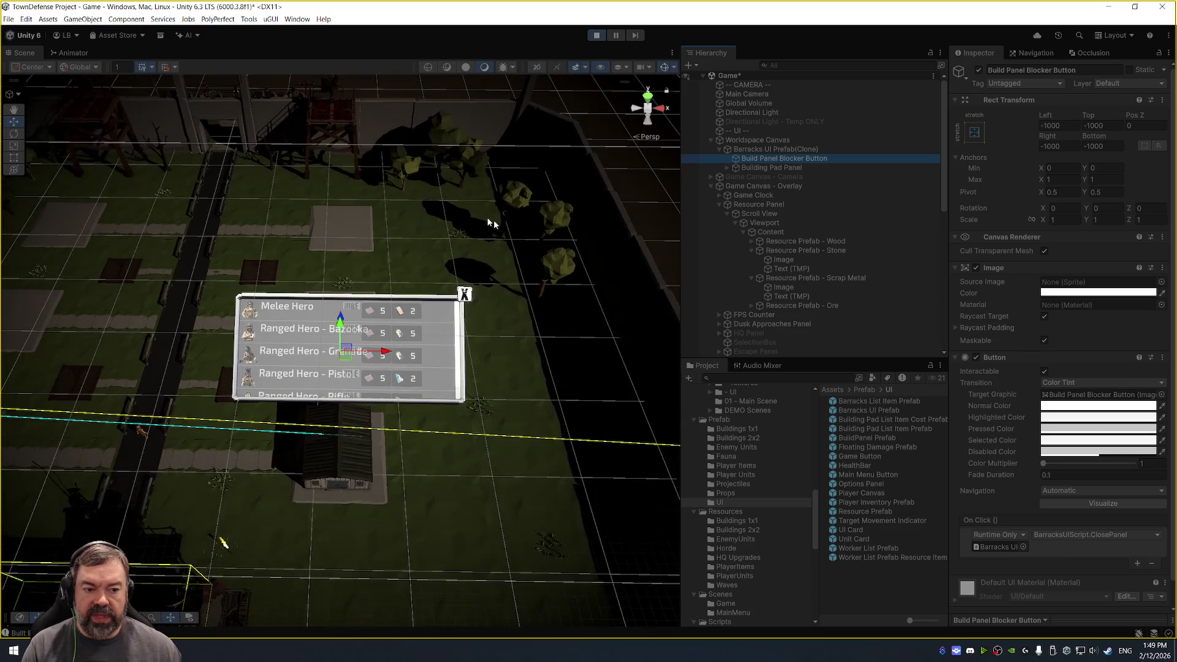
click(1092, 294)
click(1107, 488)
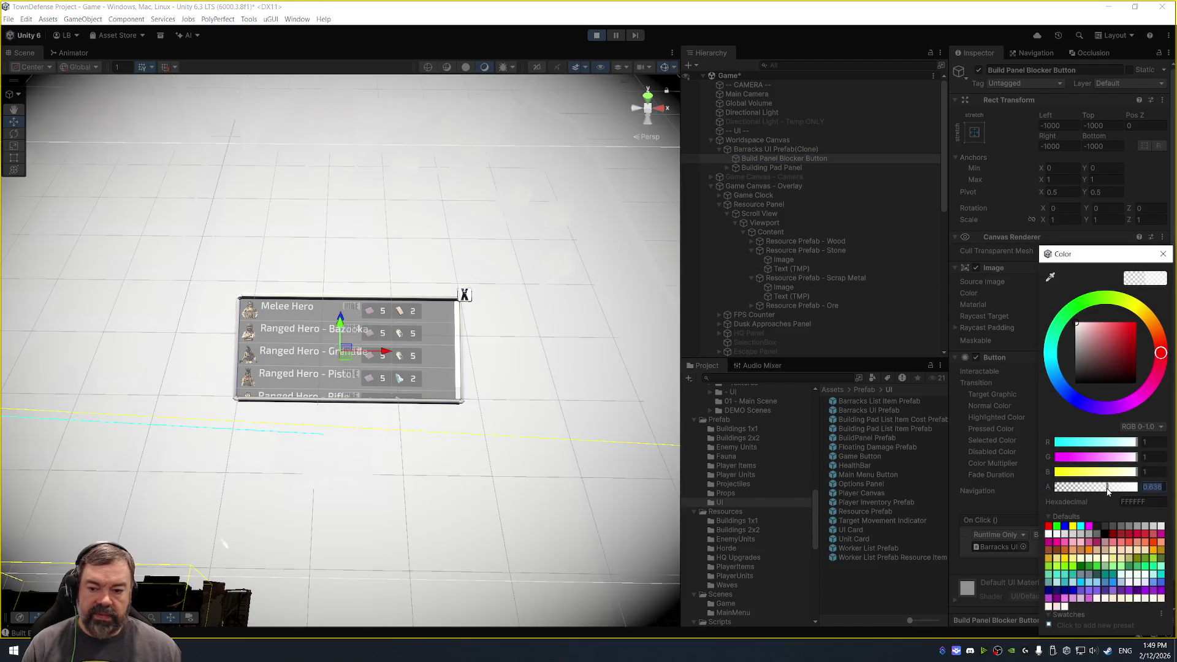
drag(1108, 488, 1095, 488)
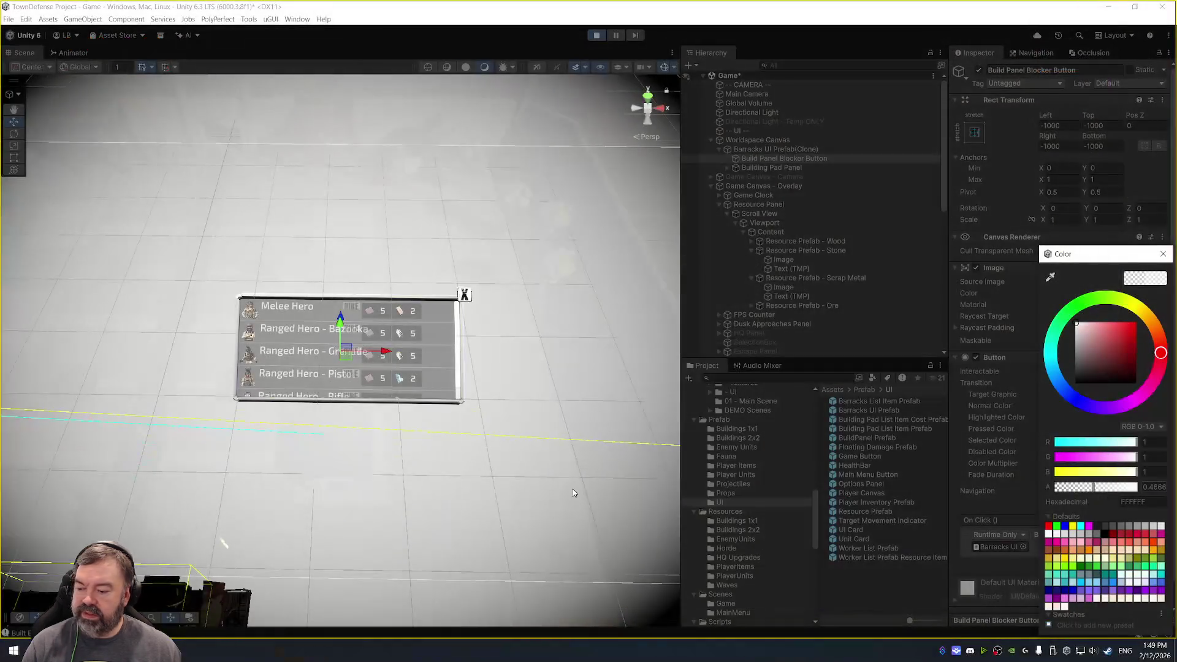
click(1162, 254)
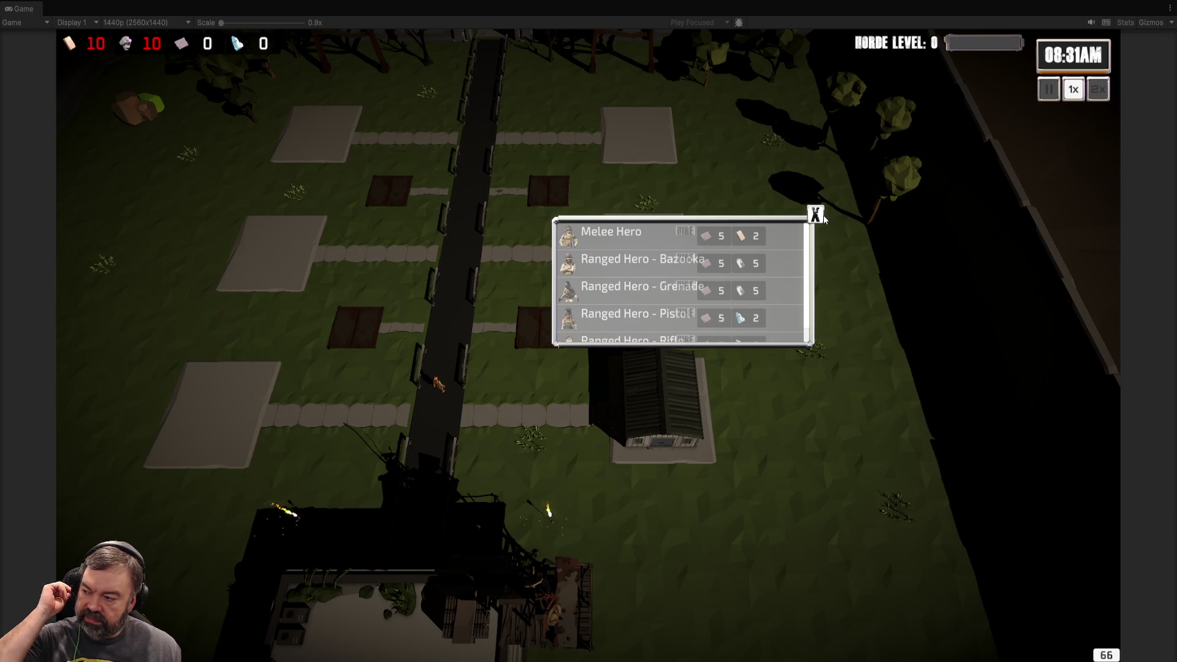
Pan the game camera over the base and check the hero hire panel closes when clicking outside it.
scroll(821, 218, down, 5)
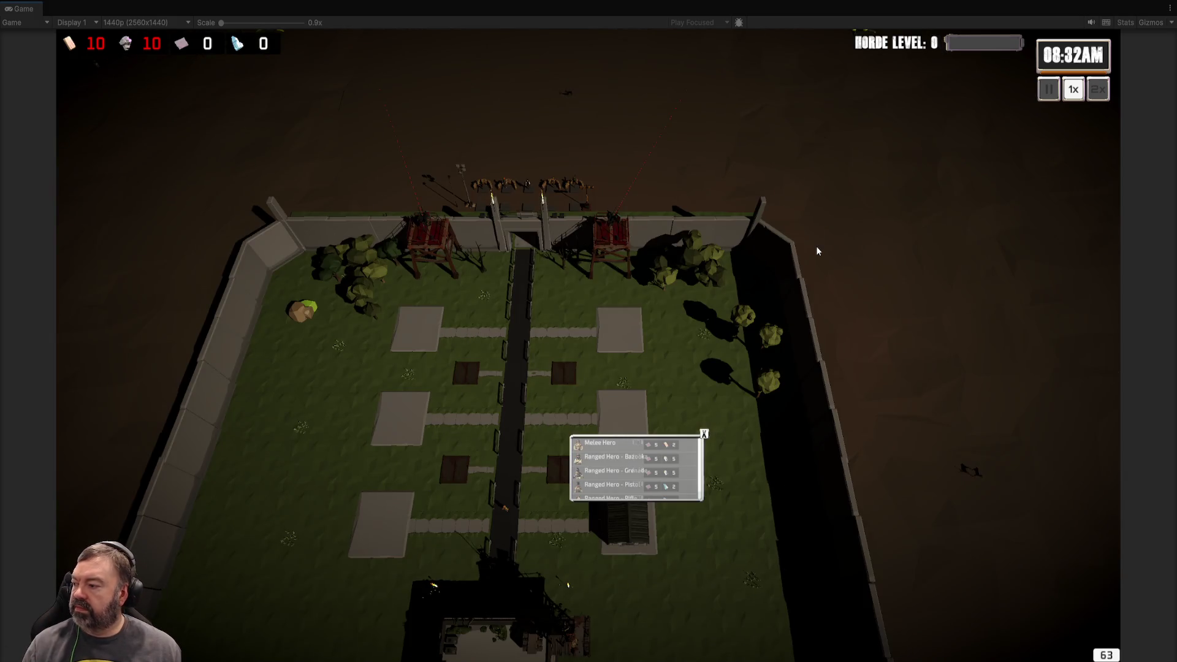
key(s)
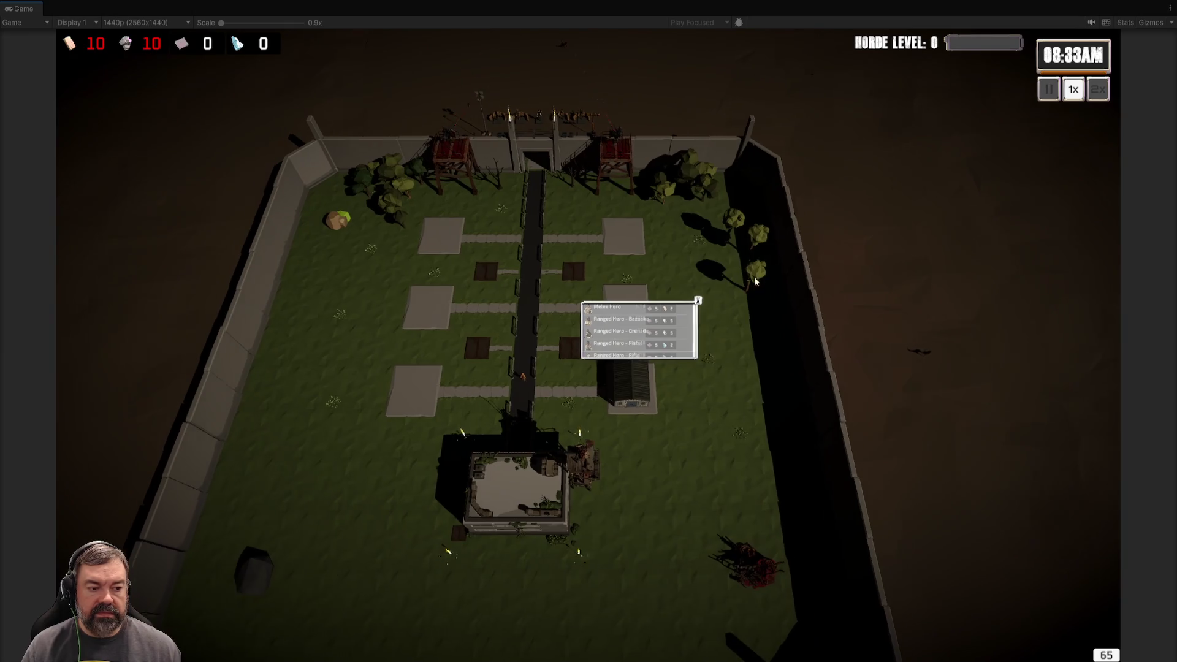
key(a)
click(736, 325)
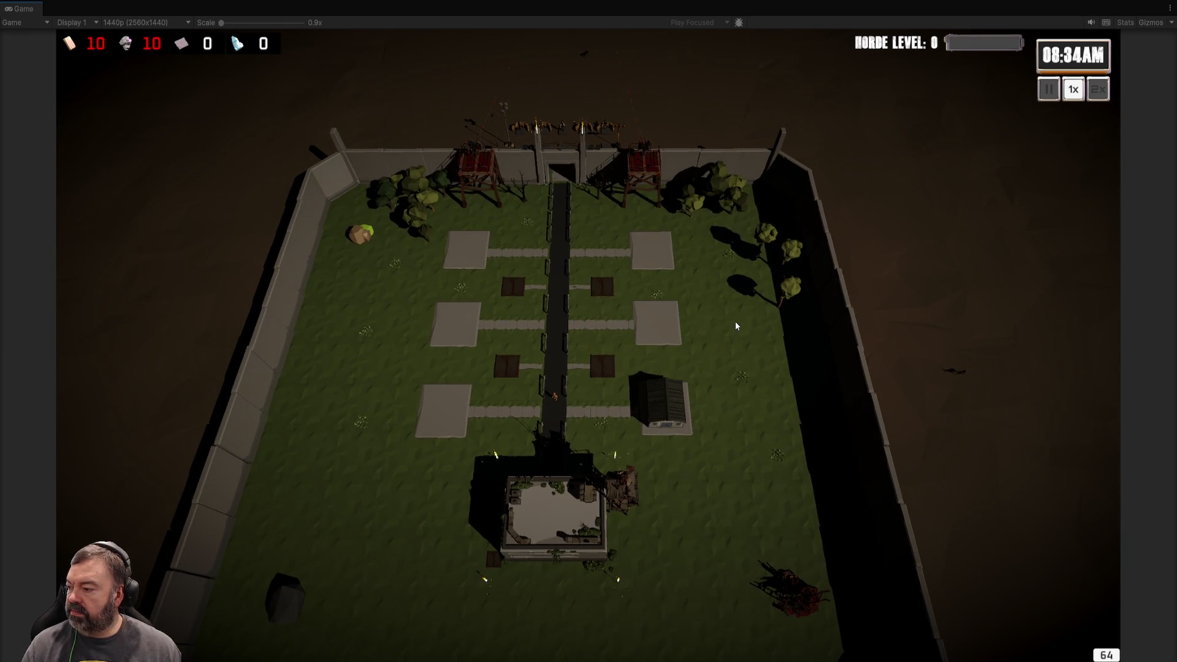
scroll(722, 412, up, 1)
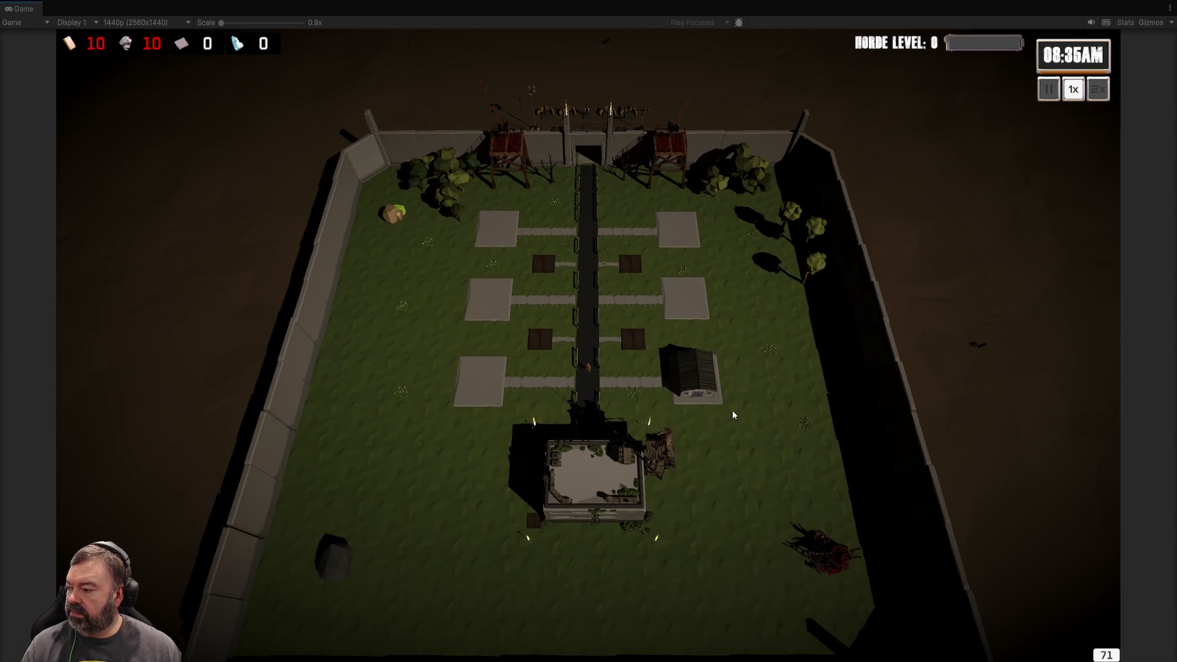
scroll(732, 412, up, 3)
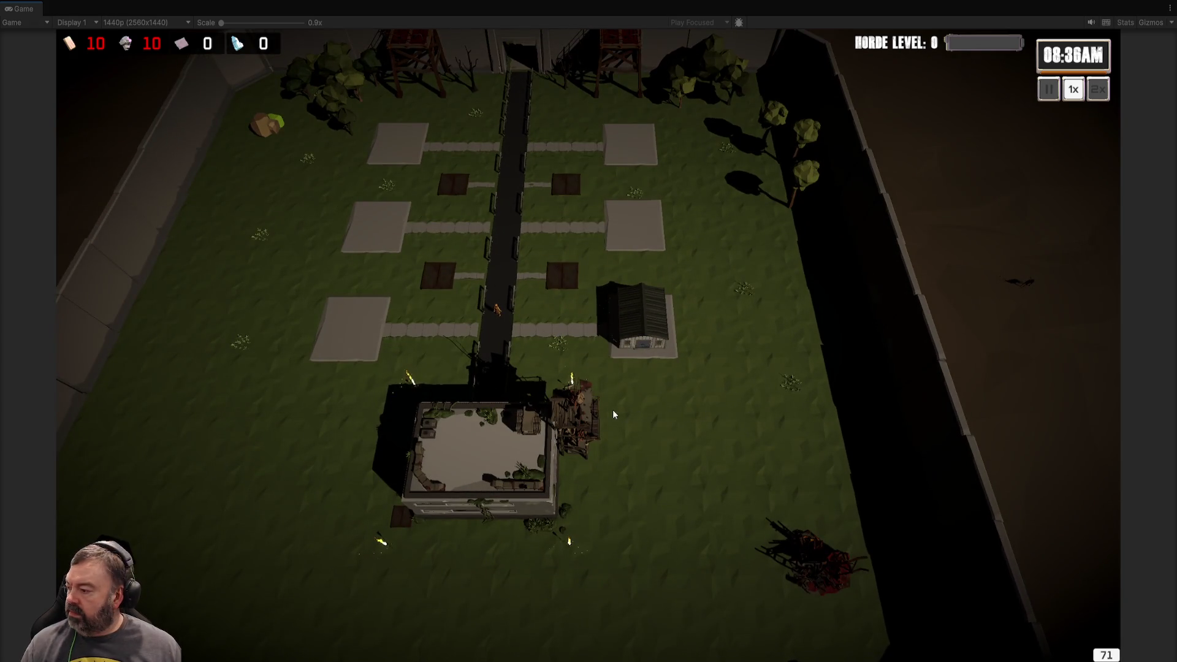
click(641, 320)
click(748, 332)
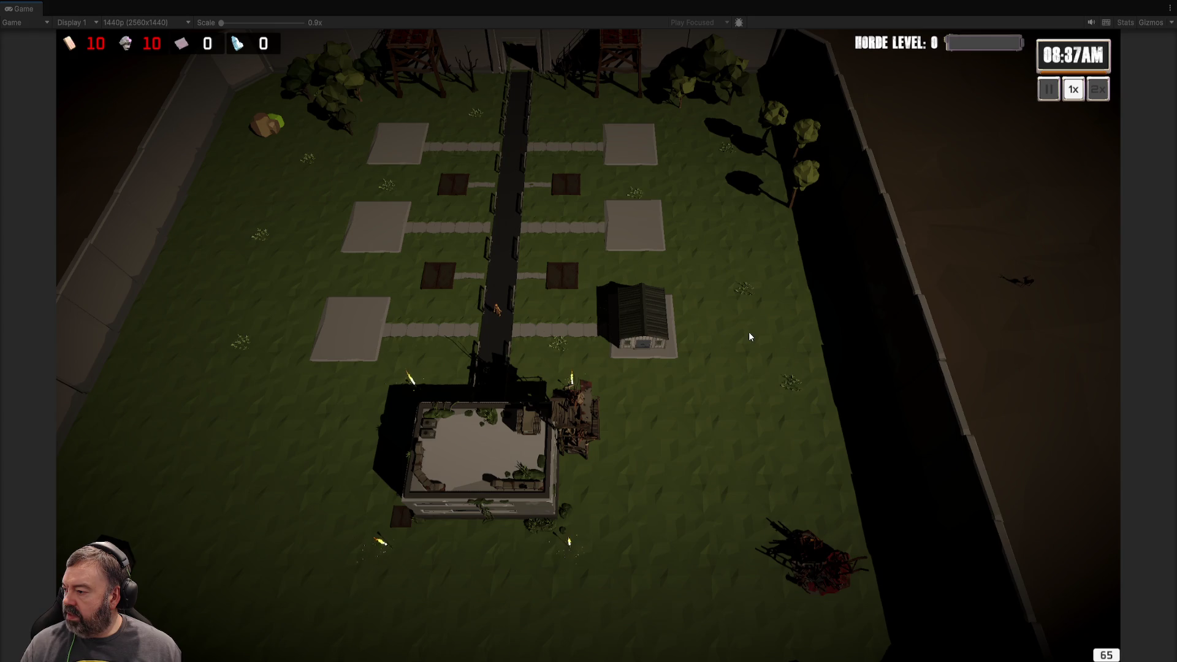
Open and close the empty-pad building menu and the HQ Level upgrade panel.
scroll(748, 332, up, 2)
click(637, 257)
click(659, 338)
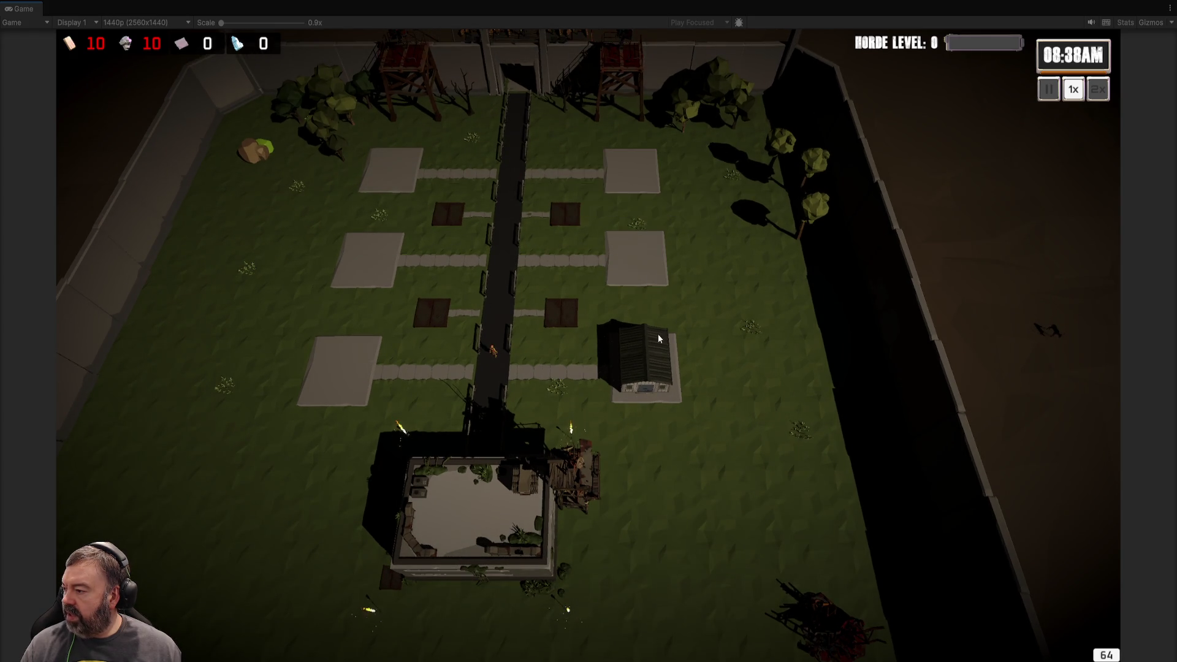
click(527, 490)
click(742, 502)
scroll(902, 422, up, 2)
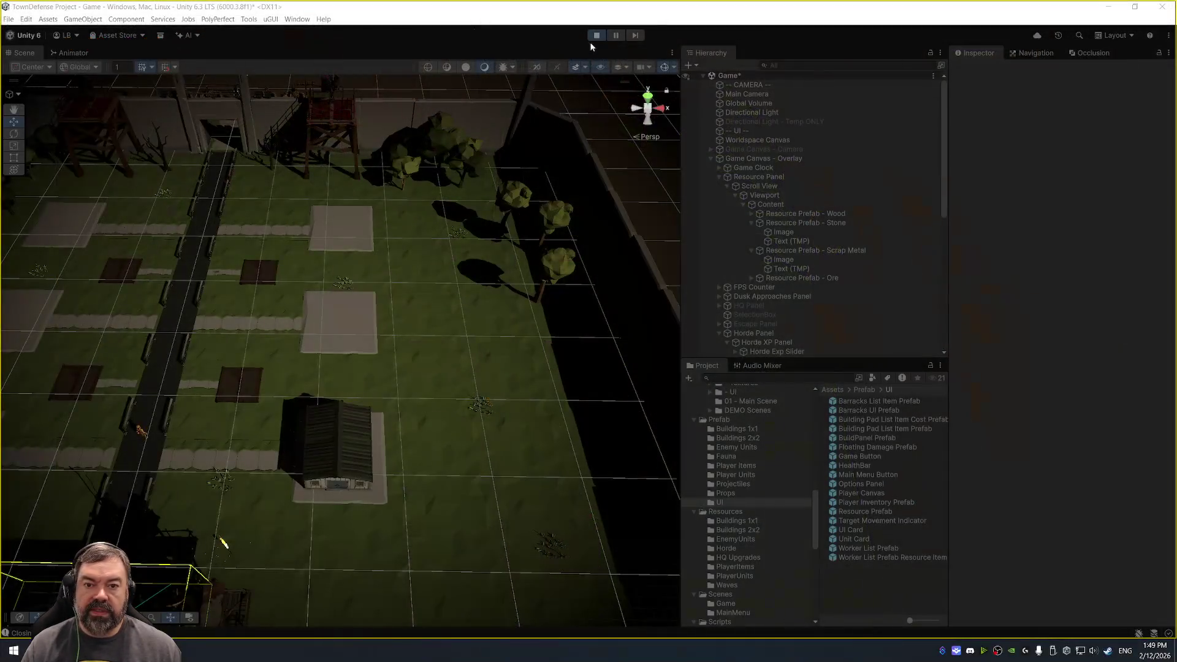
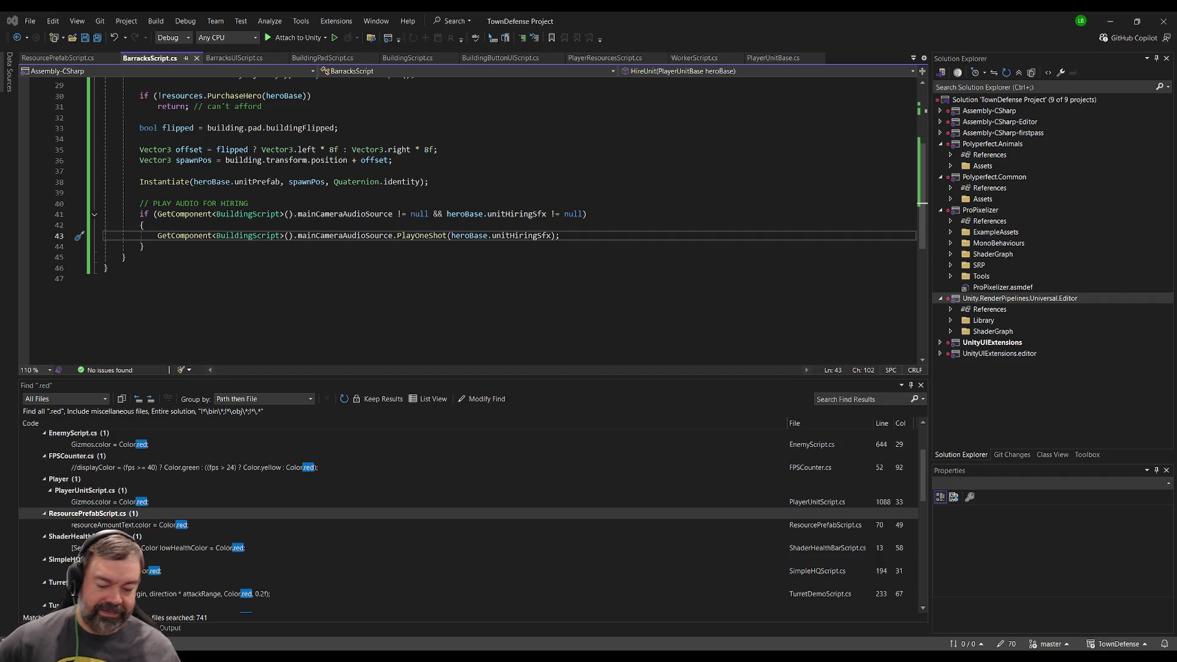
Switch from Visual Studio to the Unity Editor showing the town defense scene.
key(alt+Tab)
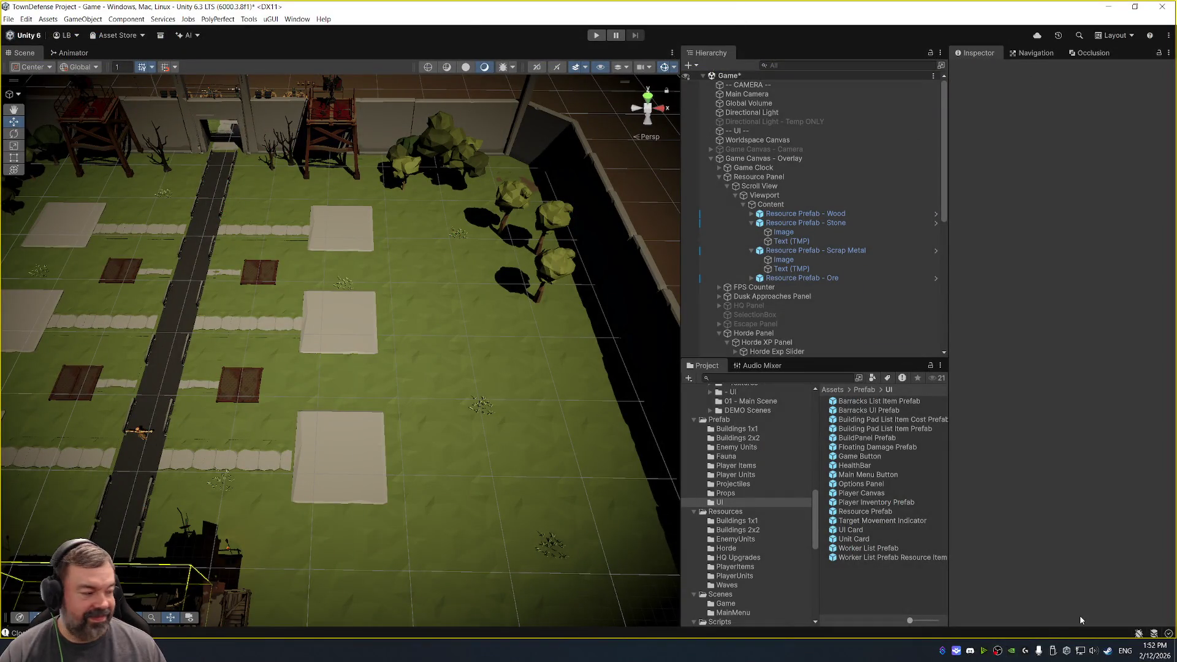
Review BarracksScript.cs in Visual Studio, then run the town defense game in Play mode.
key(alt+Tab)
key(alt+Tab)
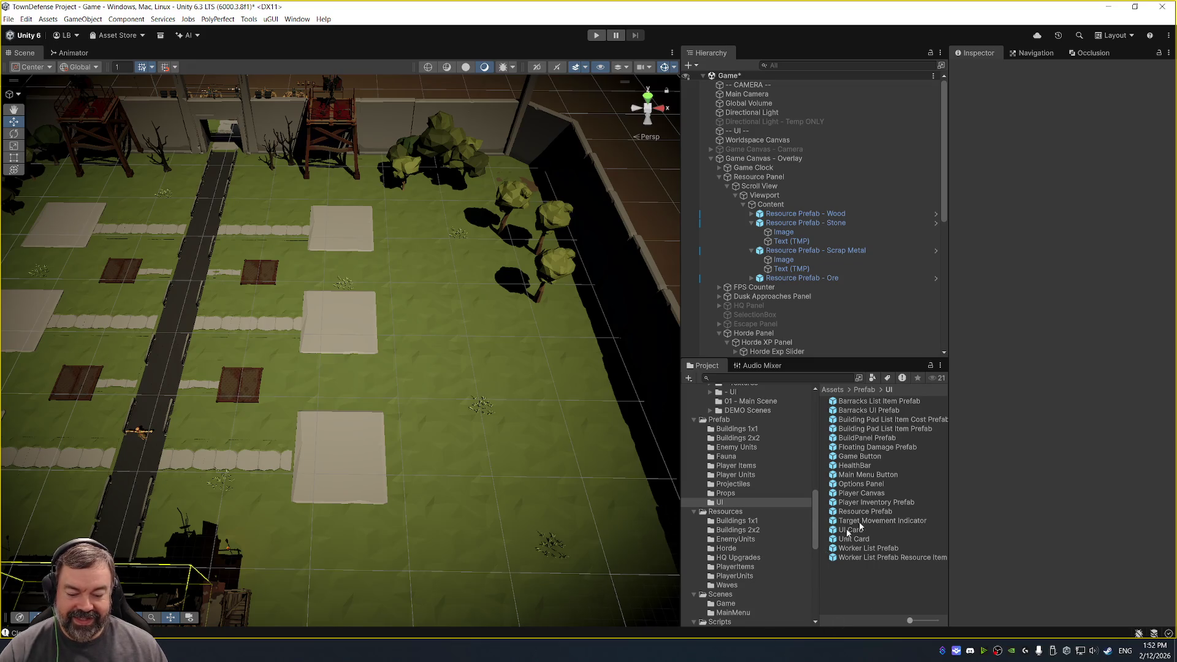
key(alt+Tab)
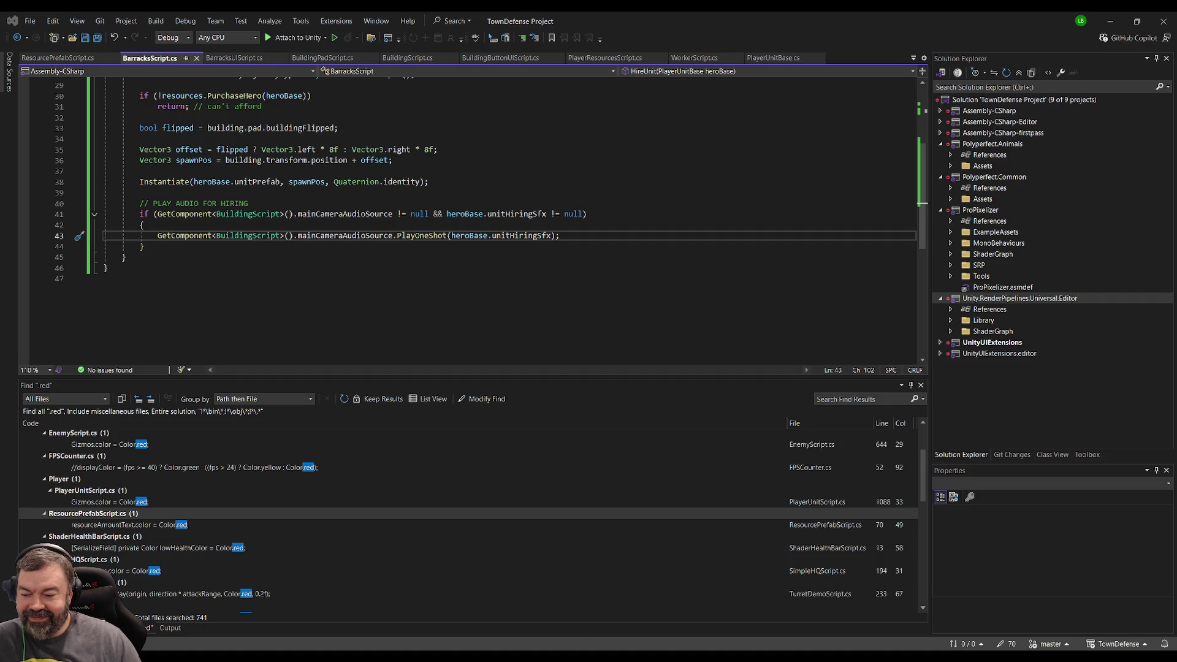
key(alt+Tab)
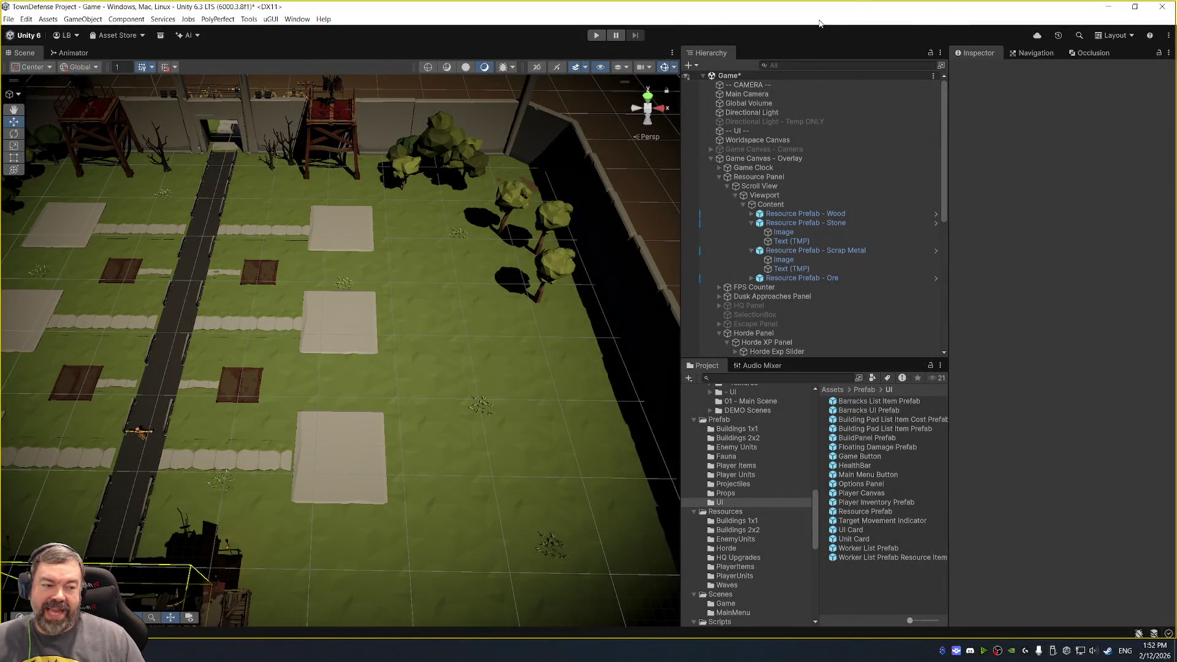
key(alt+Tab)
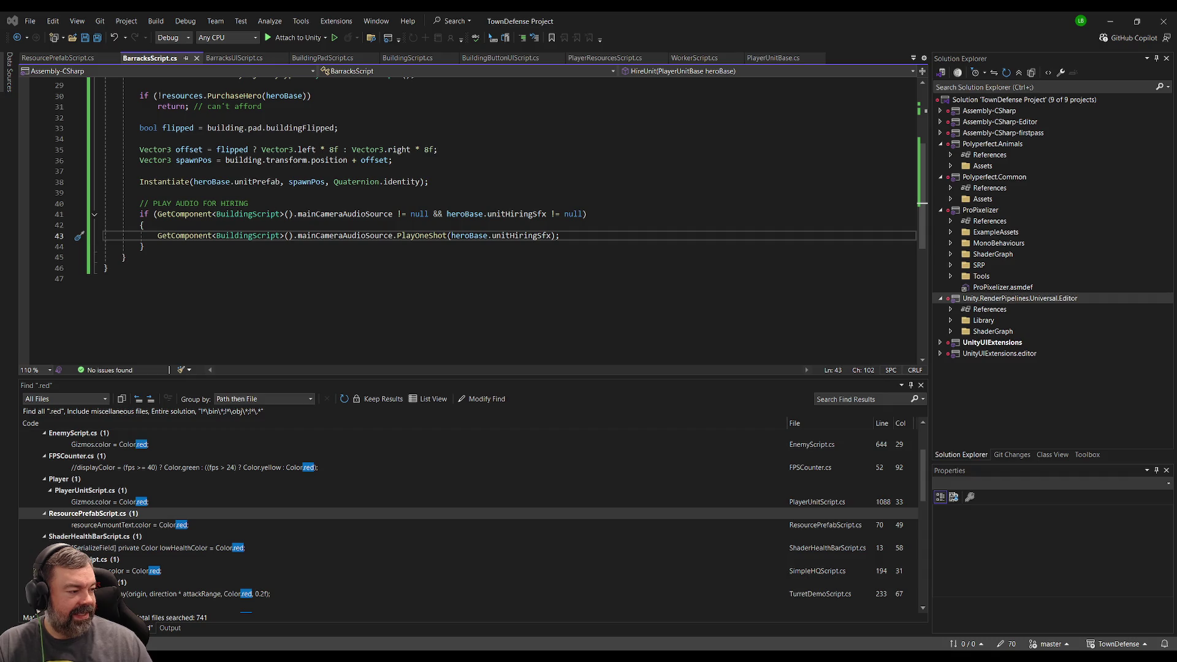
key(alt+Tab)
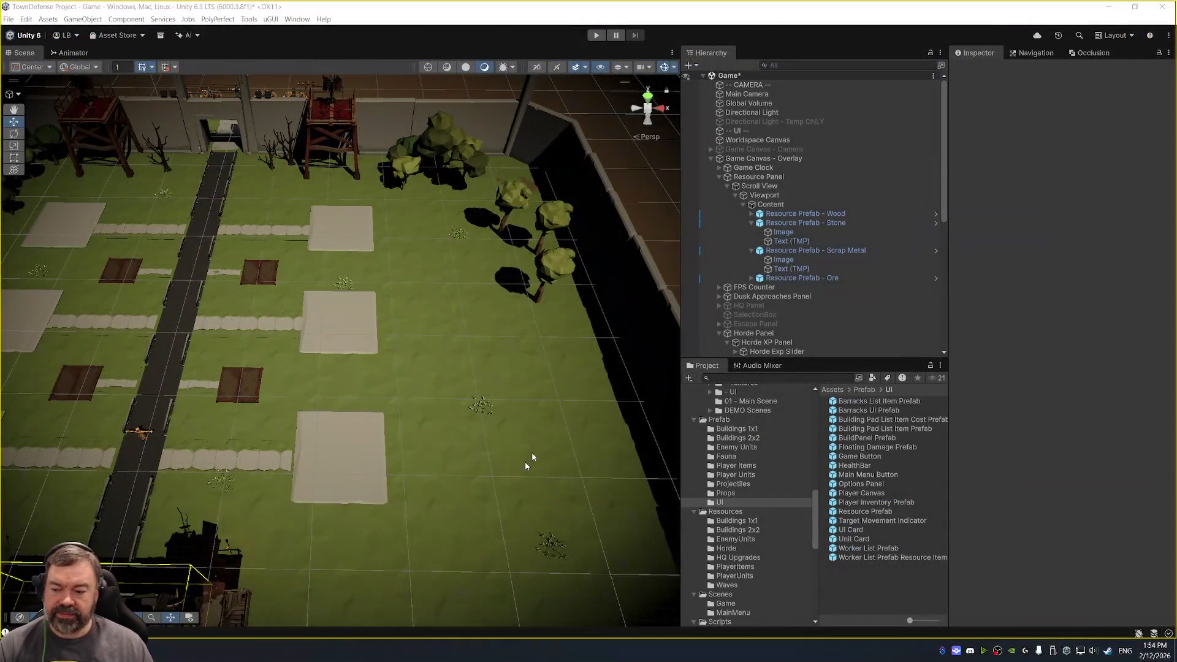
key(ctrl+p)
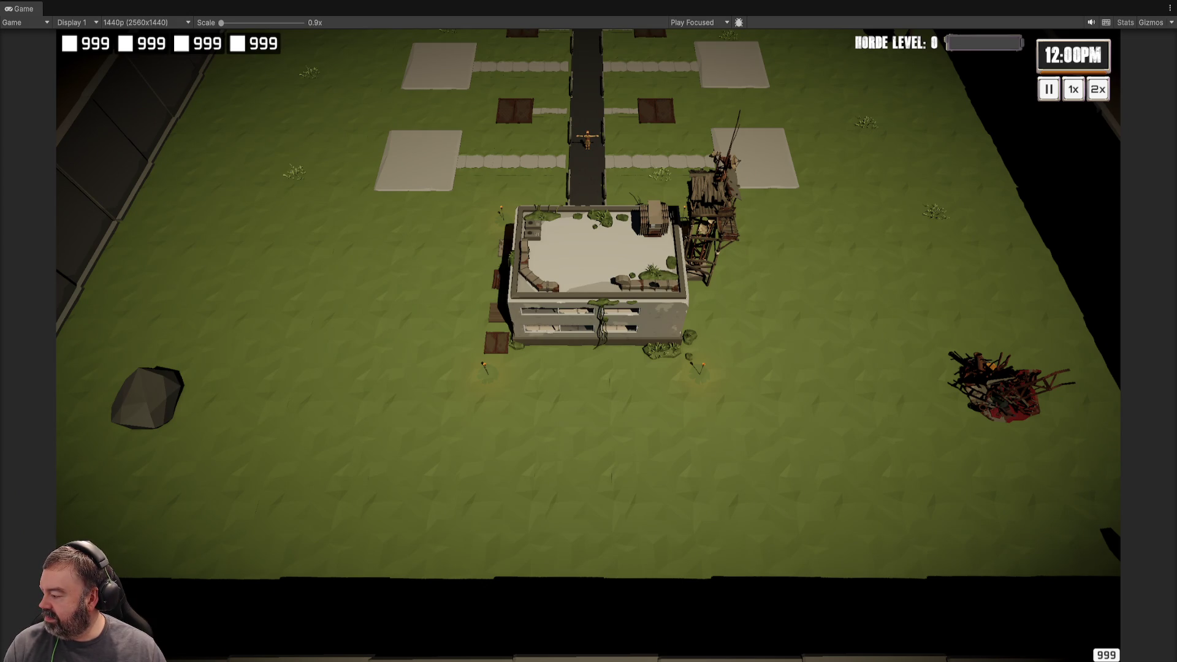
Stop the running game with Ctrl+P, then switch to another window.
key(ctrl+p)
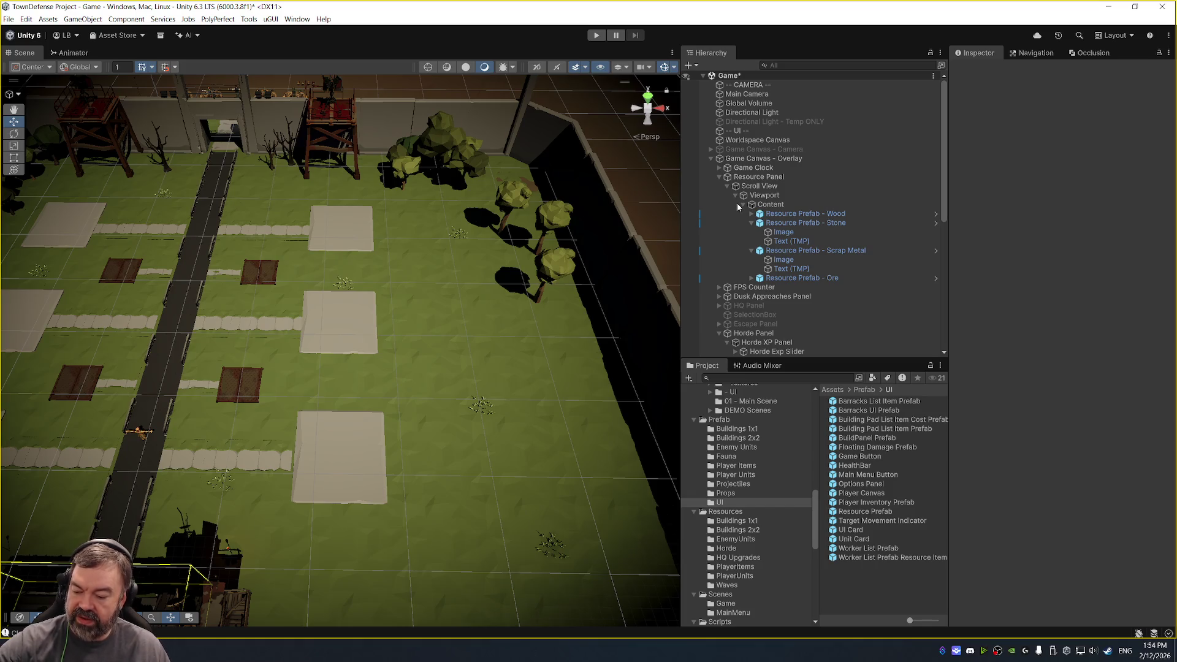
key(alt+Tab)
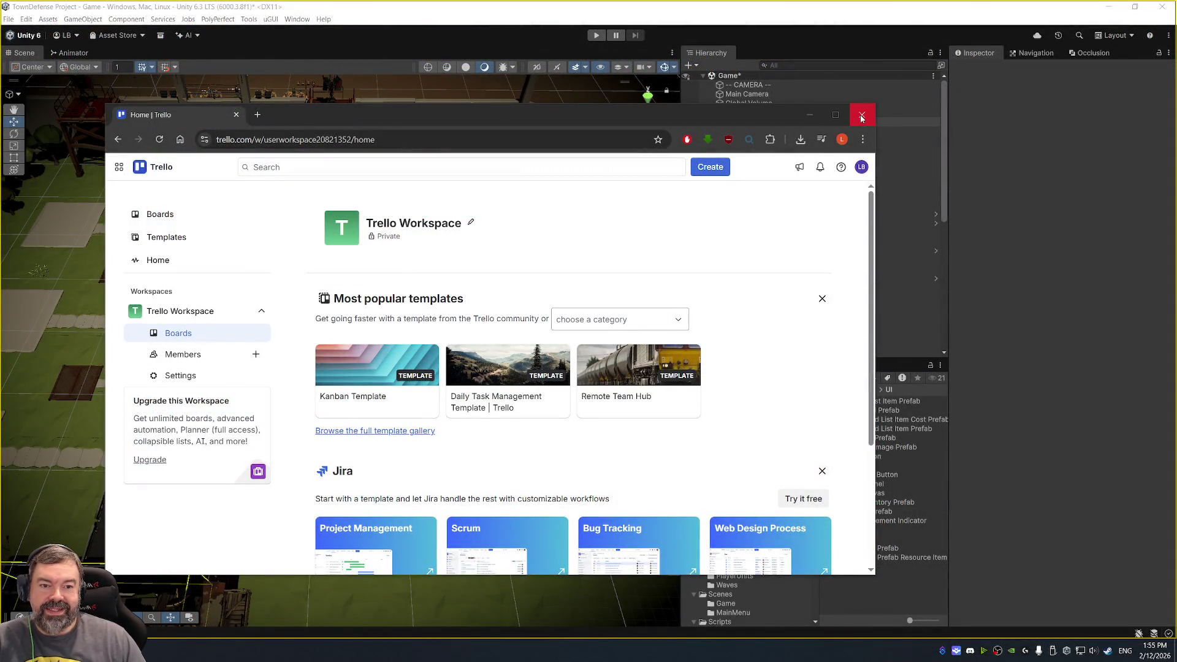
Close the Trello browser window.
click(861, 117)
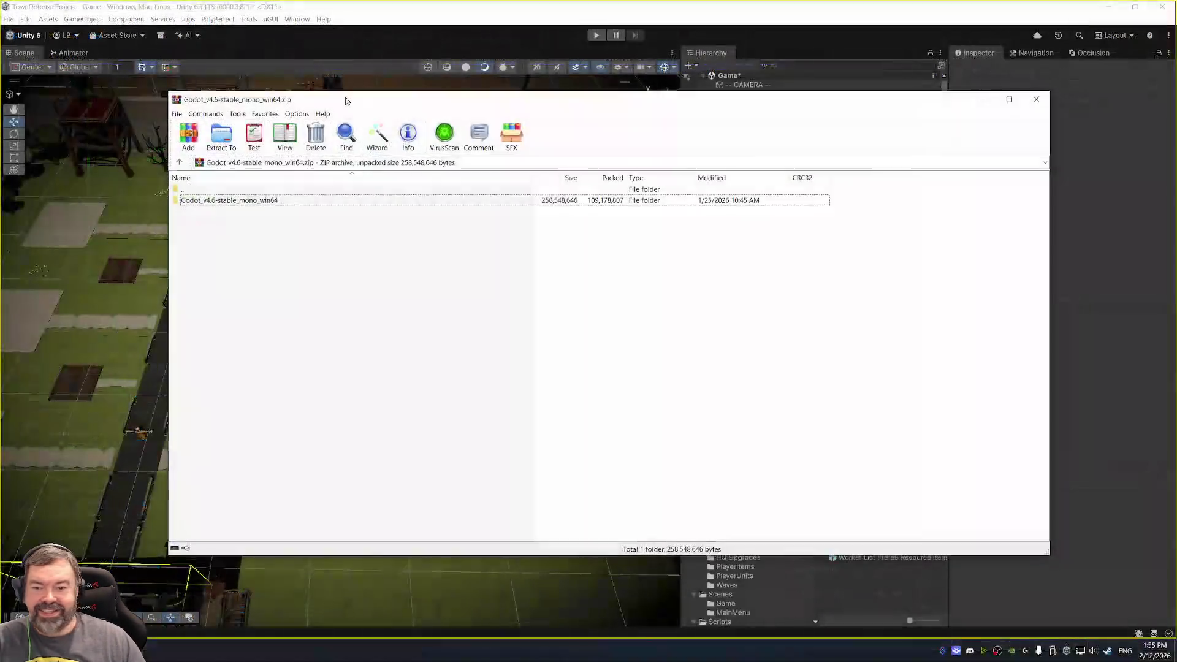
Run Godot_v4.6-stable_mono_win64.exe from the archive's Godot folder, then close the WinRAR window.
double_click(236, 209)
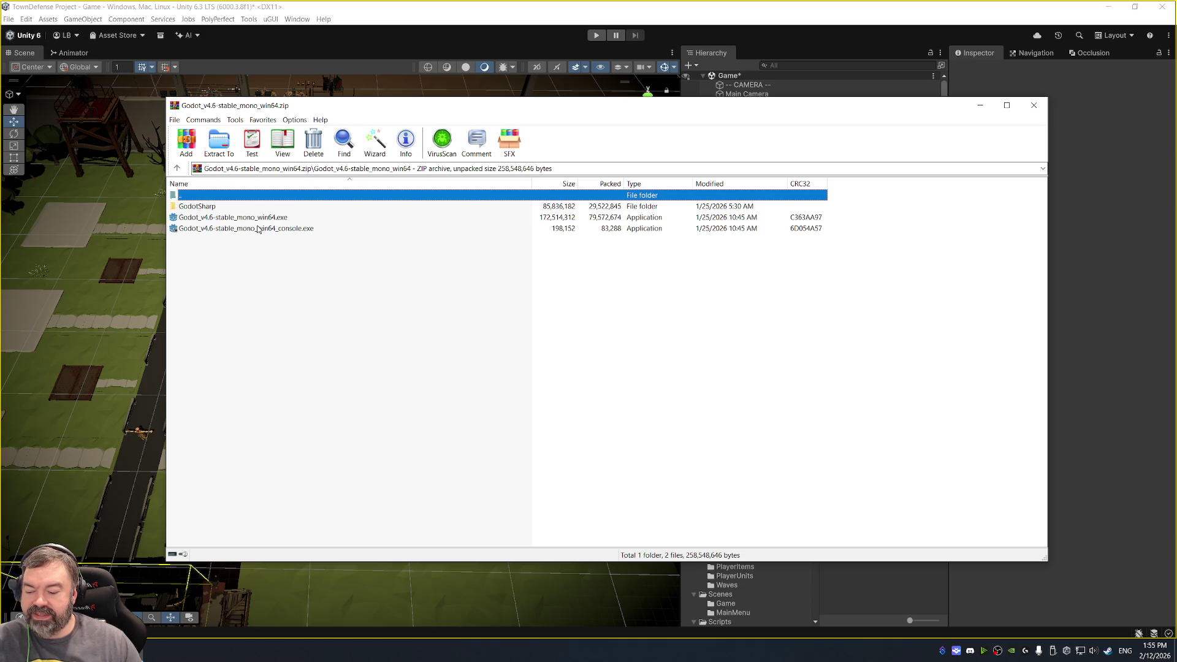
click(296, 218)
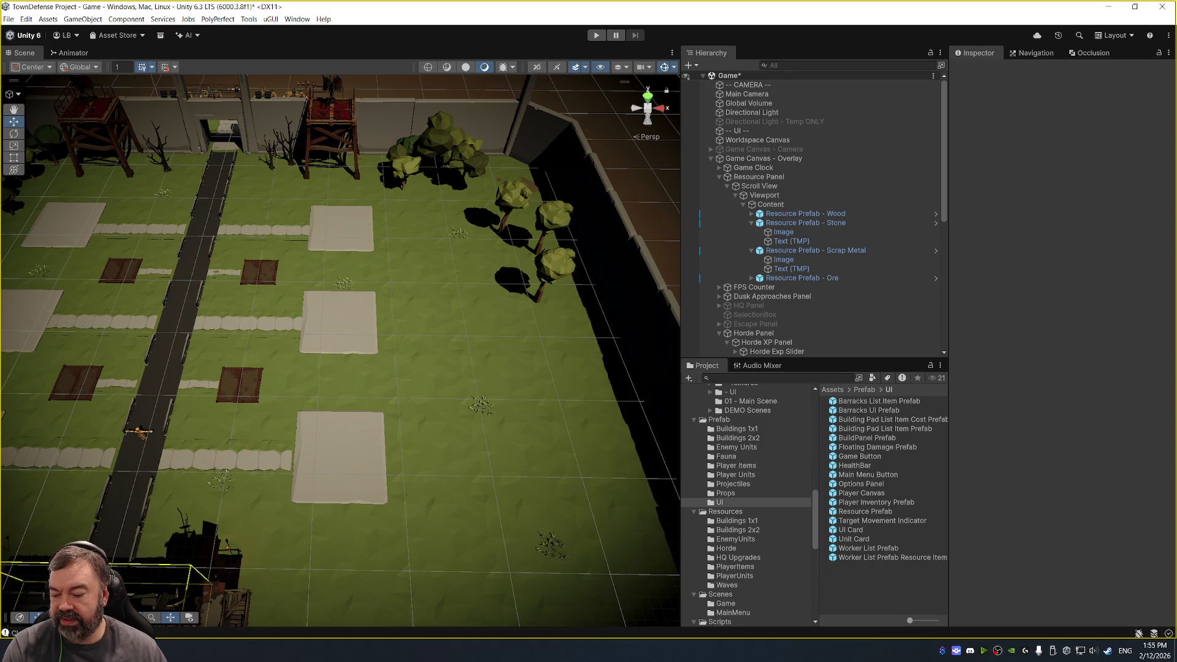
mouse_move(147, 650)
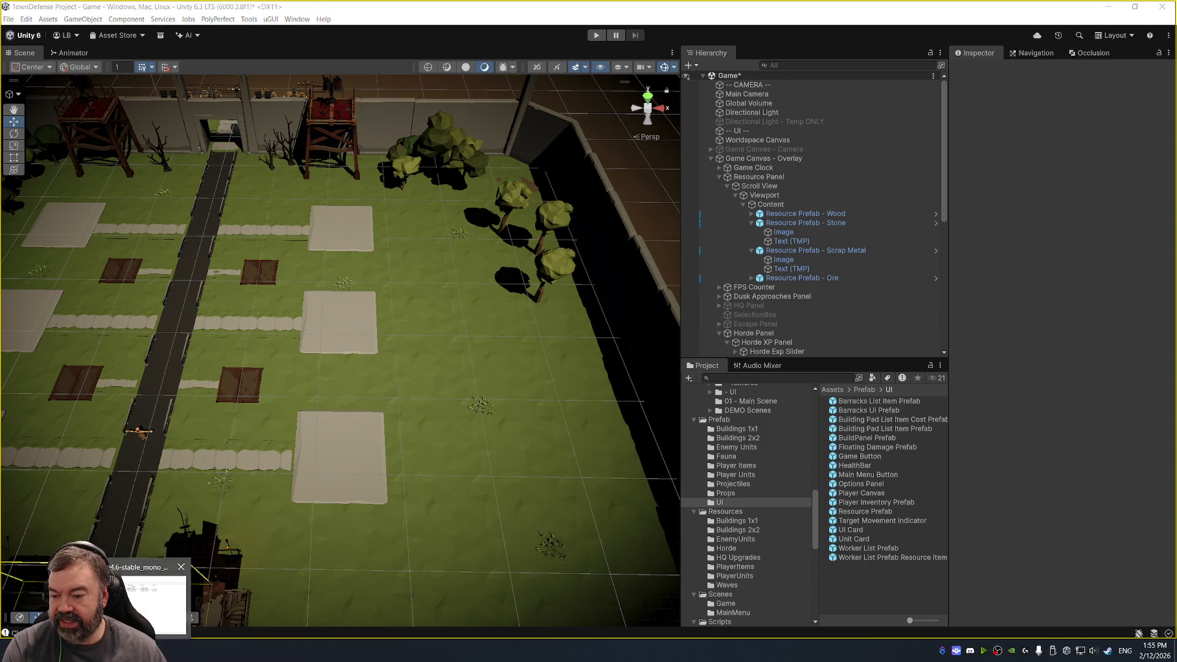
click(147, 604)
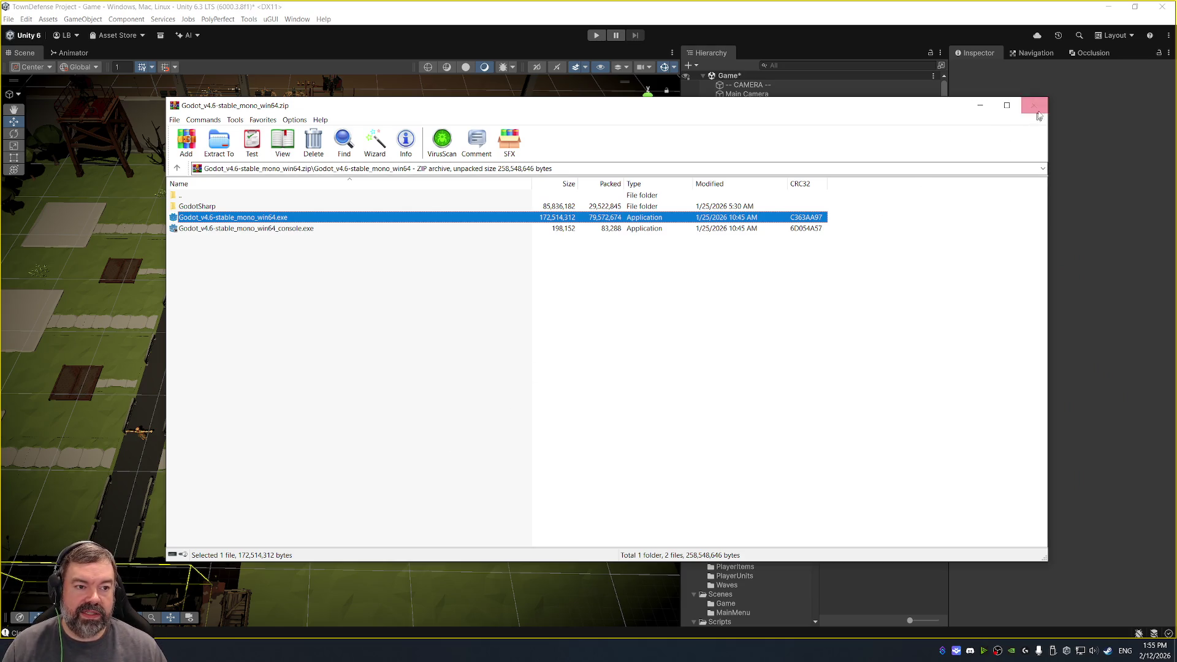
click(1035, 110)
key(alt+Tab)
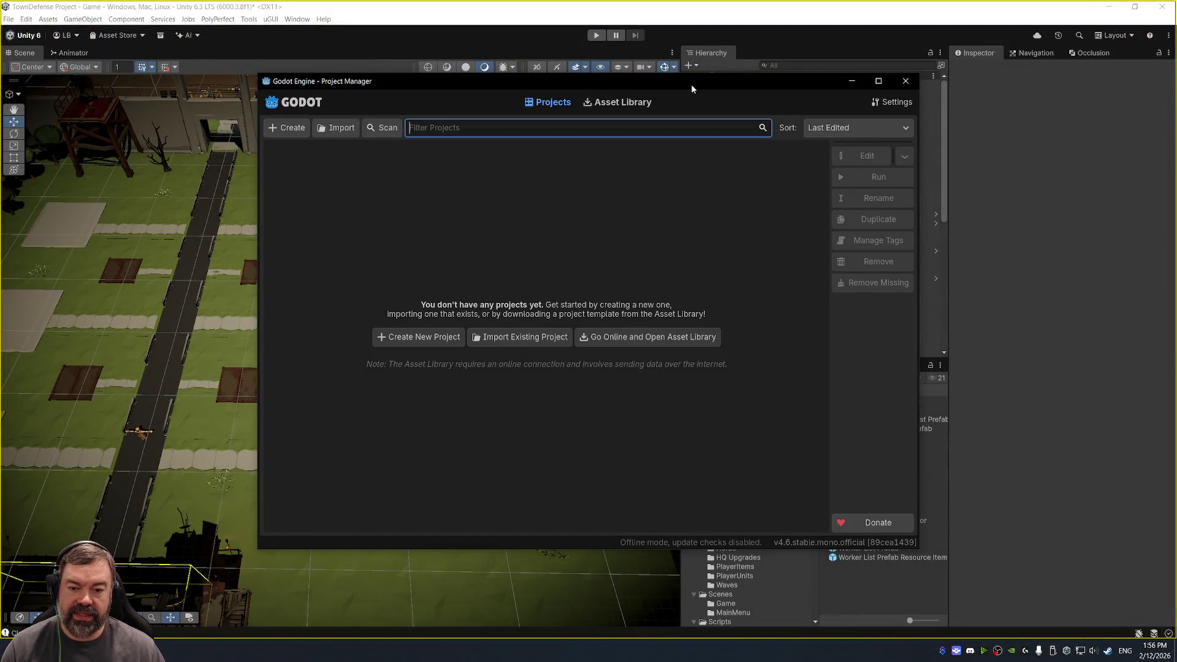
Reposition the Godot Project Manager and open the Create New Project dialog.
mouse_move(618, 82)
mouse_down()
mouse_move(579, 95)
mouse_move(637, 101)
mouse_move(609, 99)
mouse_up()
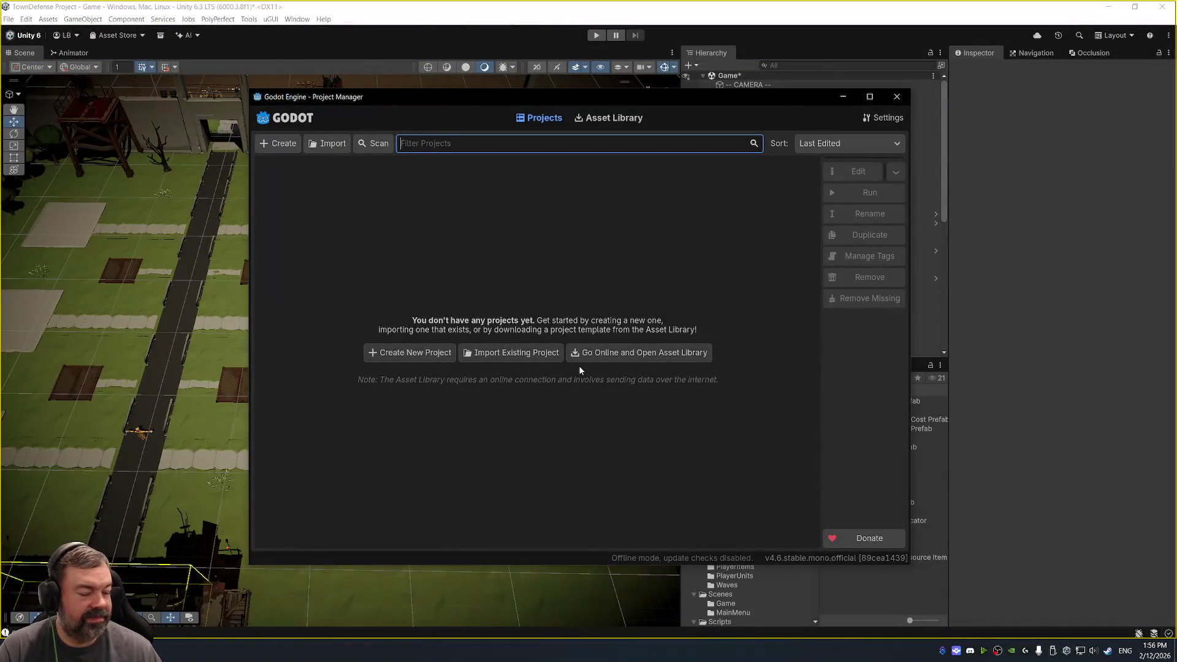
click(280, 145)
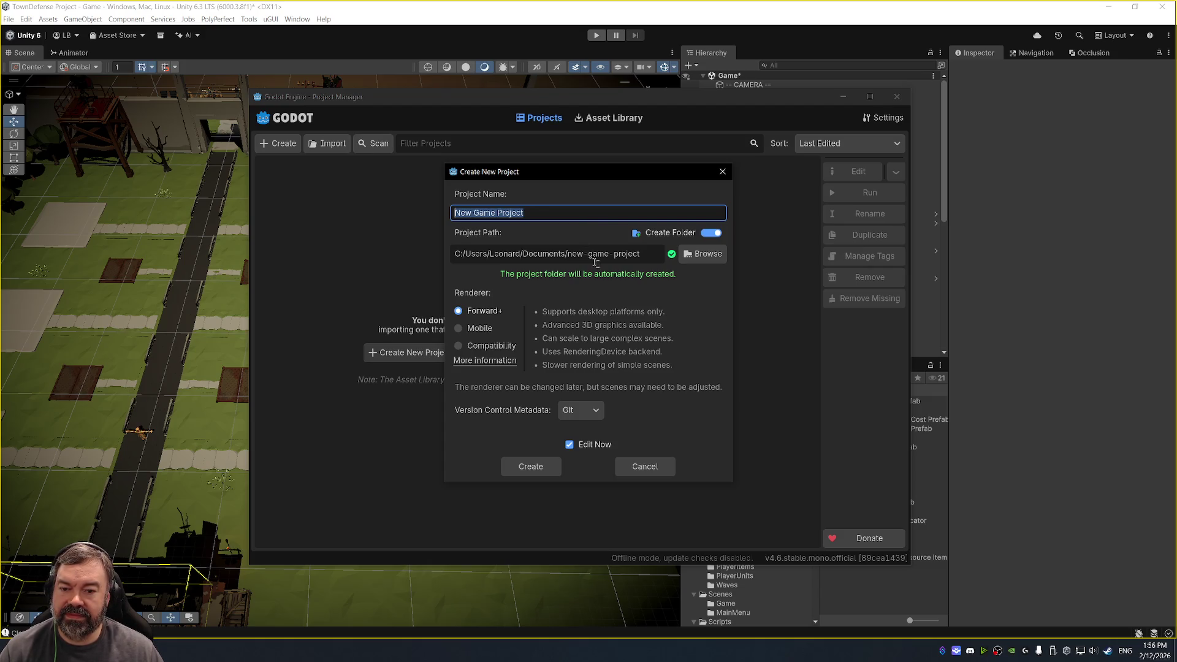
Preview the Forward+, Mobile and Compatibility renderers, then cancel project creation.
click(491, 315)
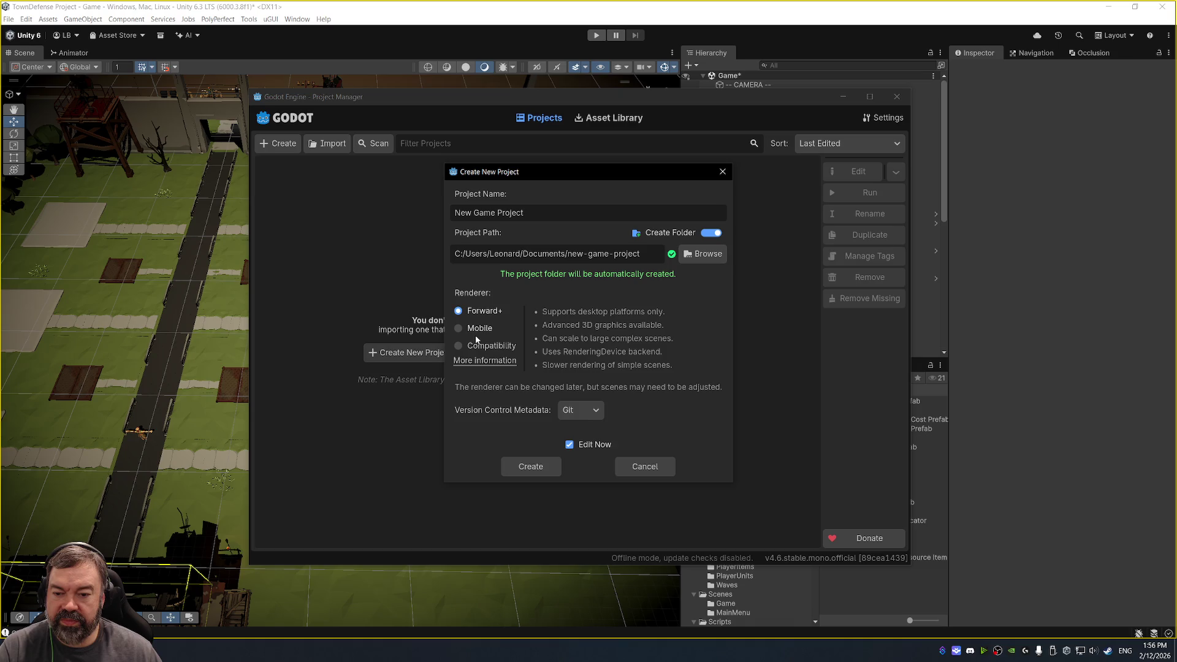
click(480, 334)
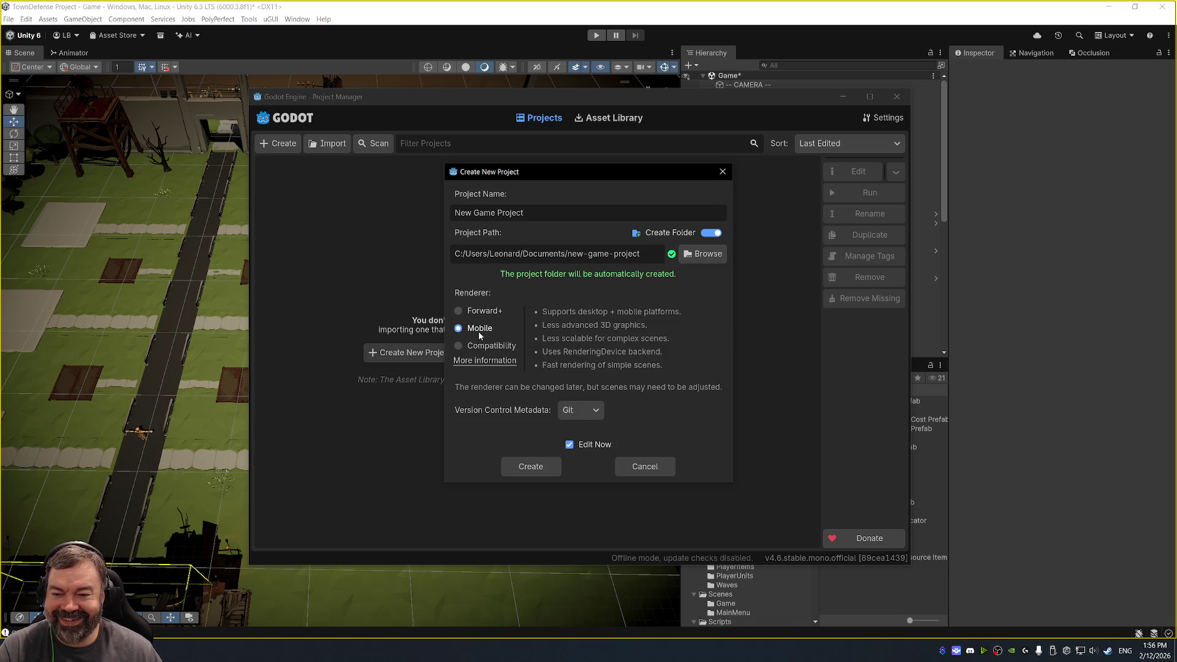
click(480, 347)
click(485, 313)
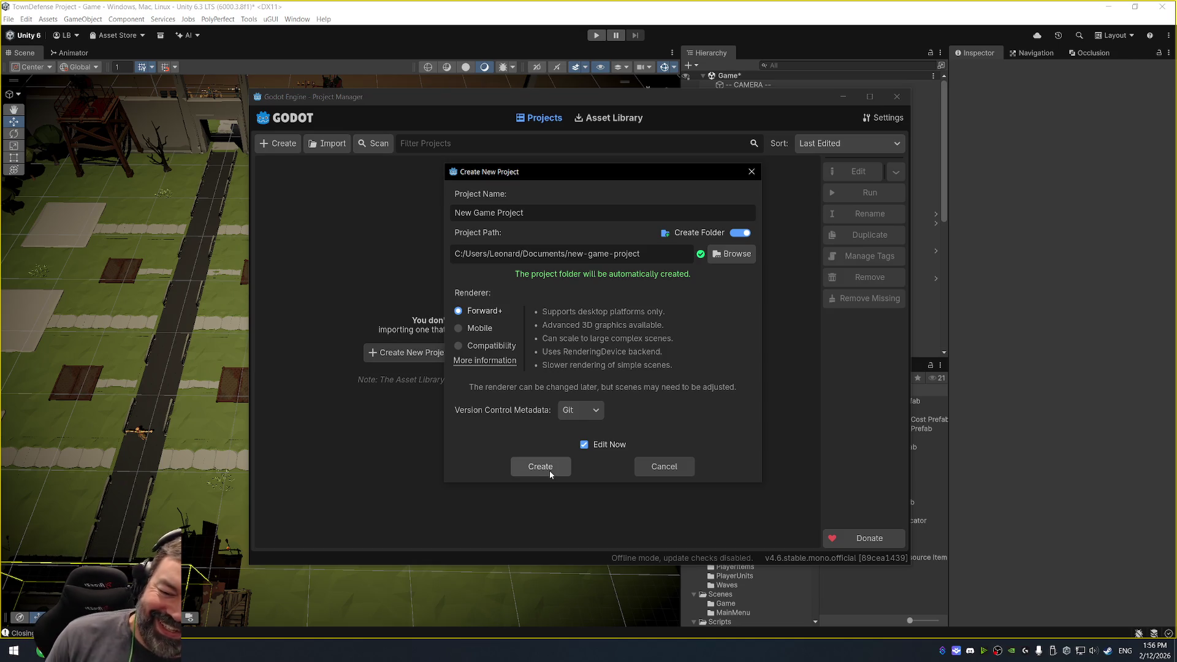
click(665, 469)
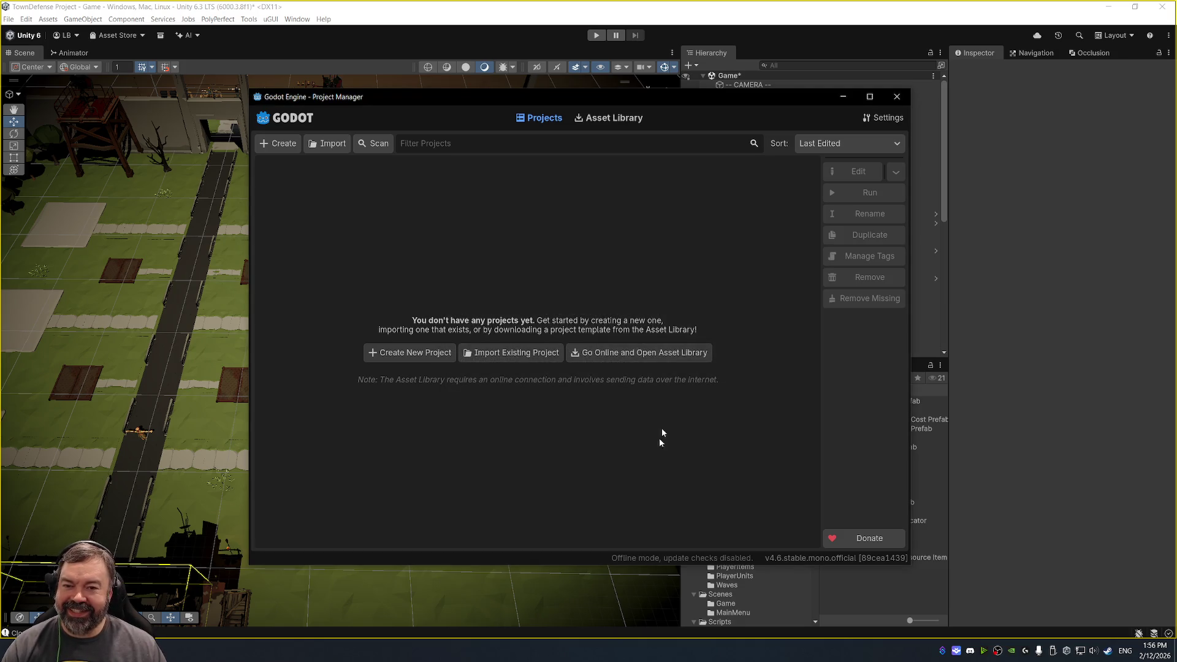
Close the Godot Project Manager window.
click(897, 103)
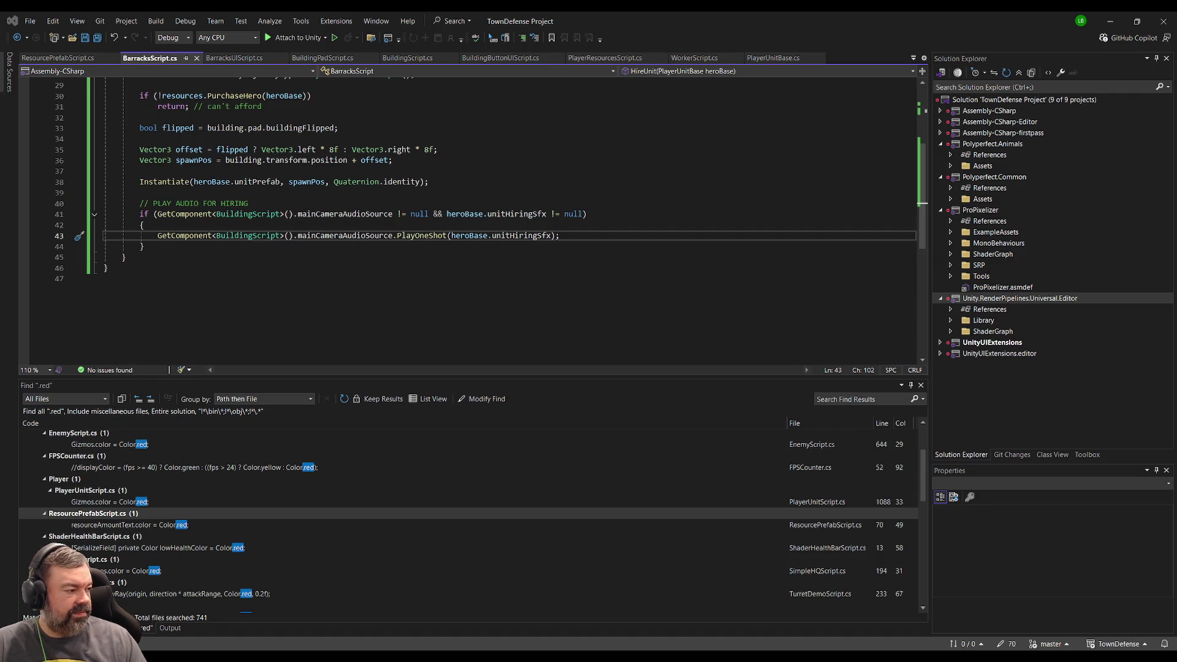
Check Unity and Visual Studio, then bring up Trello and scroll to Your boards.
key(alt+Tab)
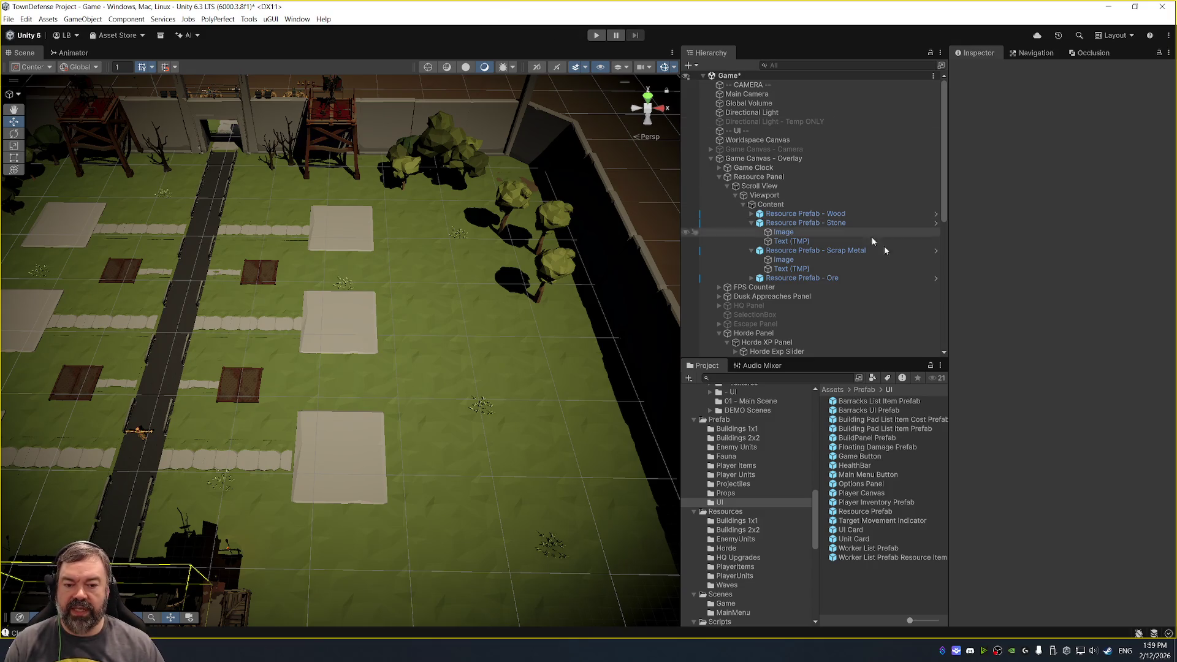
key(alt+Tab)
key(alt+Tab)
key(alt+Tab)
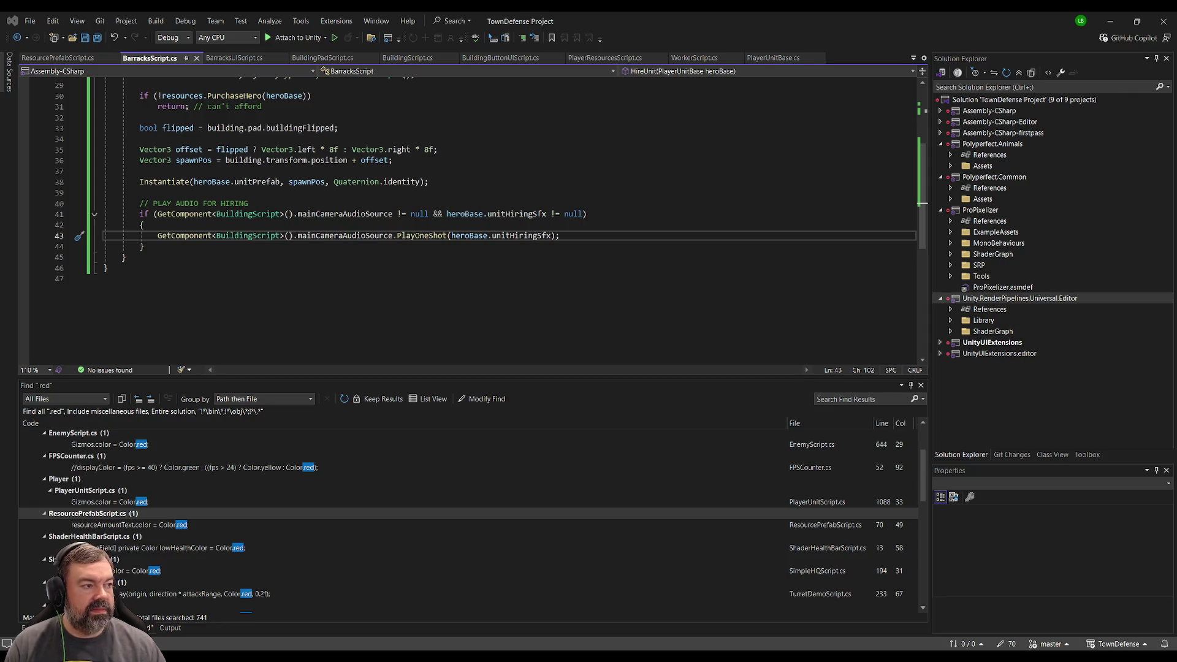
key(alt+Tab)
scroll(440, 472, down, 3)
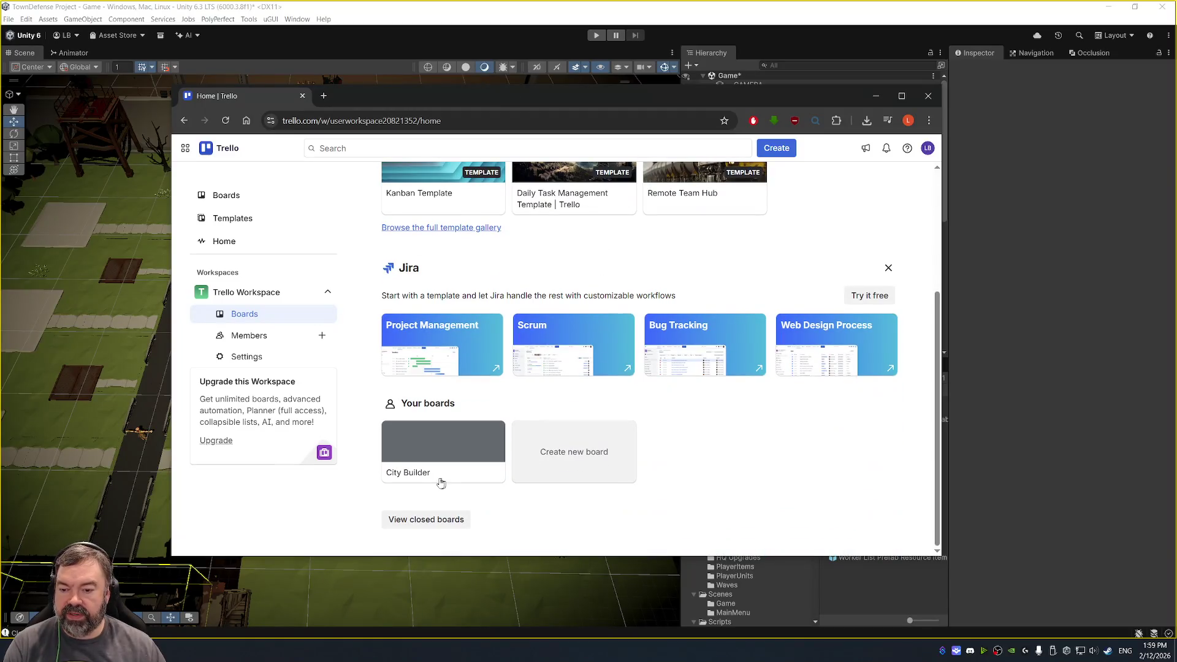
Open the City Builder board and move the Unit Hiring System card to Done.
click(438, 458)
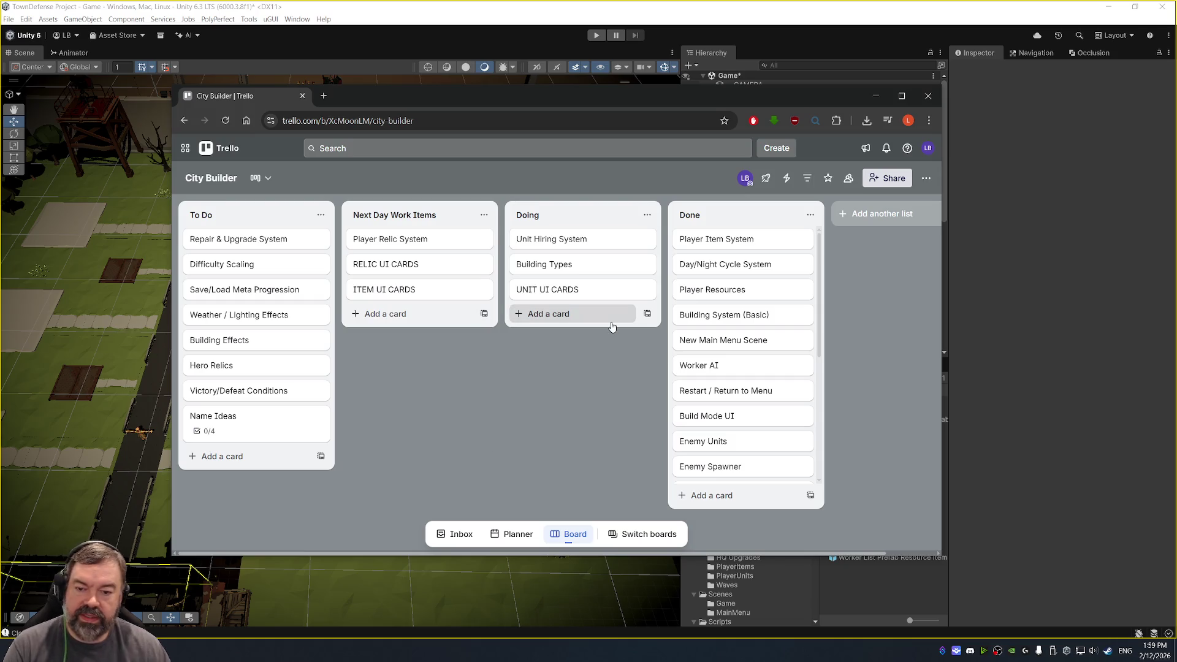
key(shift+period)
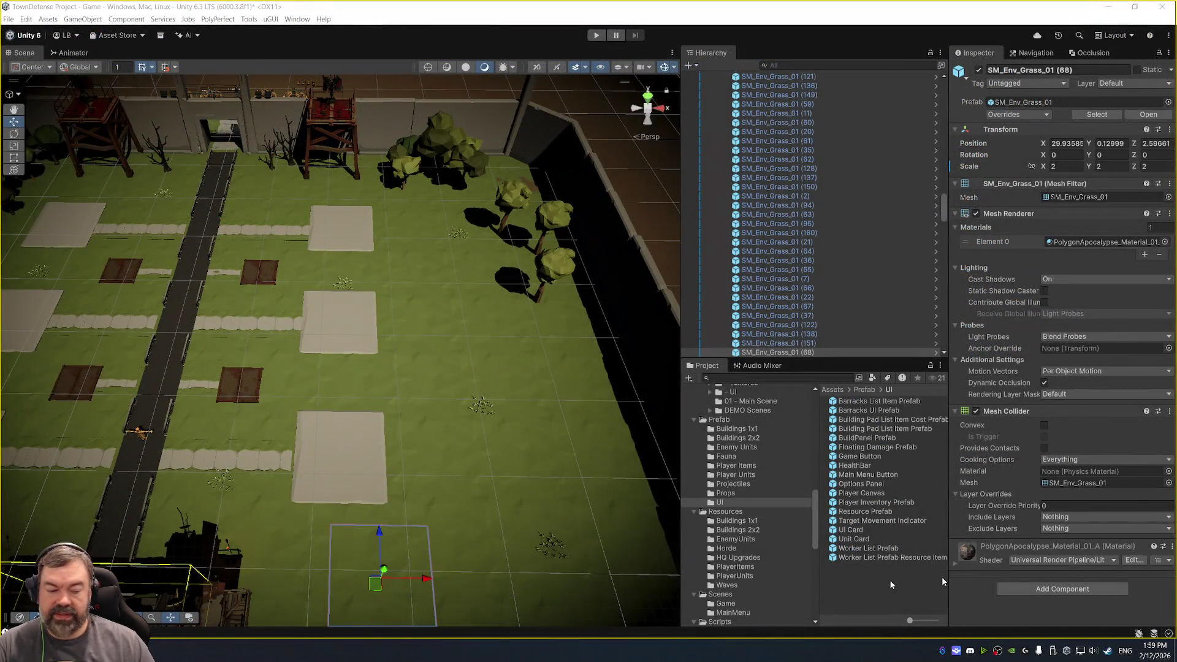
Check the completed Mayzhem run in Streamer.bot's Action History, then minimize it and switch to Mayzhem.
click(944, 653)
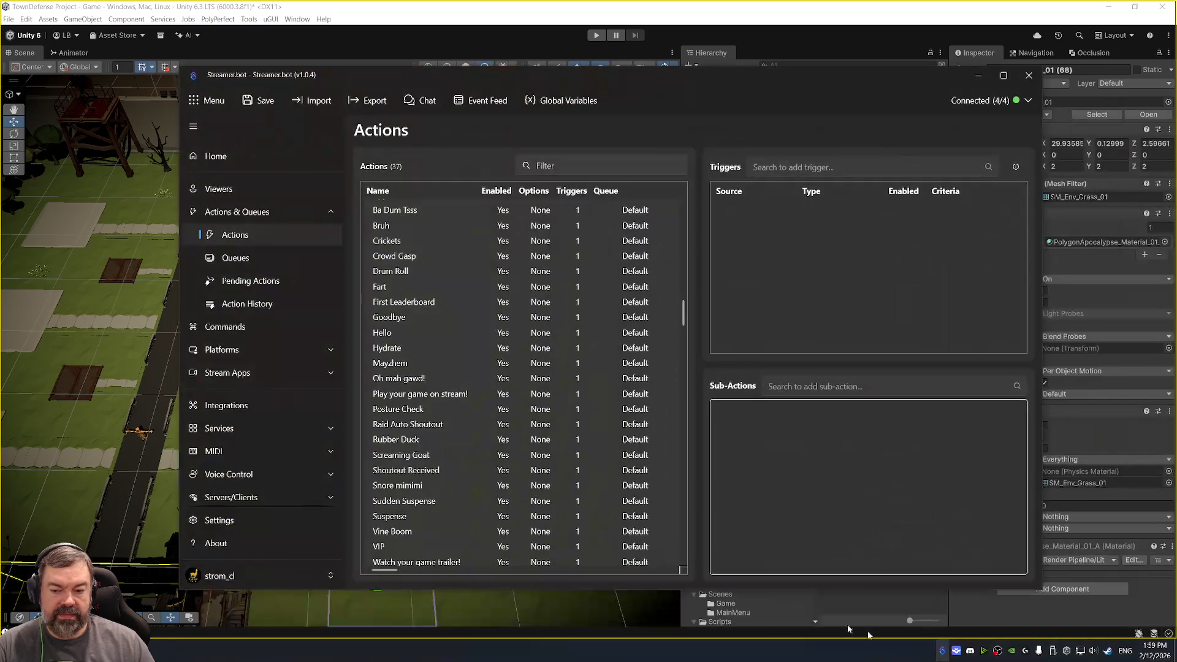
click(261, 304)
click(443, 183)
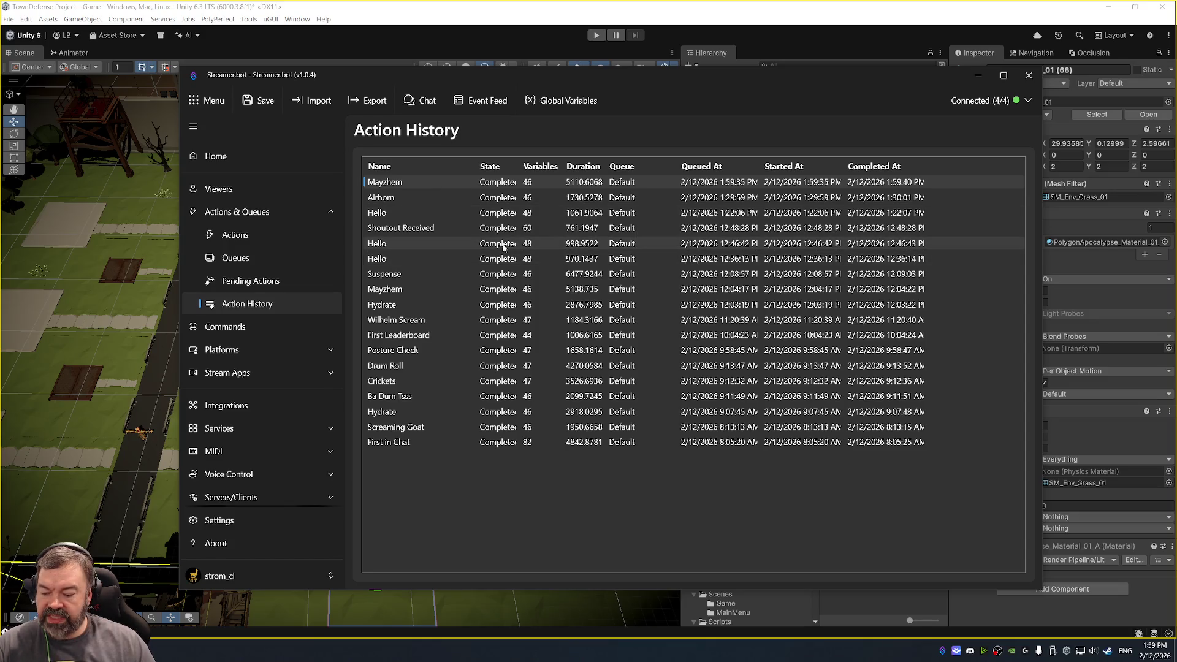
click(978, 74)
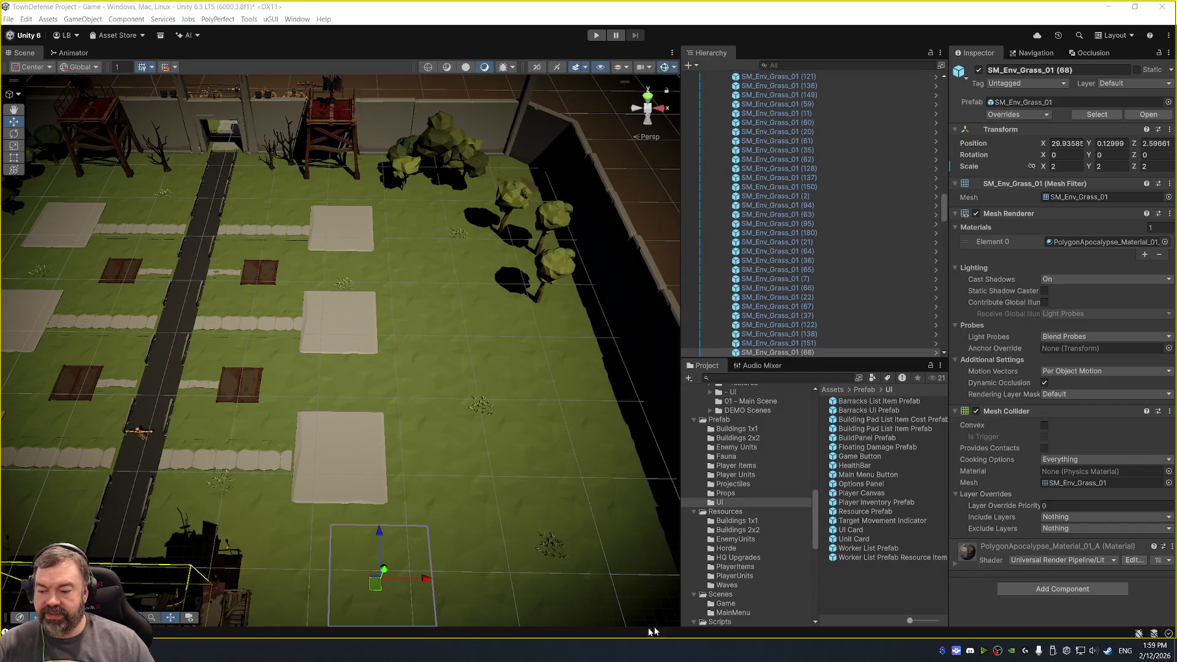
key(alt+Tab)
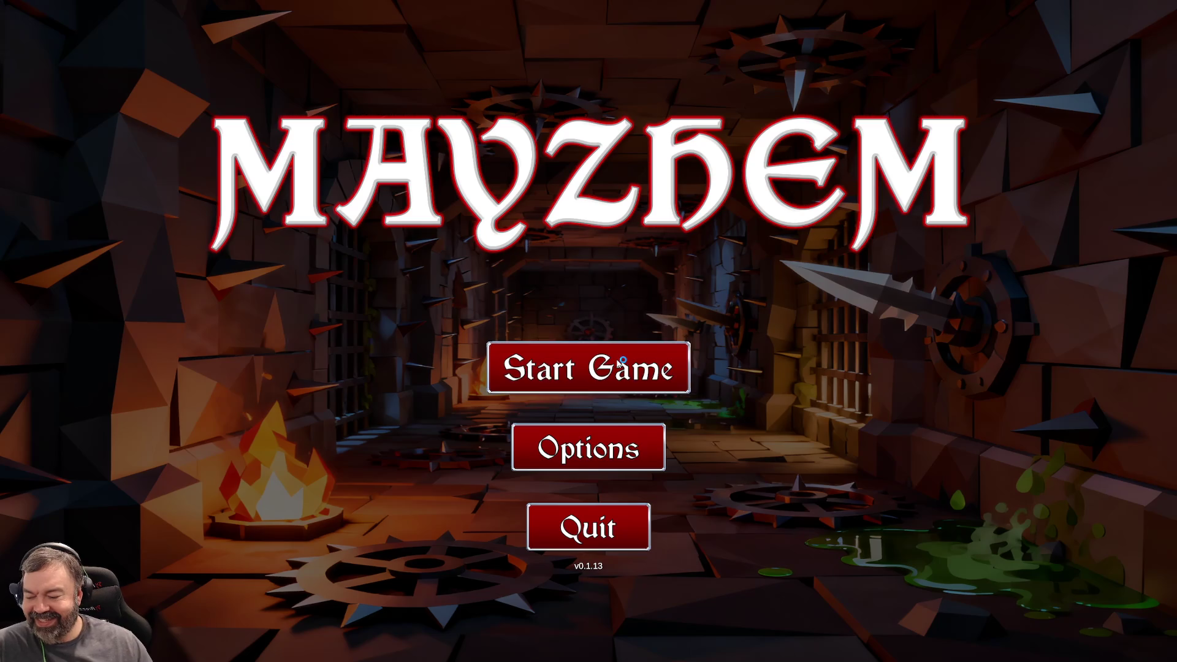
Confirm Twitch shows Connected in Mayzhem's Options, then open the race lobby with Start Game.
click(616, 462)
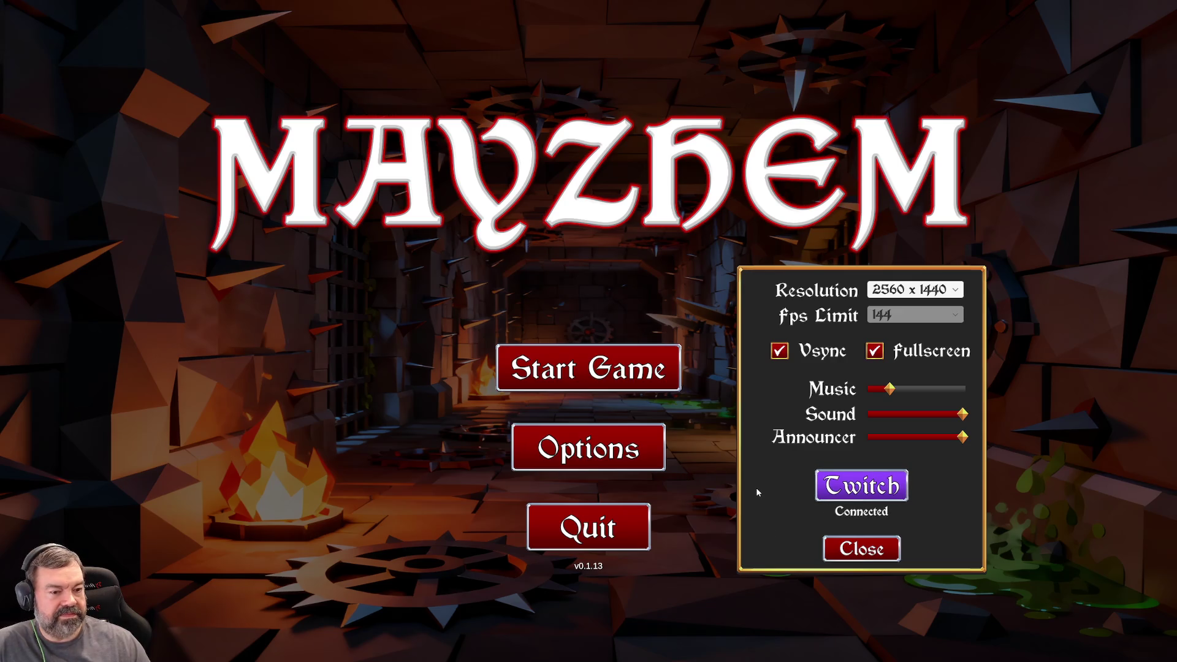
click(876, 551)
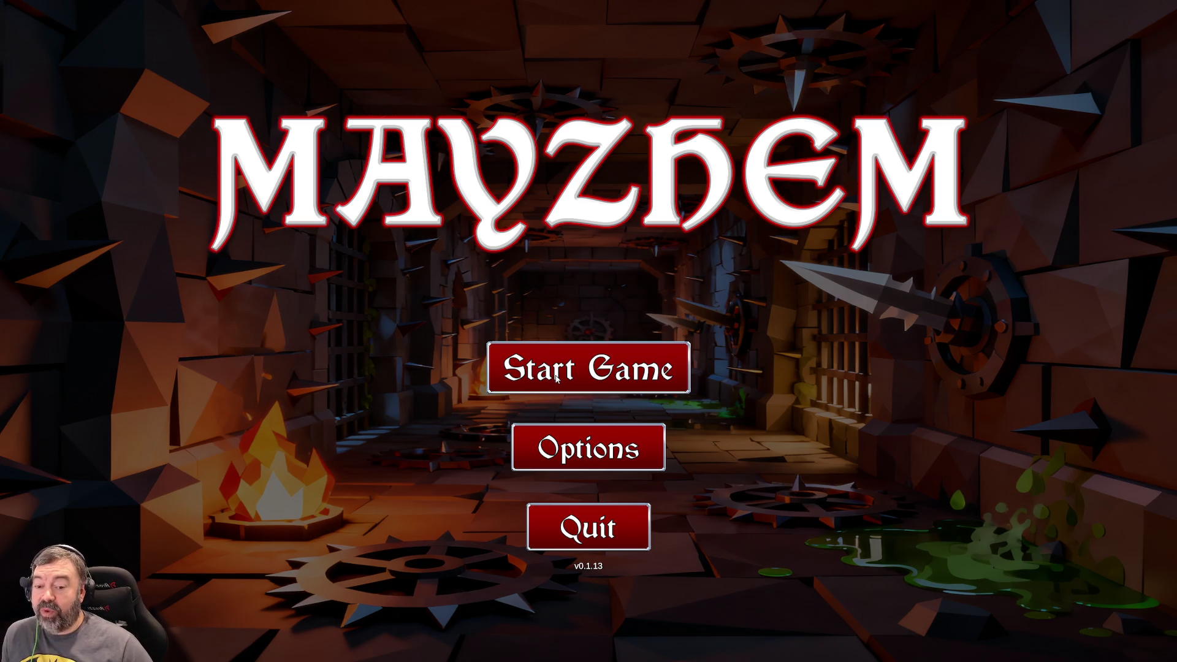
click(648, 379)
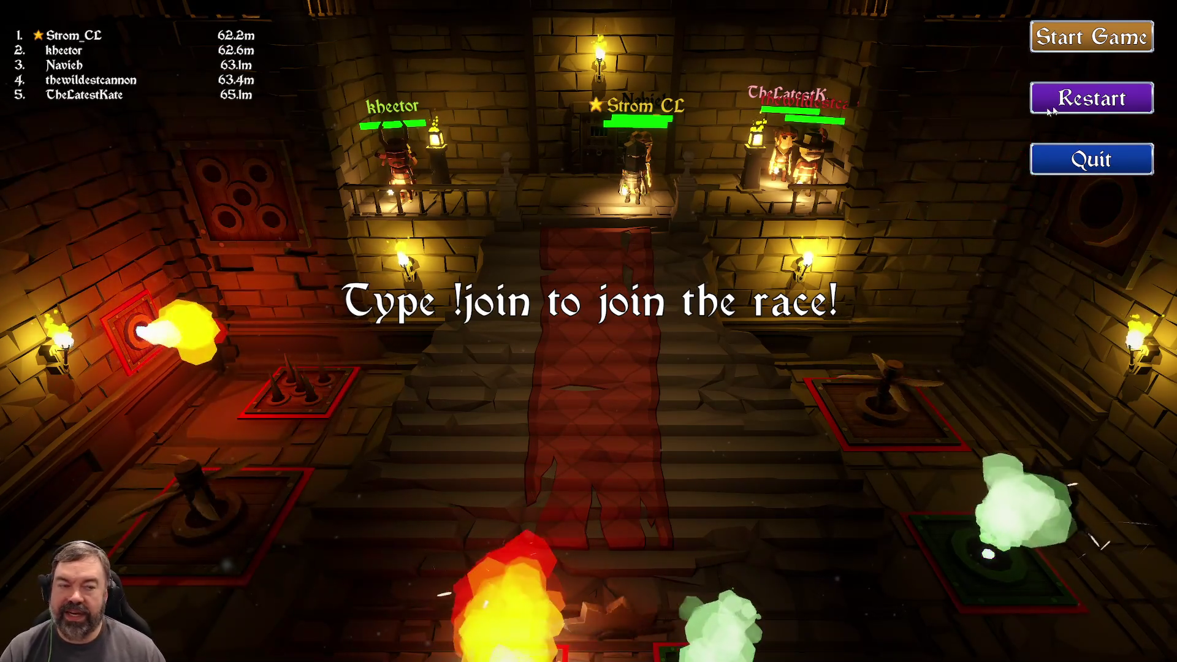
Start the race countdown, let the race finish, then choose Restart on the results screen.
click(1090, 37)
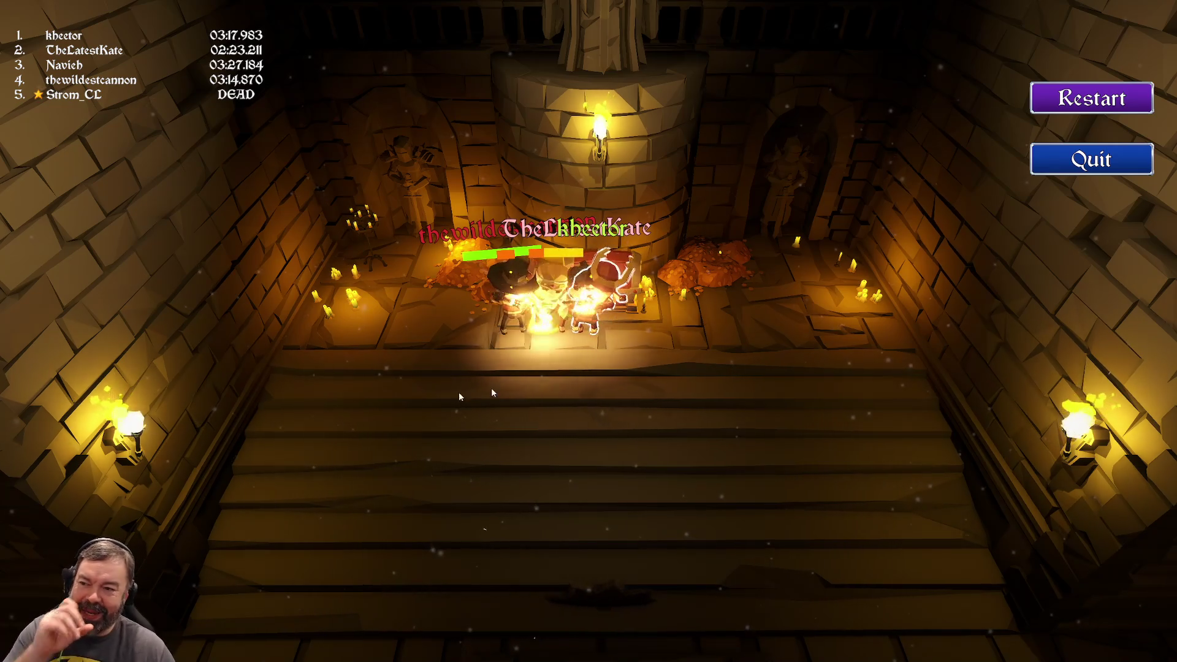
click(1097, 105)
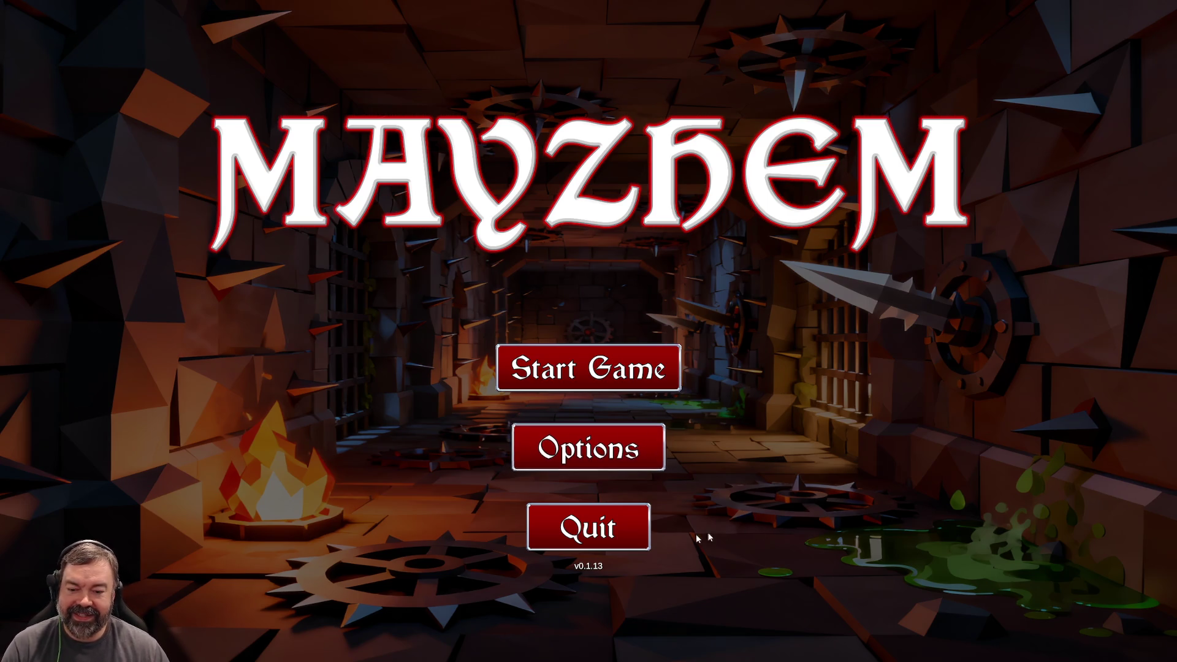
Quit Mayzhem from its main menu to get back to the Unity Editor.
click(642, 533)
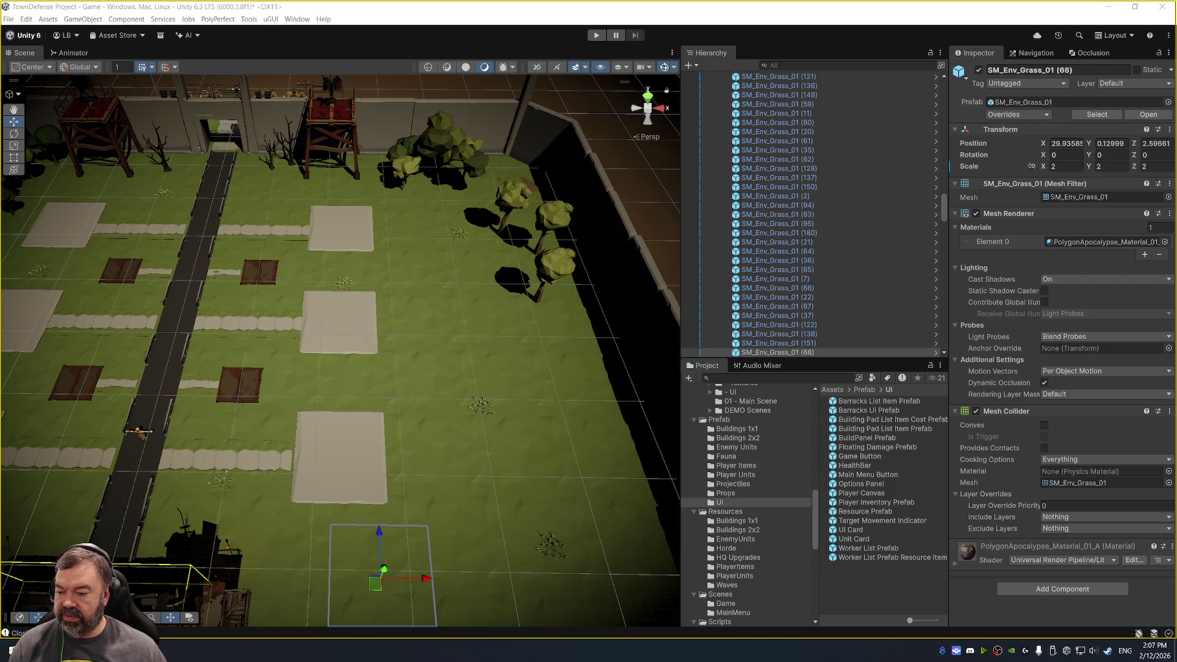
Glance at the City Builder Trello board, close Chrome, and orbit the Scene view over the map.
key(alt+Tab)
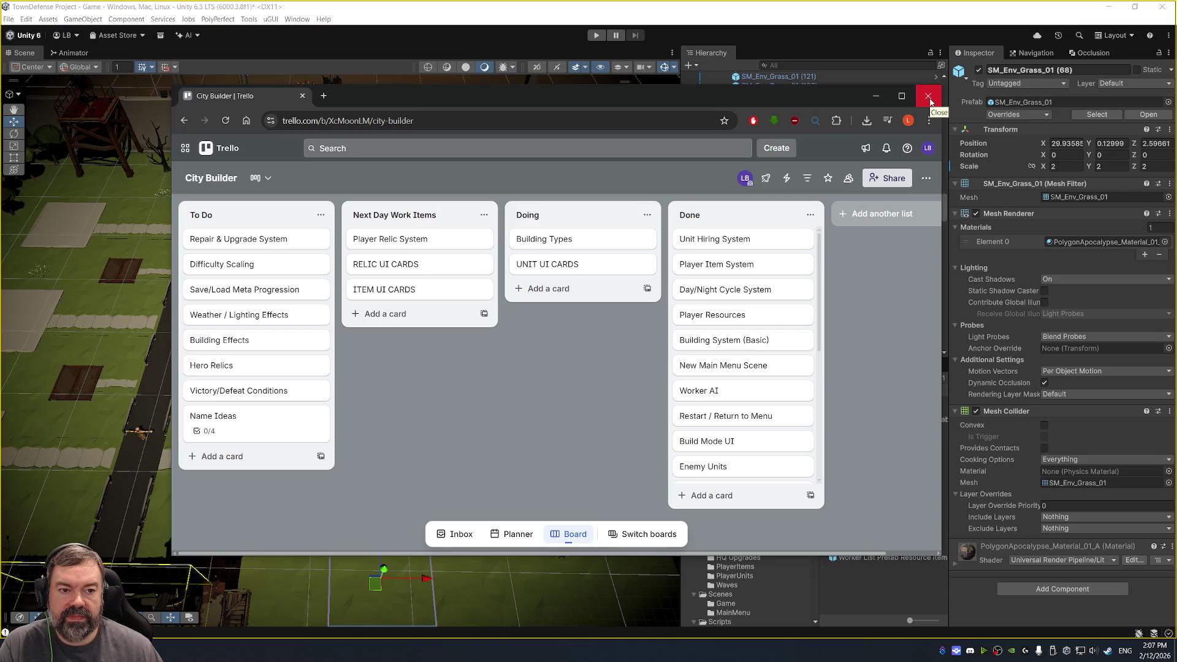
click(929, 98)
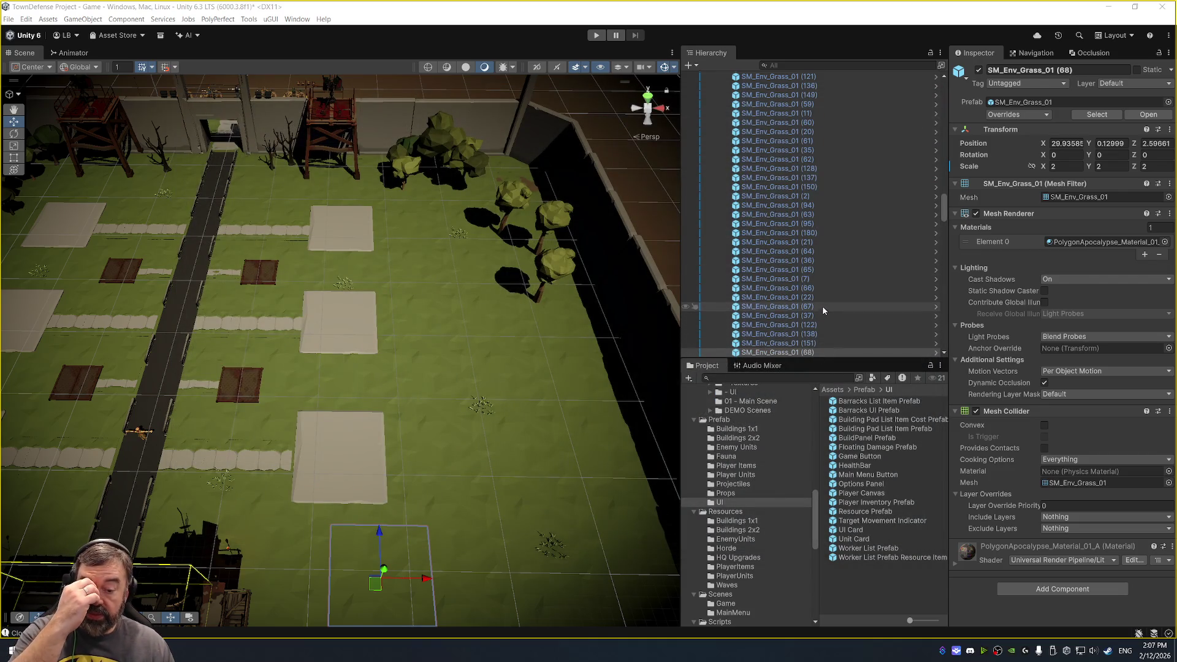
scroll(465, 251, down, 3)
drag(435, 228, 573, 285)
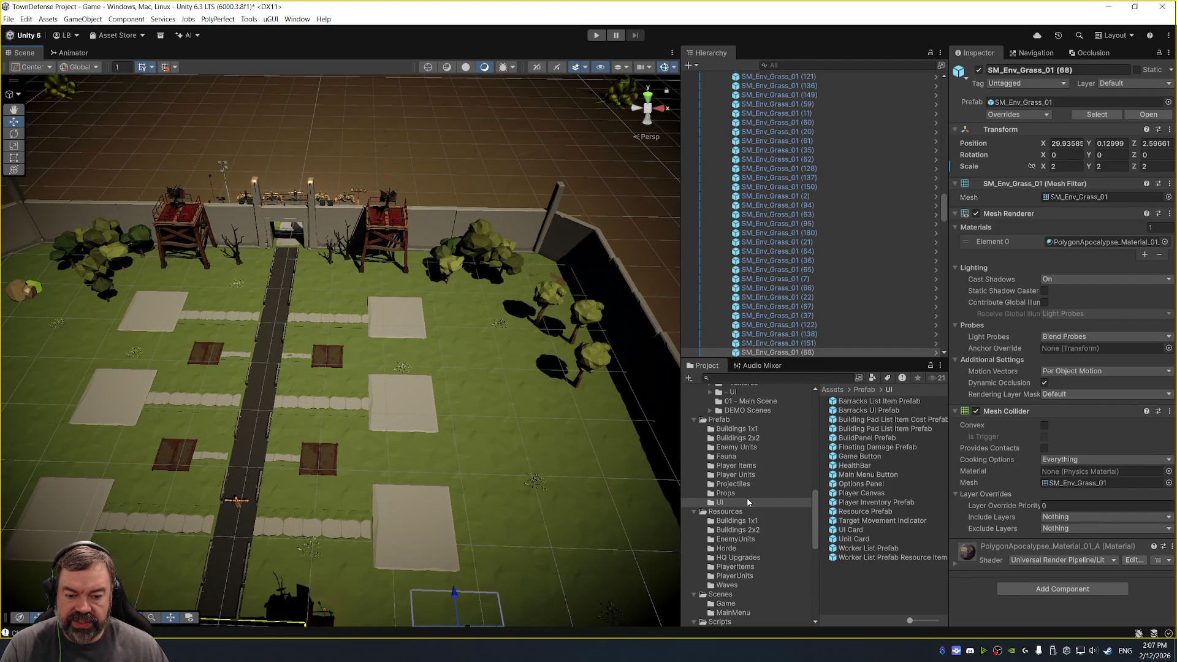
Show the Assets/Prefab/UI folder, with Unit Card, in the Project window.
click(773, 420)
scroll(701, 601, down, 3)
click(777, 434)
click(770, 470)
scroll(778, 454, up, 2)
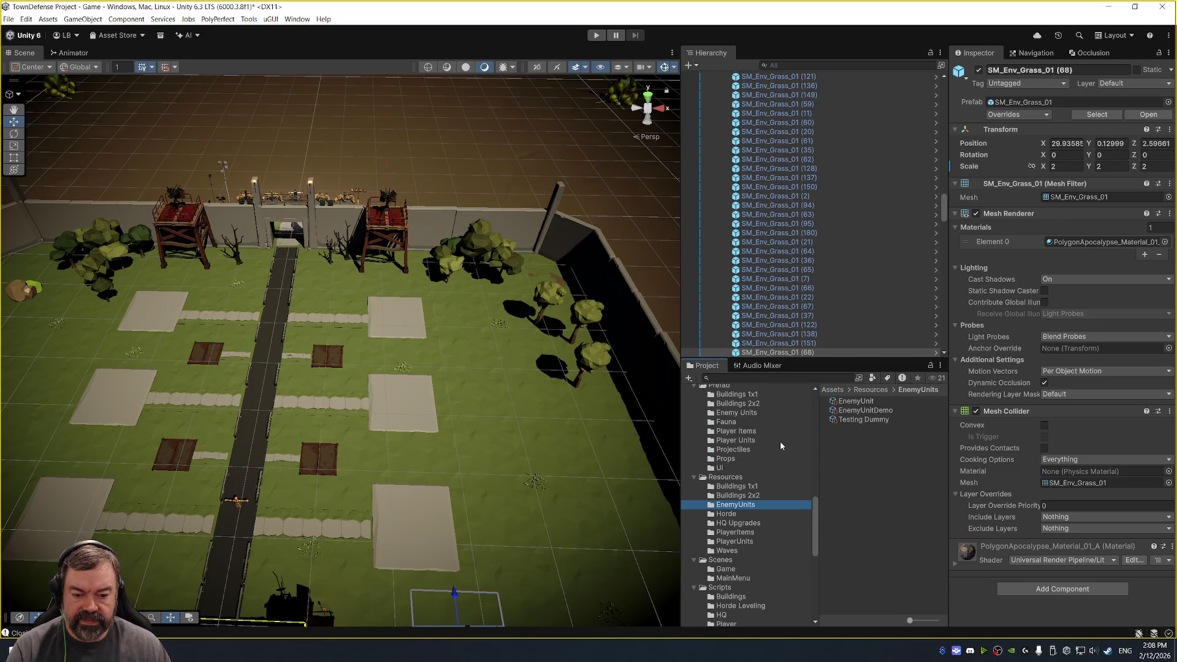
click(770, 469)
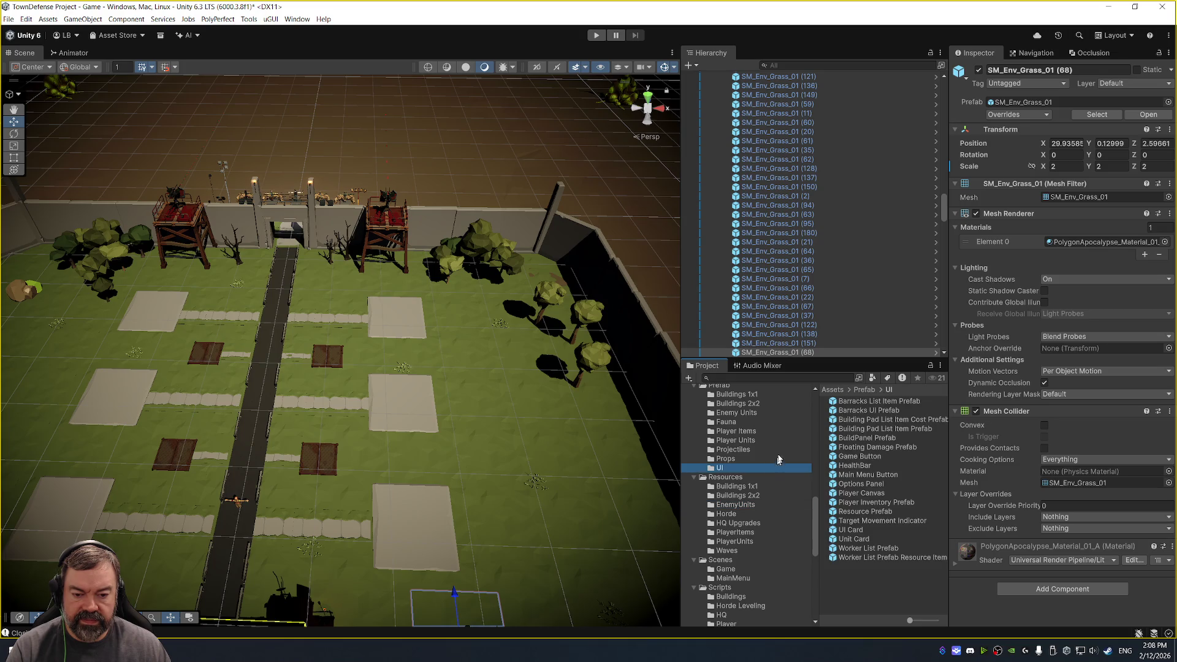
Open Barracks UI Prefab and expand Building Pad Panel > Scroll View > Viewport to select Content.
double_click(888, 413)
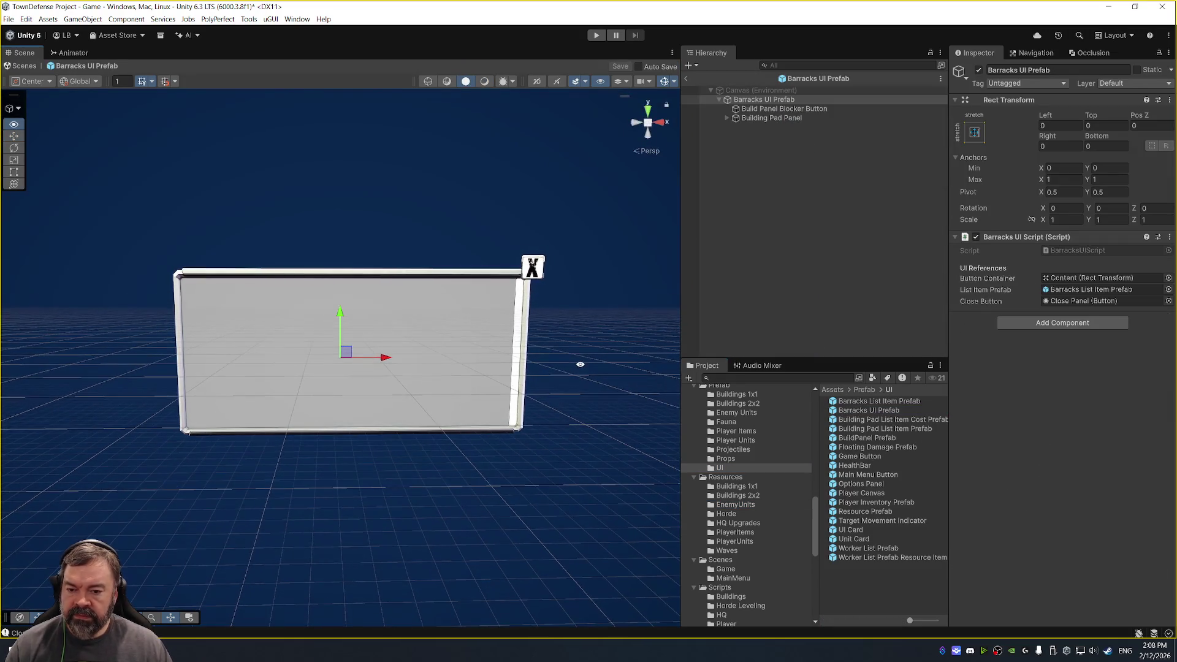
scroll(580, 364, down, 3)
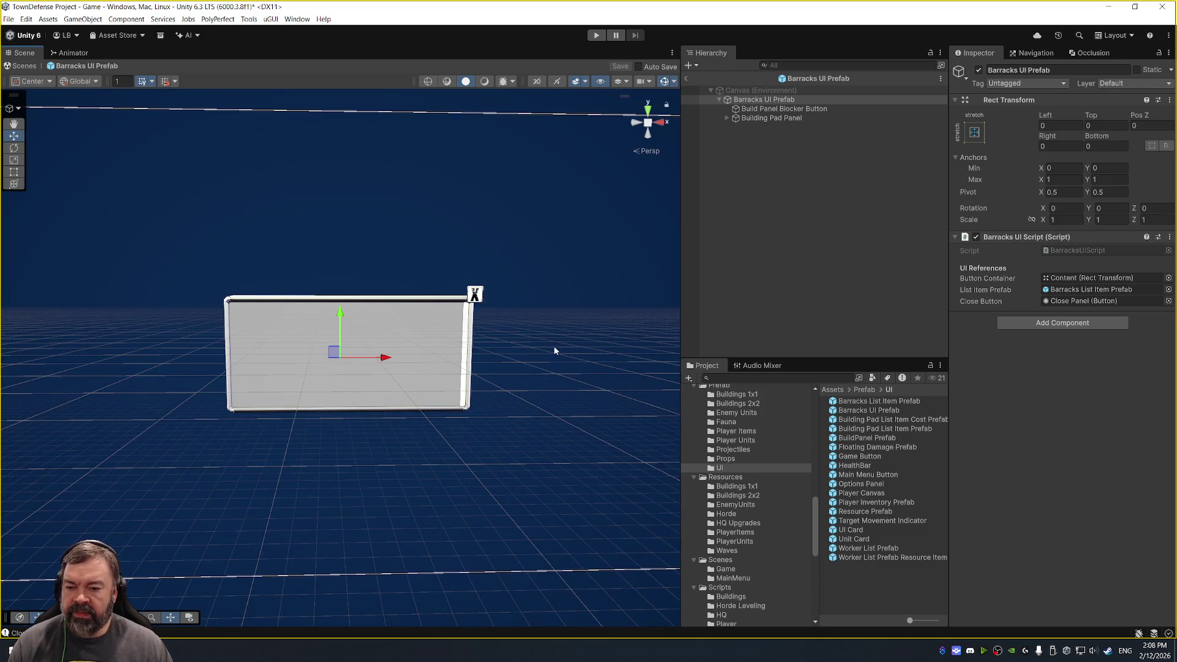
click(796, 118)
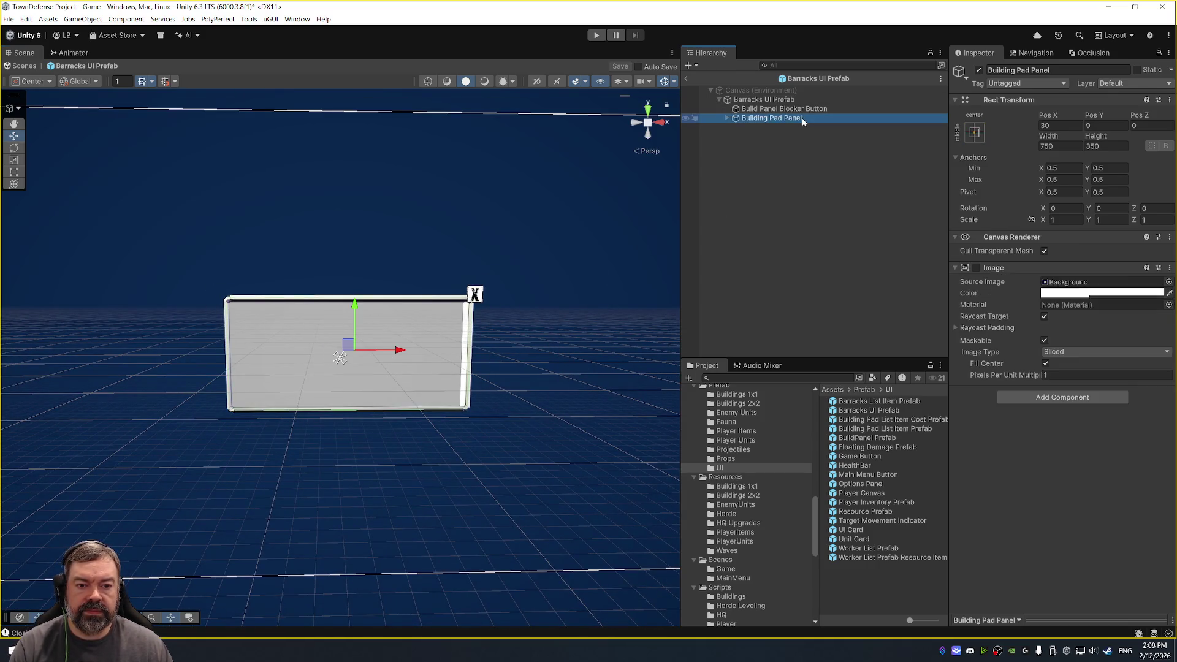
key(Right)
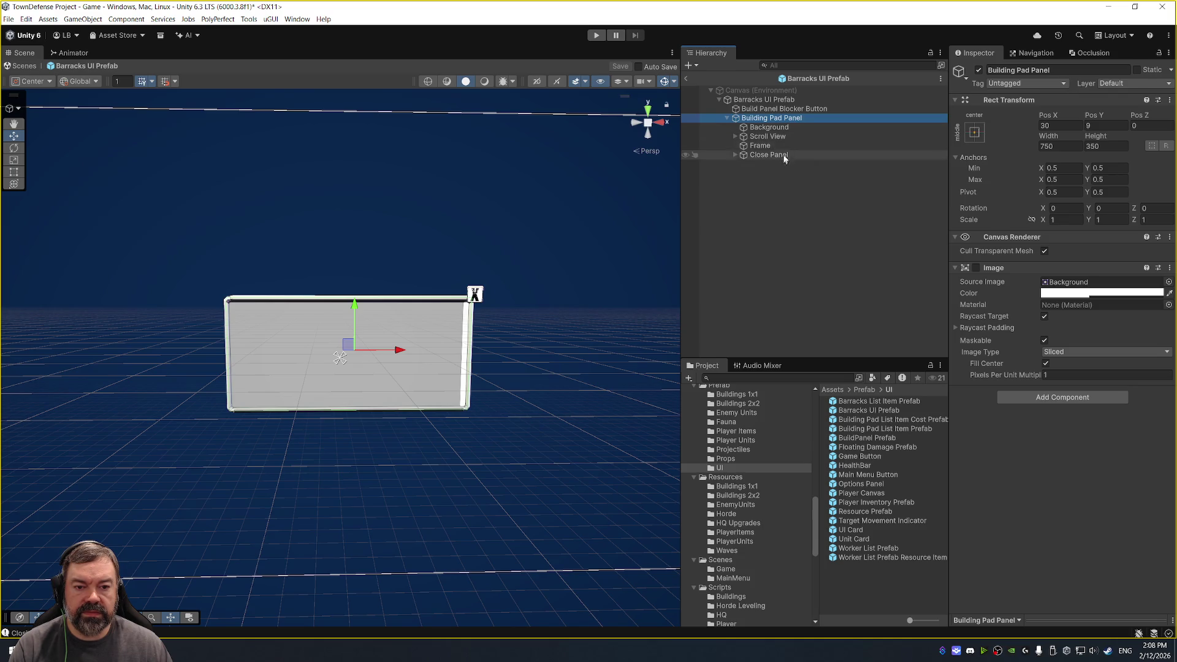
click(792, 136)
key(Right)
key(Right)
key(Right)
key(Down)
key(Down)
key(Down)
click(829, 155)
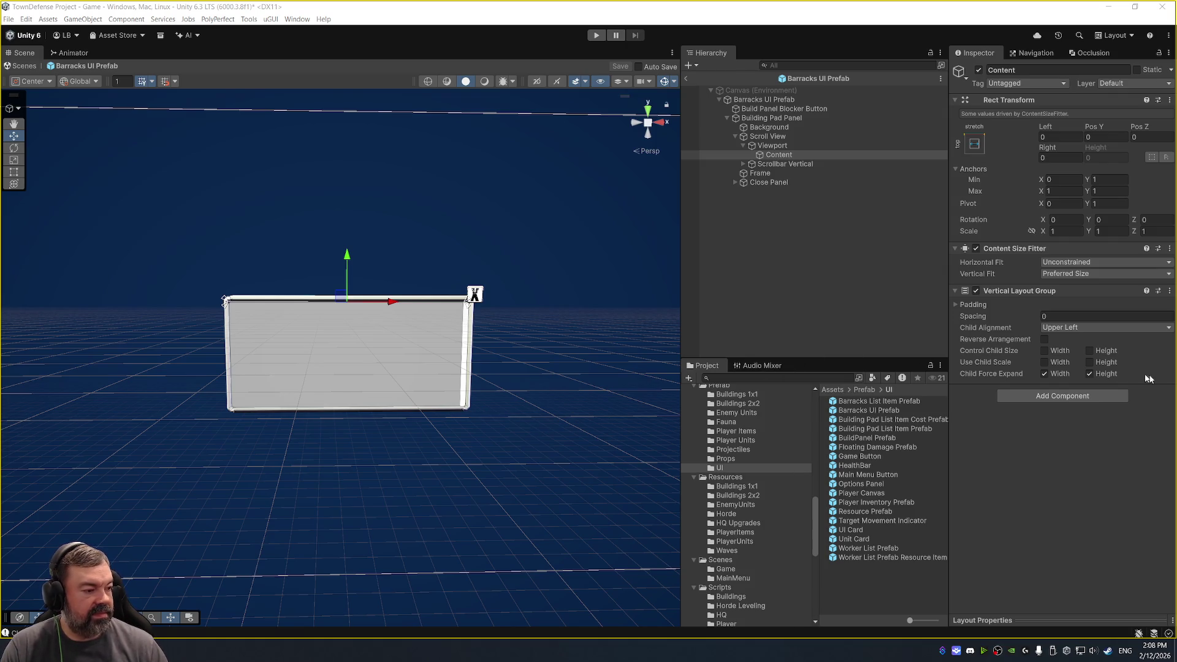
click(784, 157)
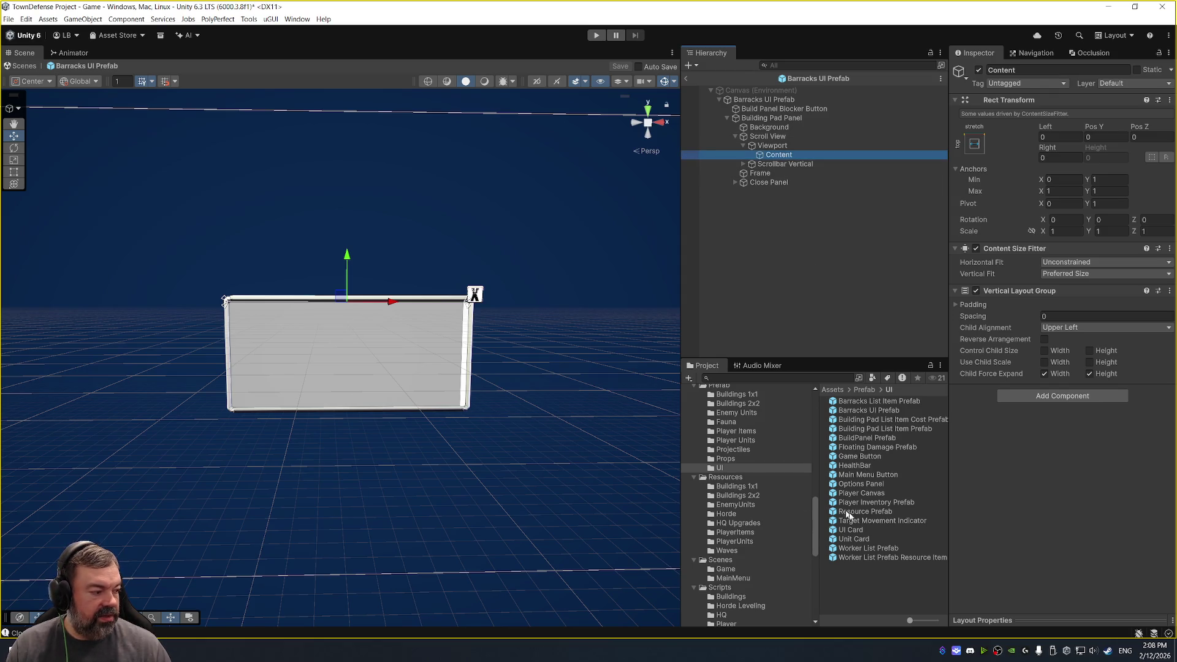
Drag the UI Card prefab into the Hierarchy as a child of Content.
scroll(760, 514, up, 10)
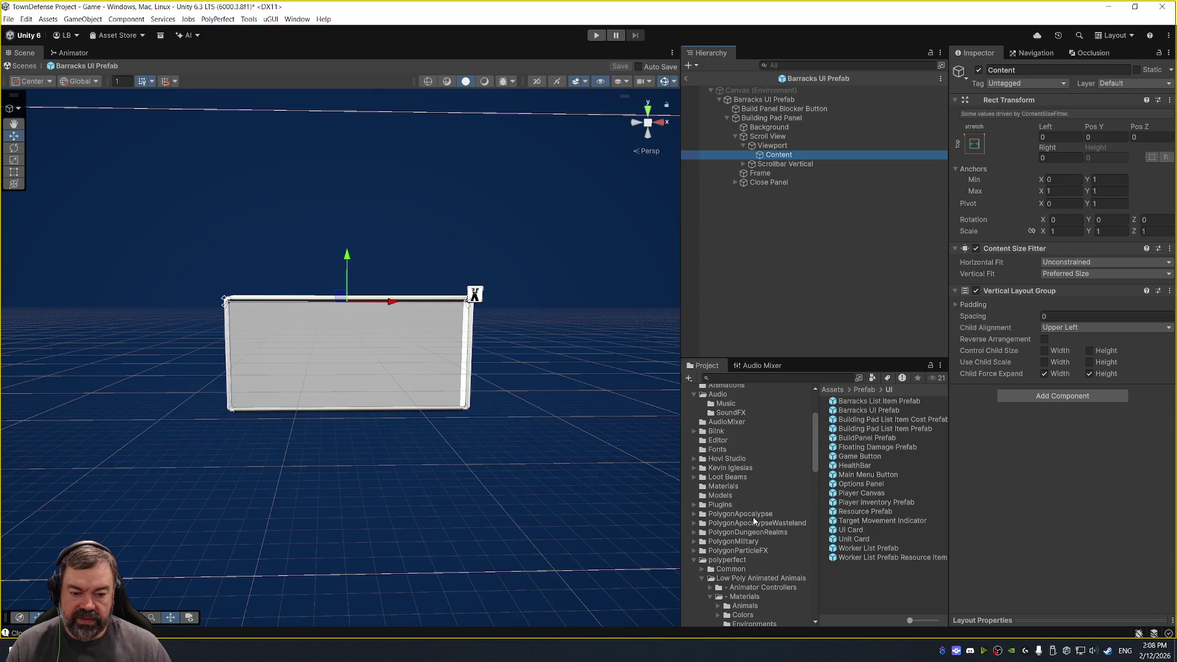
scroll(754, 521, down, 5)
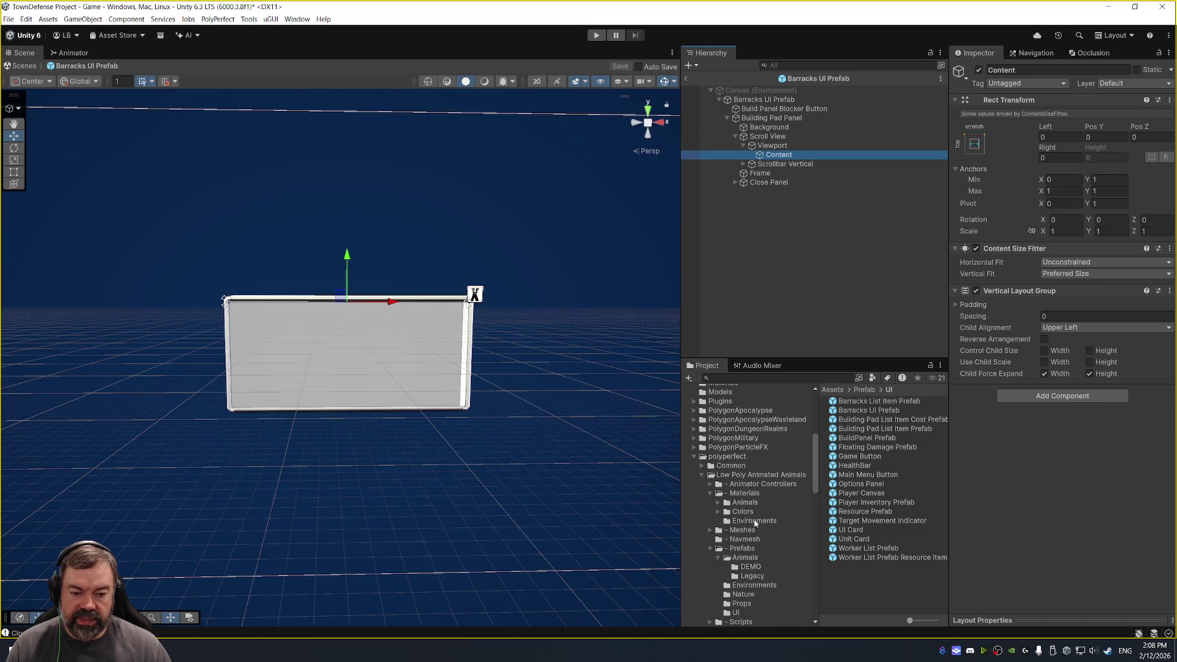
scroll(751, 497, down, 8)
scroll(729, 493, up, 3)
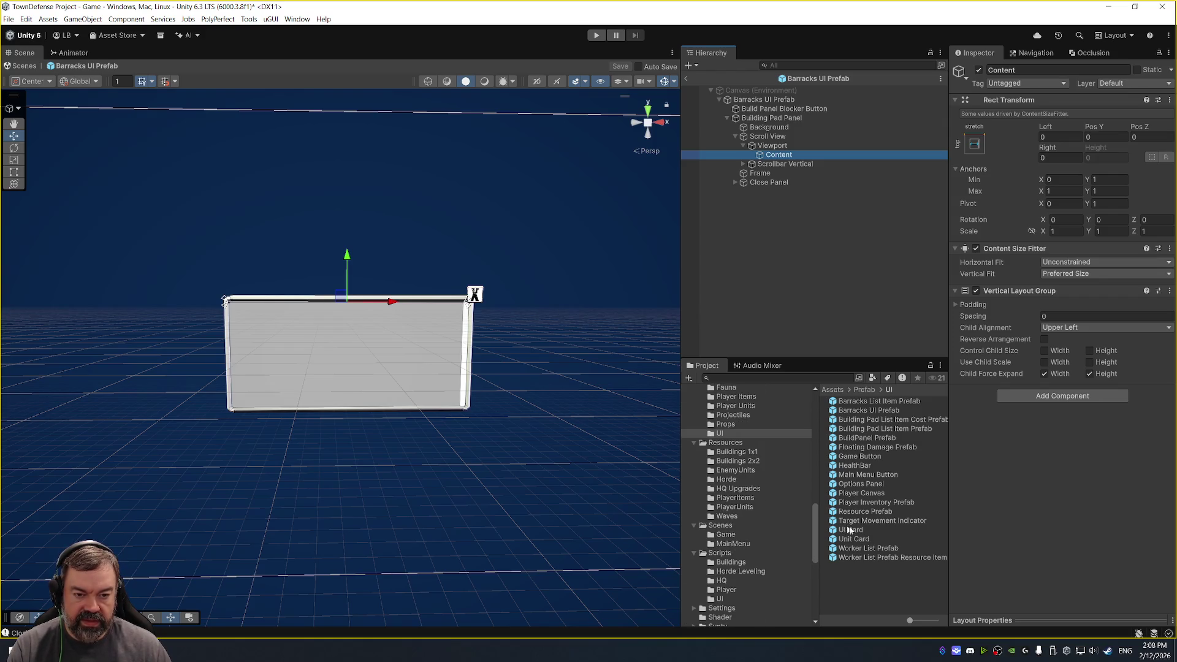
drag(855, 531, 790, 158)
Resize the Building Pad Panel to width 1000 and height 500.
key(f)
scroll(496, 355, down, 3)
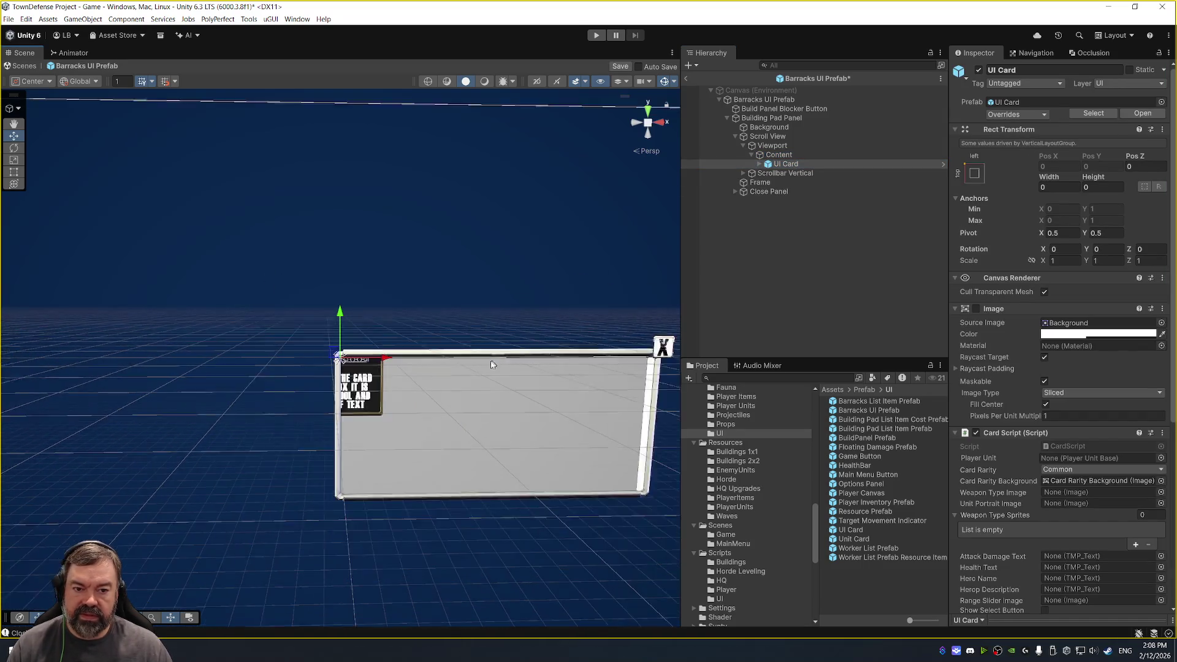
scroll(546, 263, down, 5)
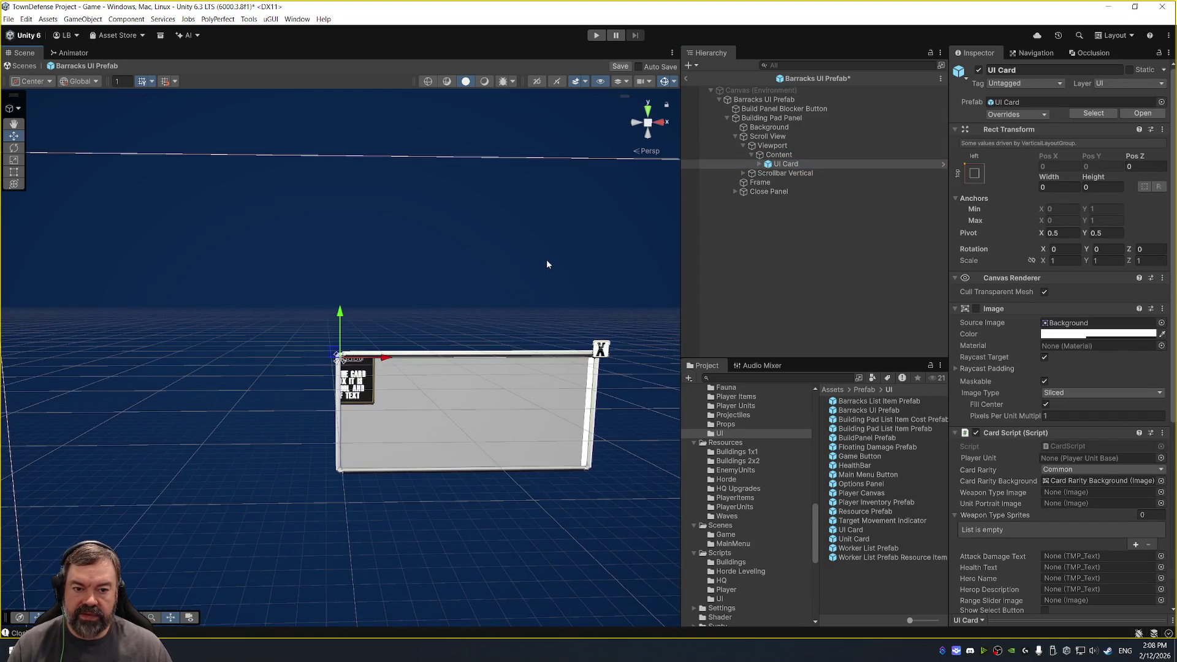
click(780, 108)
click(849, 119)
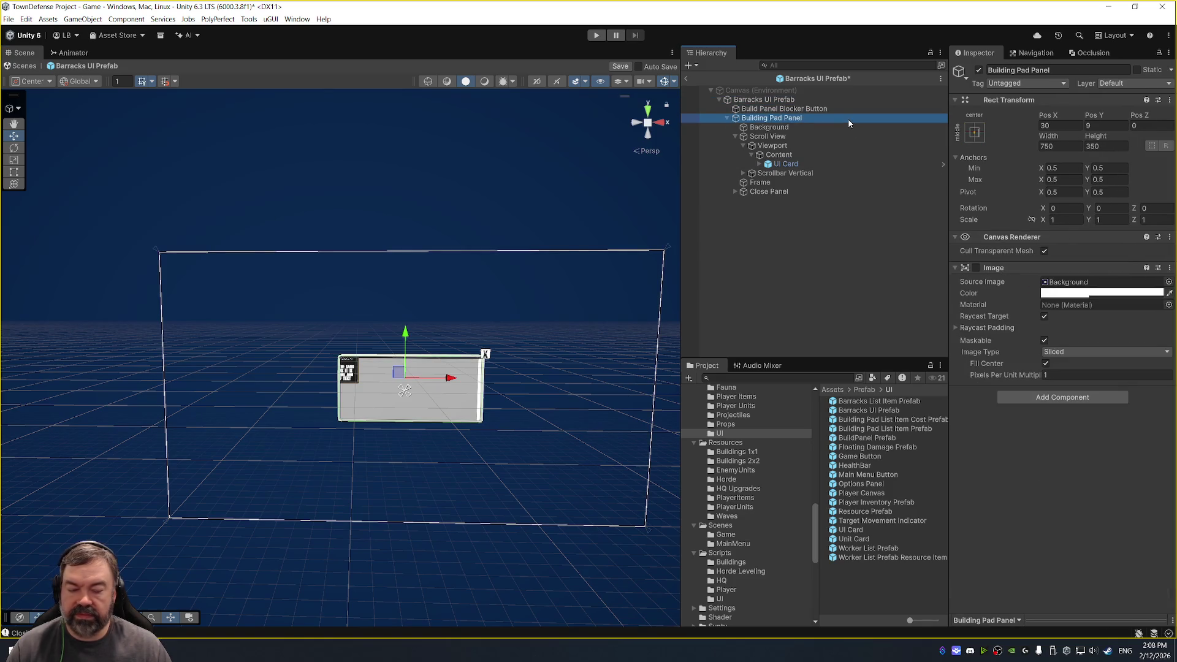
drag(1095, 139, 1140, 142)
click(1117, 151)
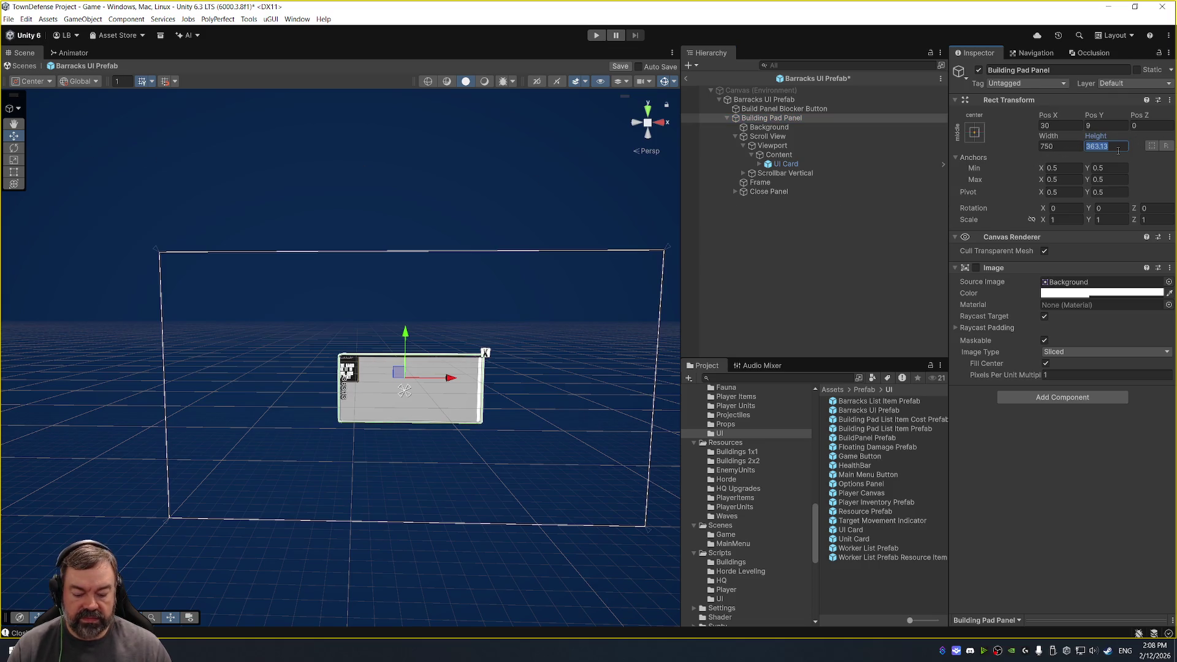
text(500)
click(1069, 146)
text(1000)
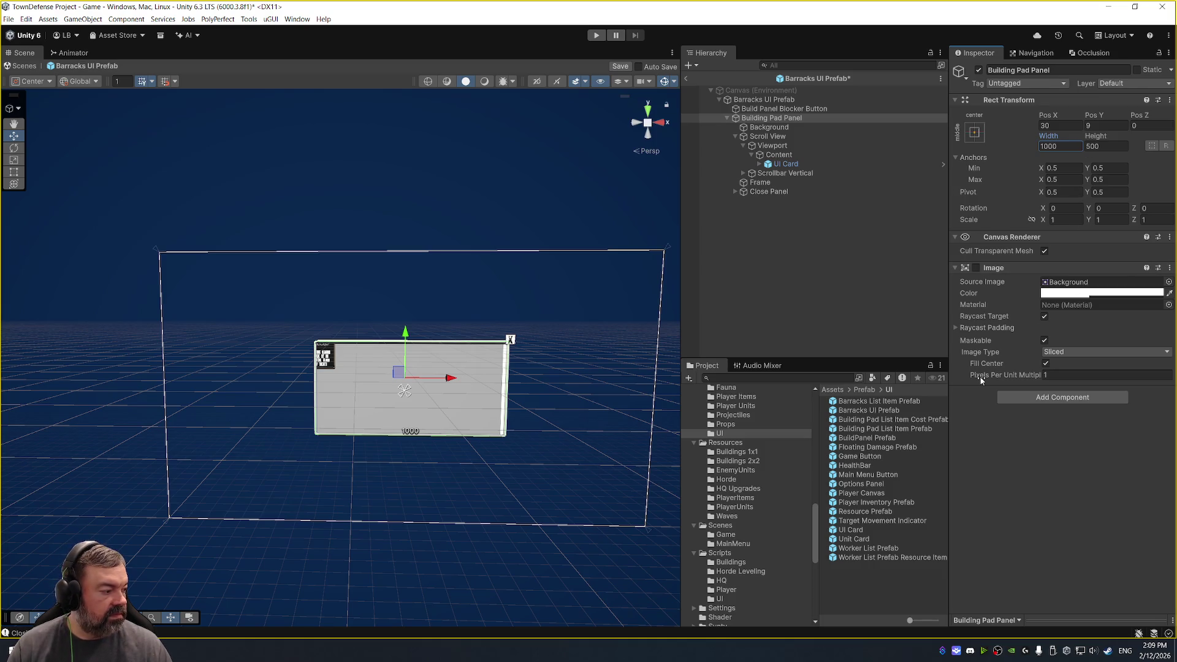
Set Content's Vertical Layout Group Child Alignment to Middle Center.
scroll(490, 320, up, 4)
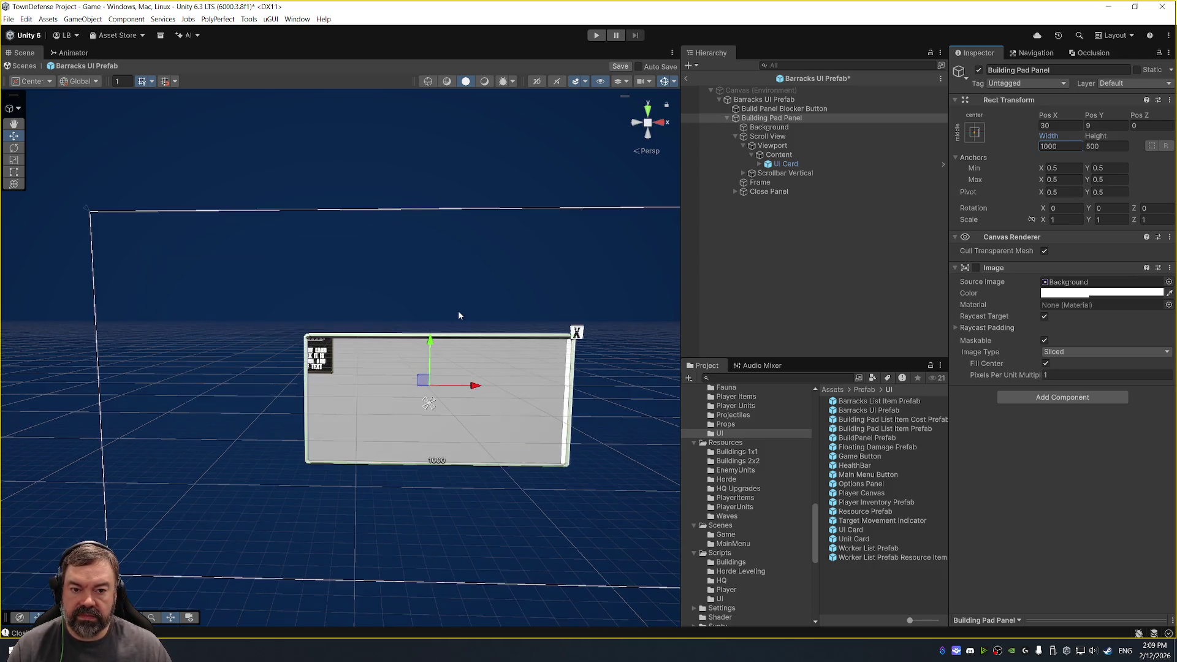
click(791, 164)
click(807, 154)
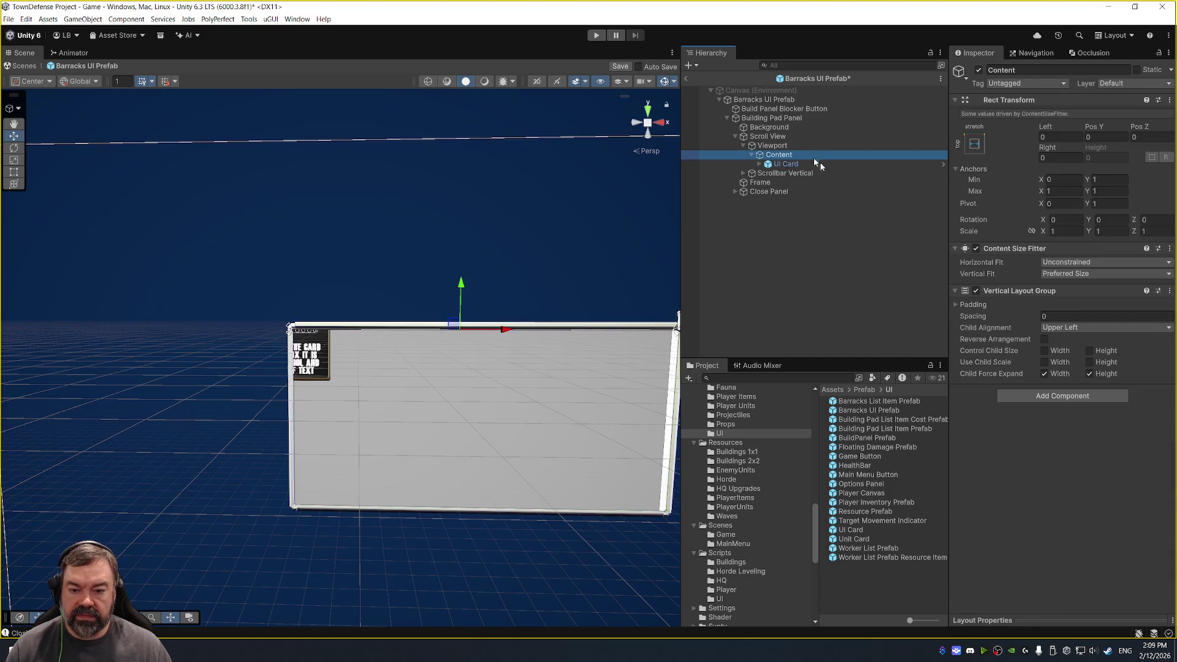
click(1078, 327)
click(1072, 339)
click(1097, 328)
click(1078, 383)
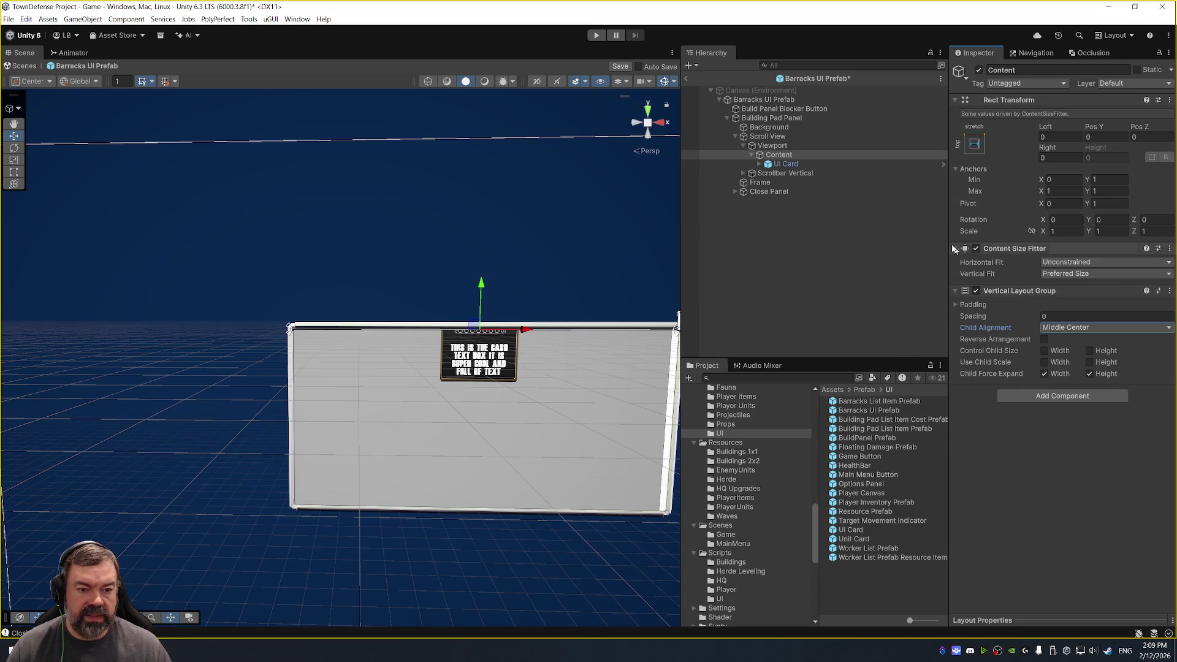
Select the UI Card under Content and delete it.
click(826, 163)
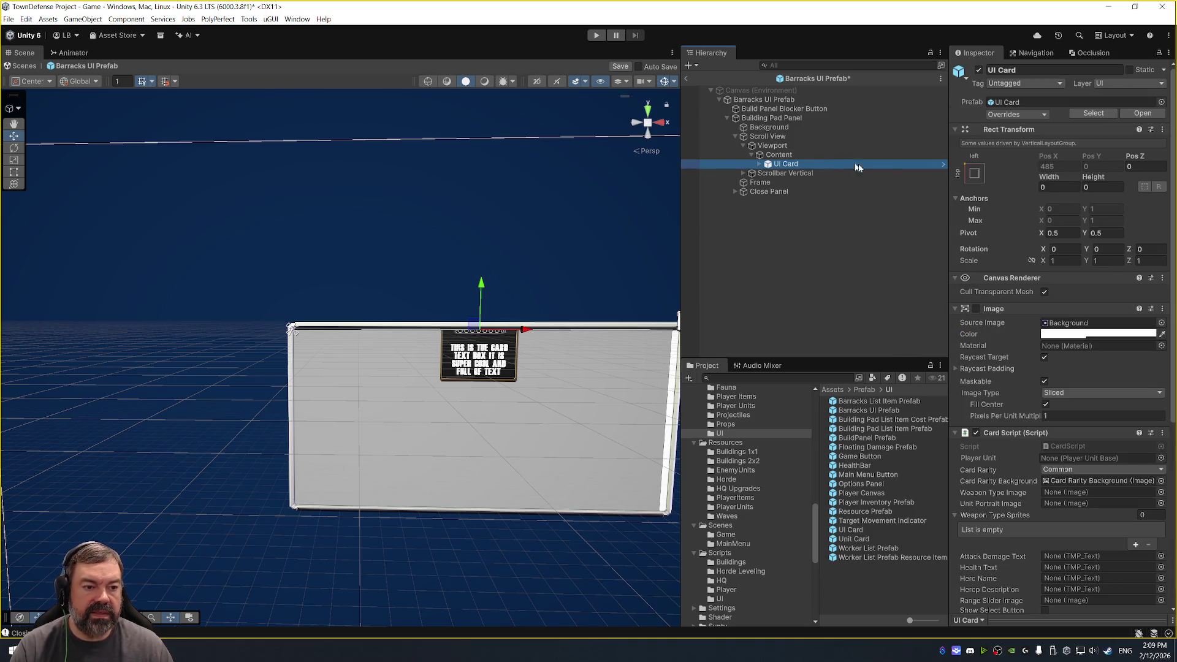
click(974, 173)
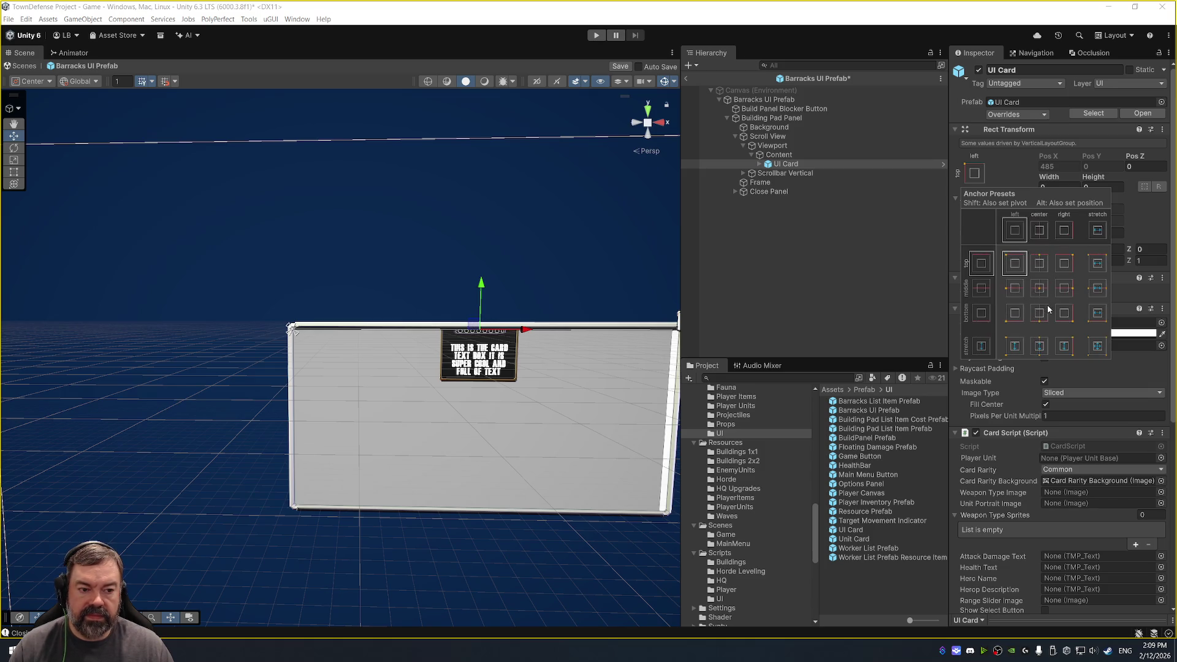
click(827, 164)
key(Delete)
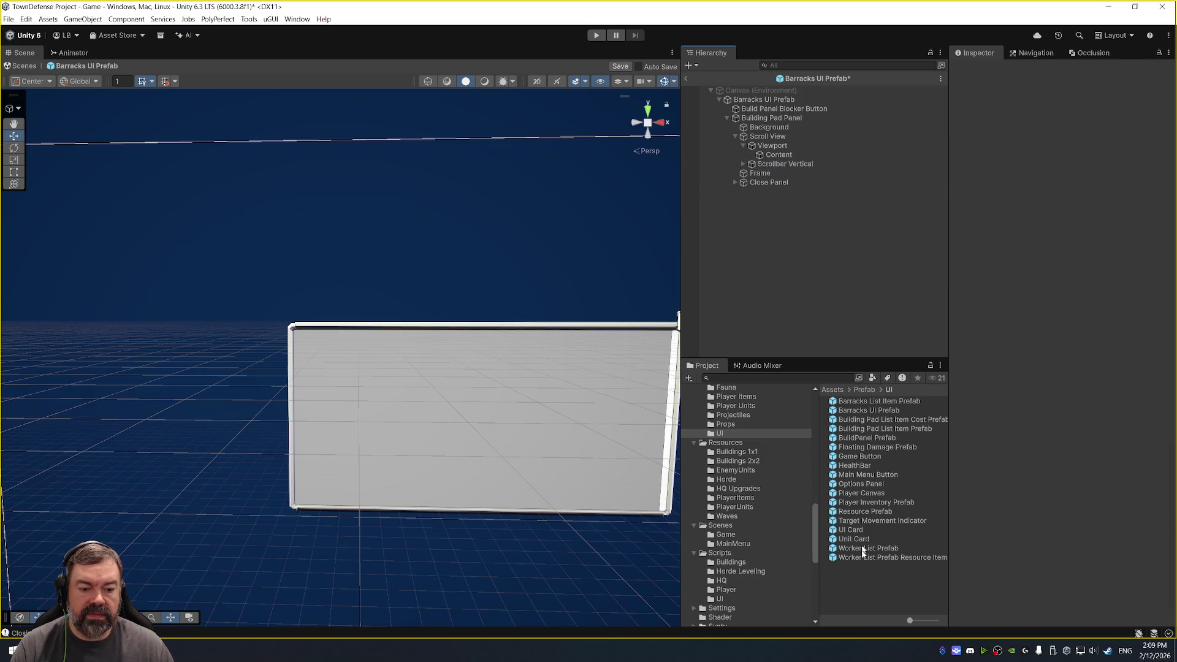
Open the Unit Card prefab, saving Barracks UI changes, and select the Unit Card root.
double_click(862, 539)
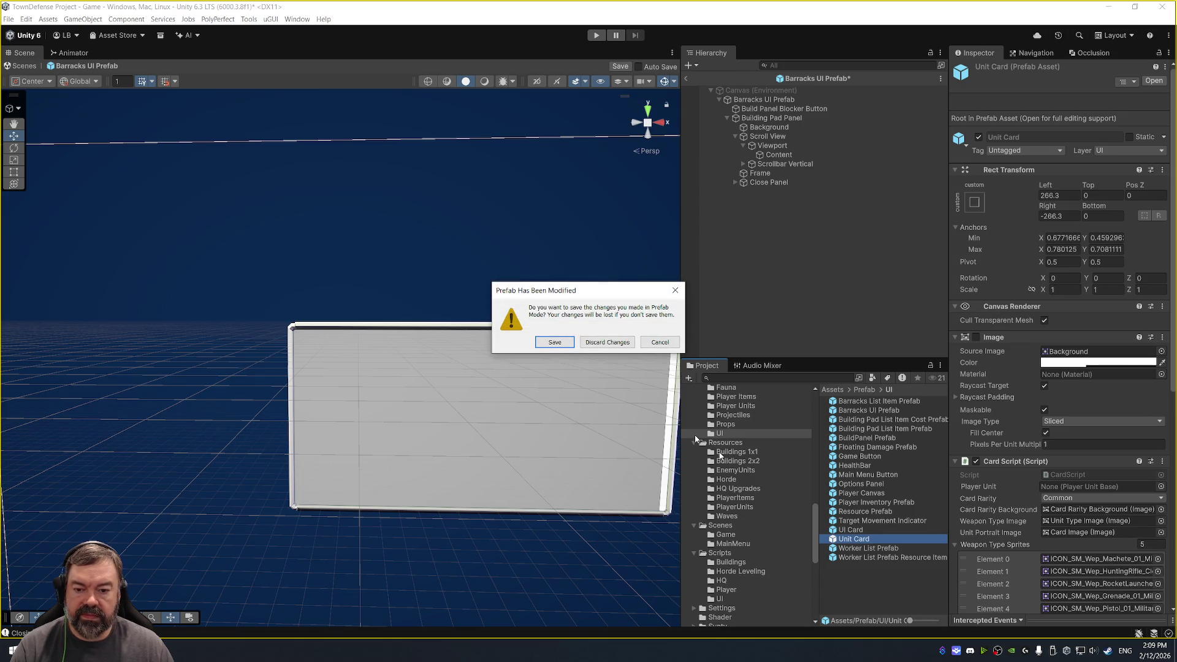
click(559, 343)
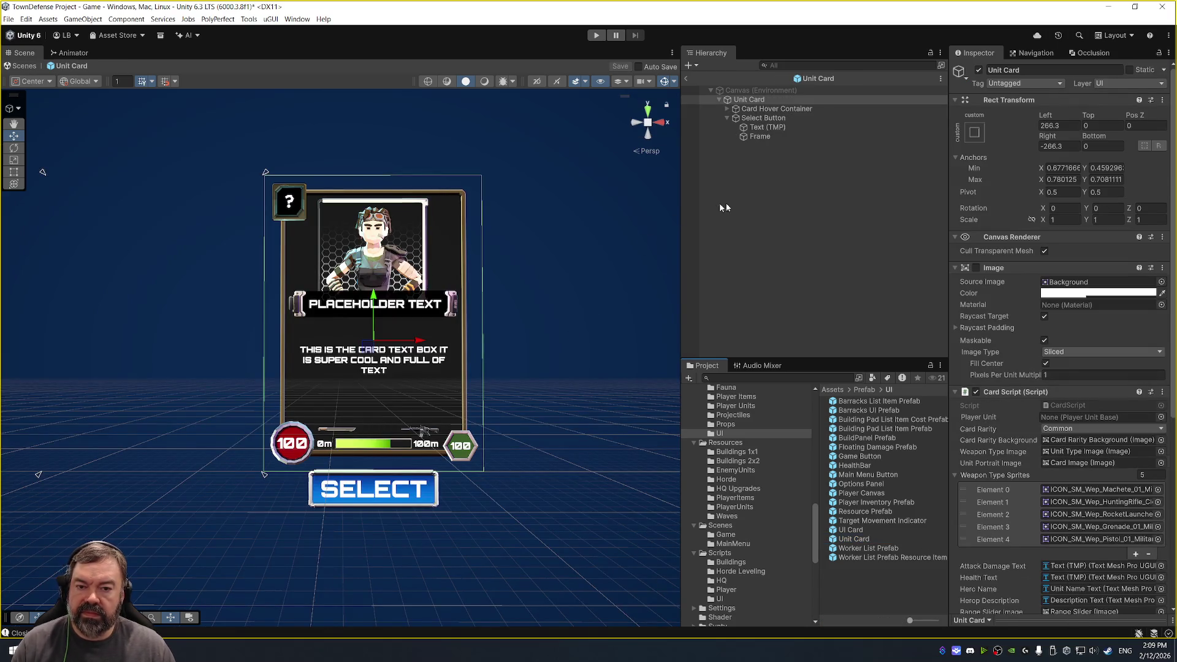
click(819, 214)
click(814, 111)
click(749, 99)
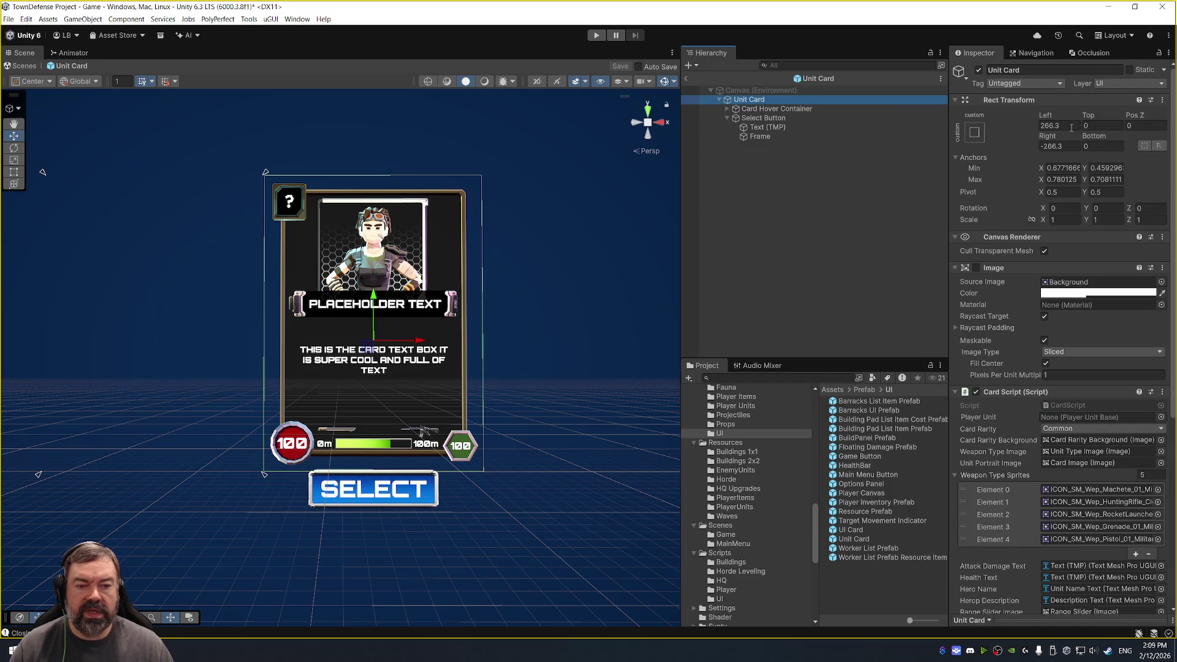
Set the Unit Card root's Rect Transform Left and Right offsets to 0.
click(1060, 125)
text(0)
key(Tab)
key(Tab)
key(Tab)
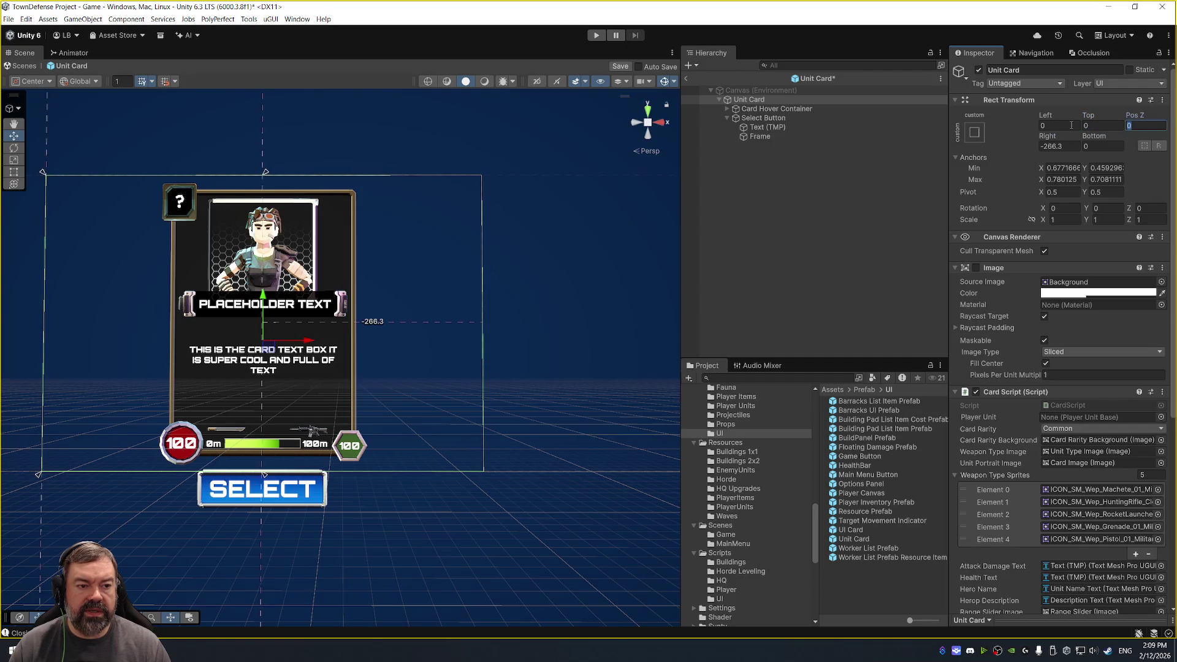
text(0)
key(Return)
key(f)
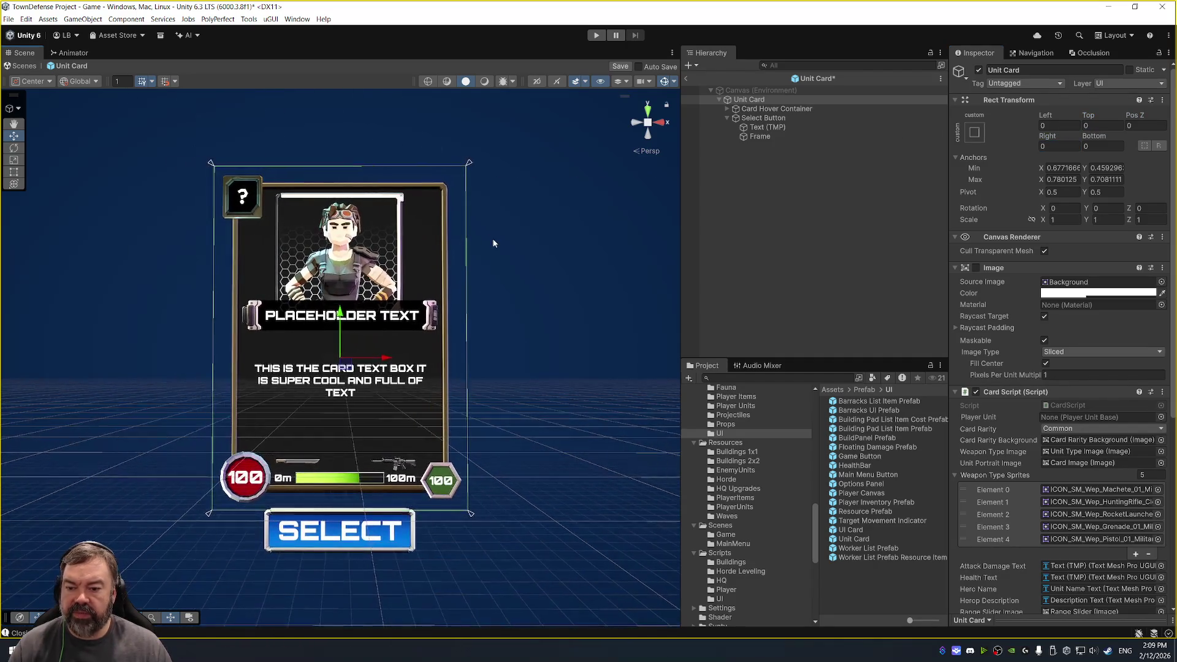
drag(586, 239, 591, 244)
mouse_move(575, 286)
mouse_down()
mouse_move(519, 284)
mouse_move(559, 296)
mouse_up()
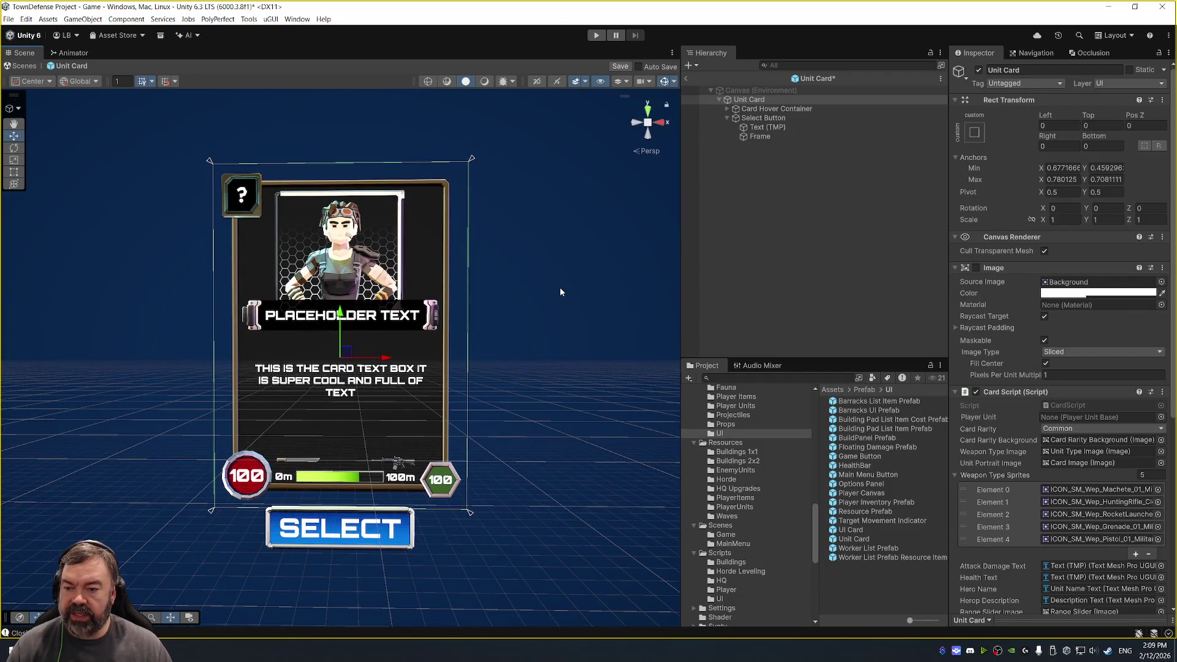
Save the Unit Card prefab and exit prefab mode.
mouse_move(540, 175)
mouse_down()
mouse_move(612, 184)
mouse_move(609, 201)
mouse_up()
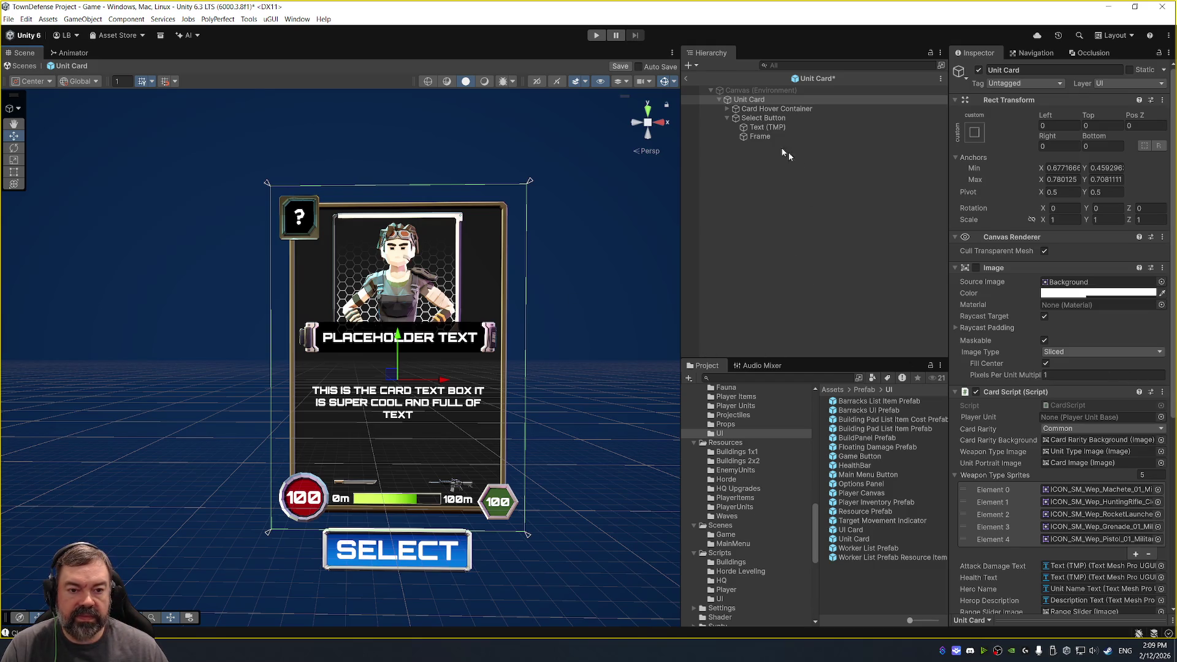
key(ctrl+s)
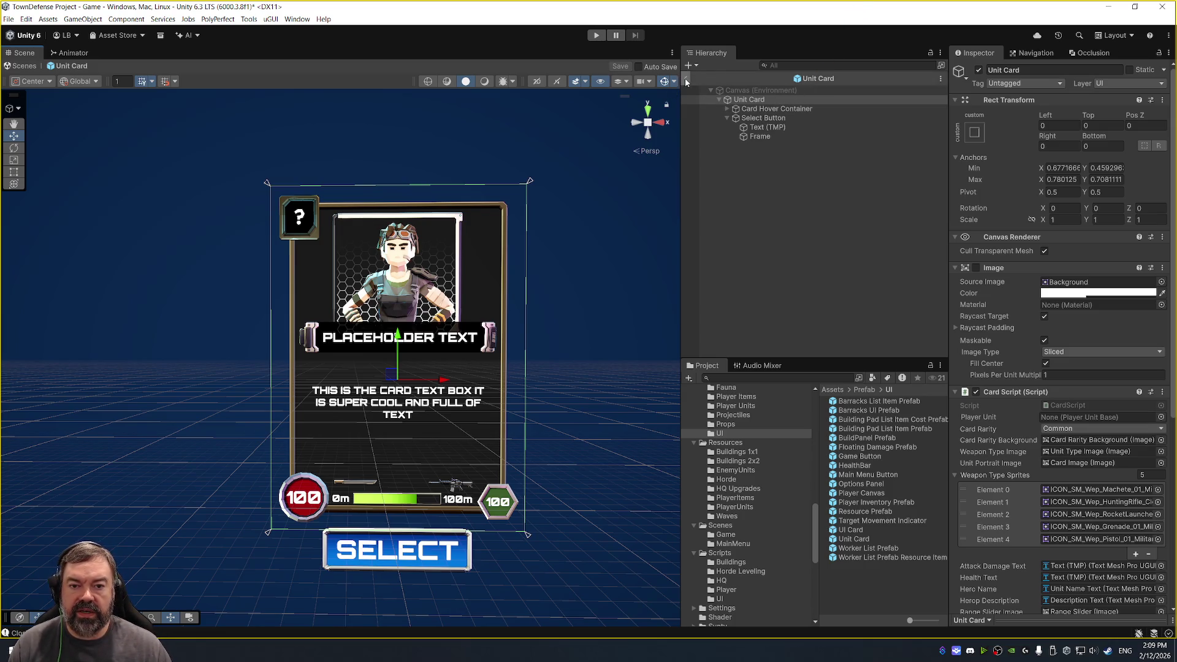
click(686, 79)
Glance at BuildPanel Prefab, then reopen Barracks UI Prefab and select the Building Pad Panel.
click(878, 412)
double_click(877, 411)
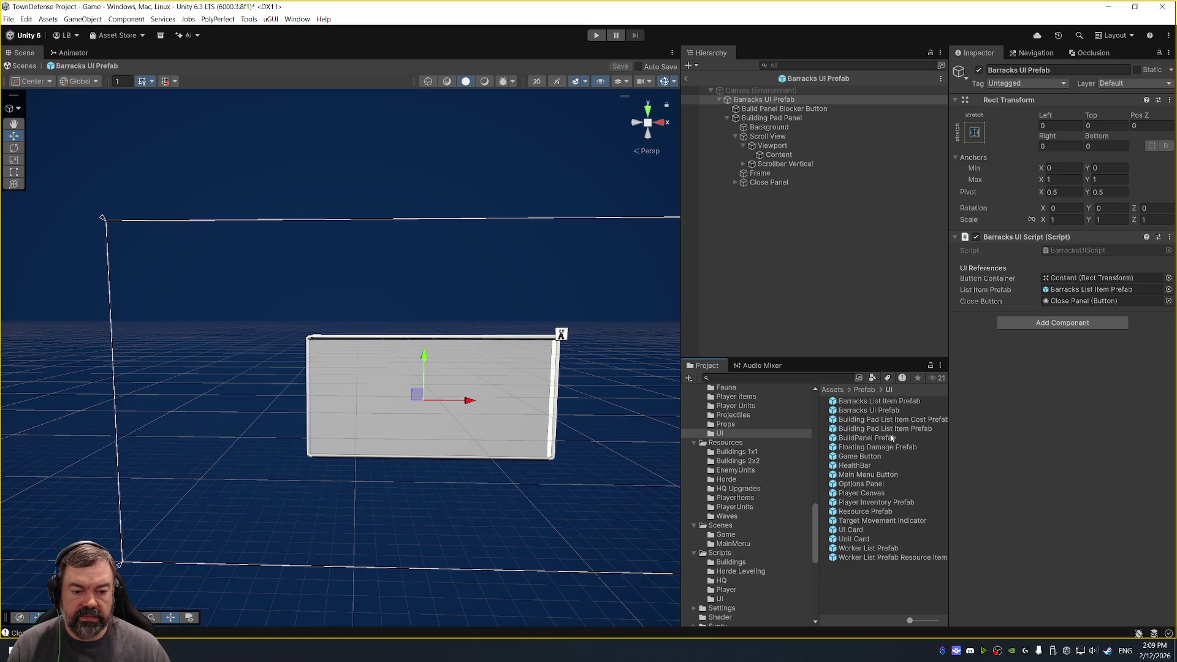
double_click(891, 436)
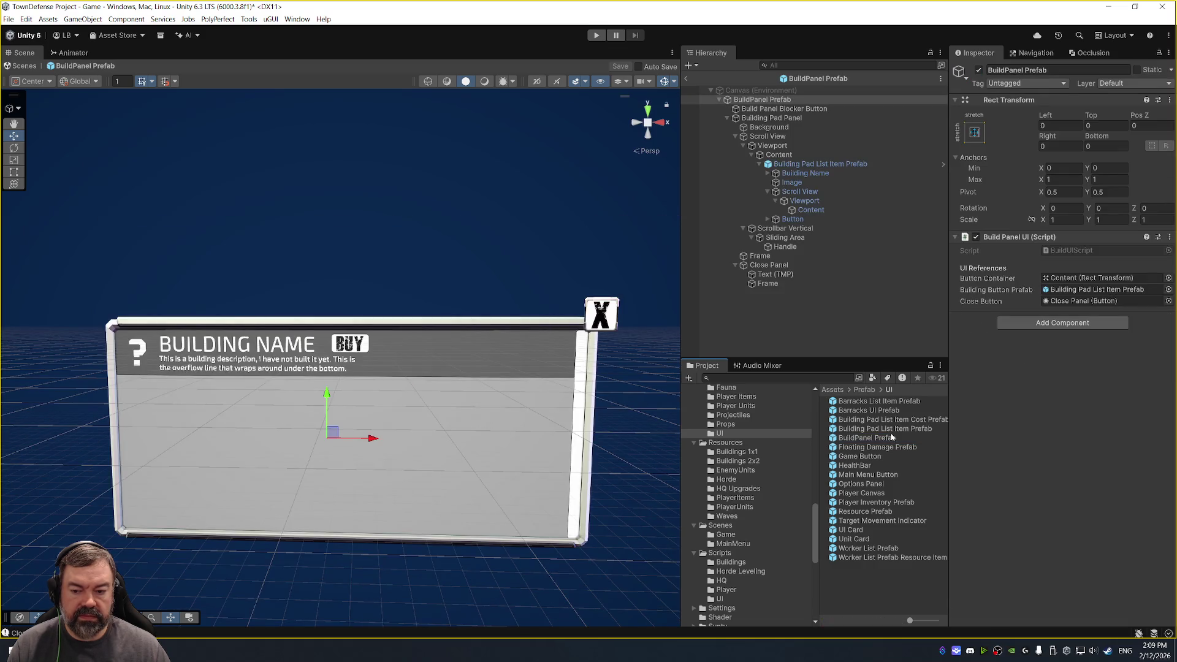
double_click(890, 411)
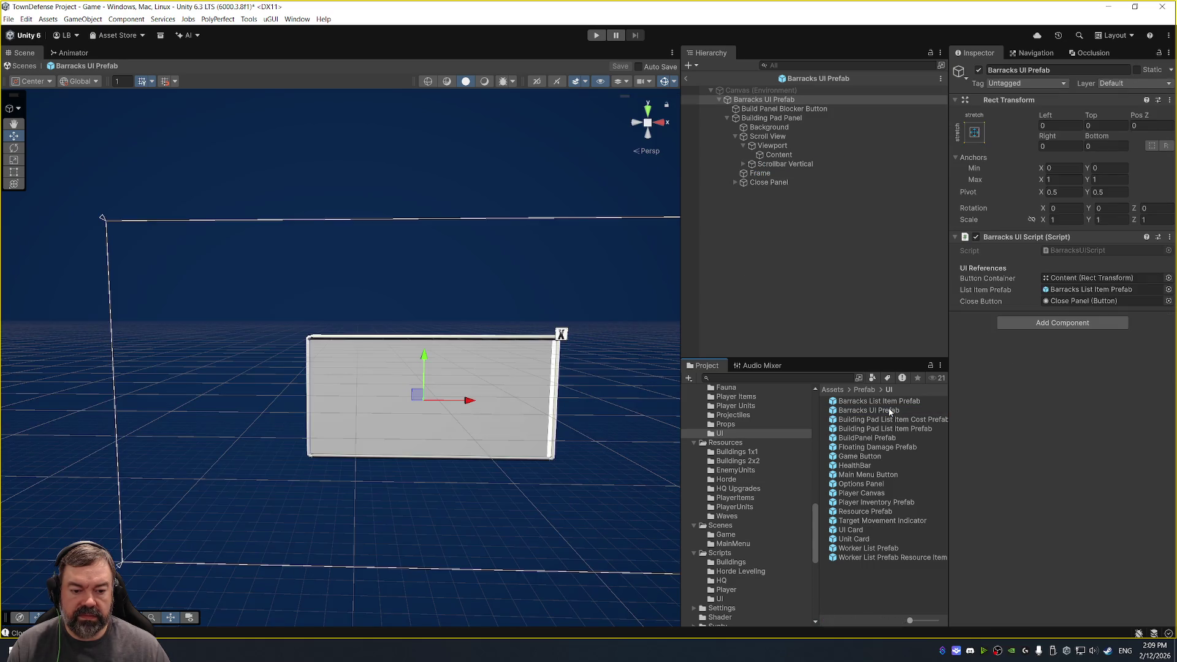
click(773, 118)
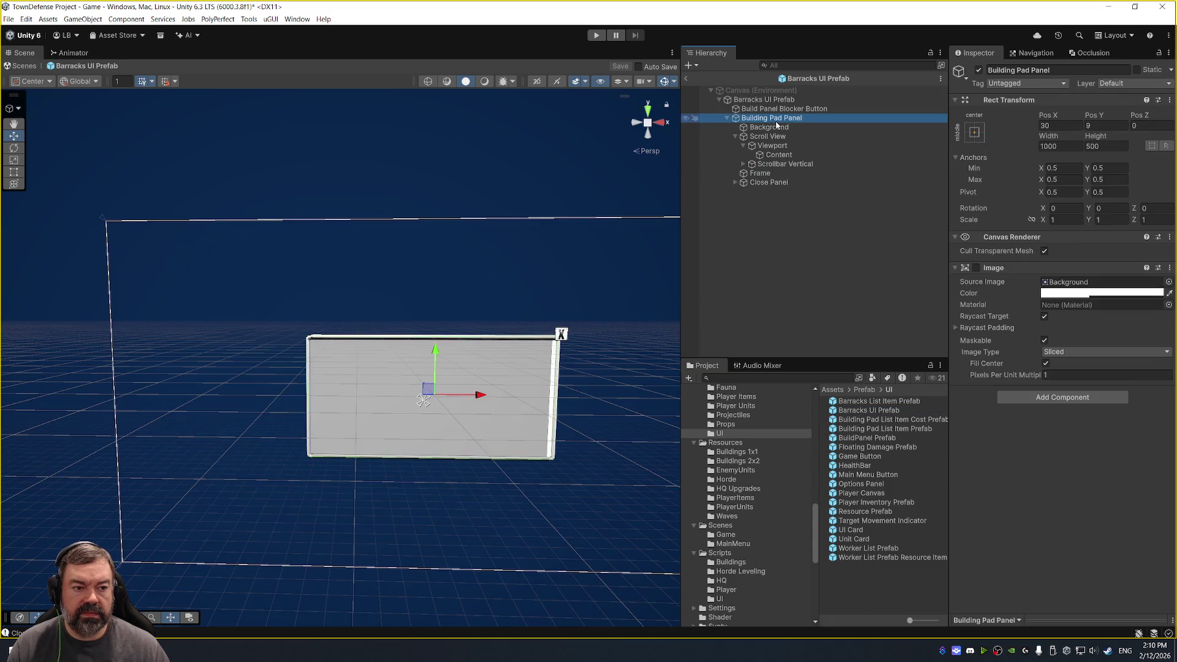
Set Content's Content Size Fitter Vertical Fit to Unconstrained, then bring up the leaderboard page.
key(f)
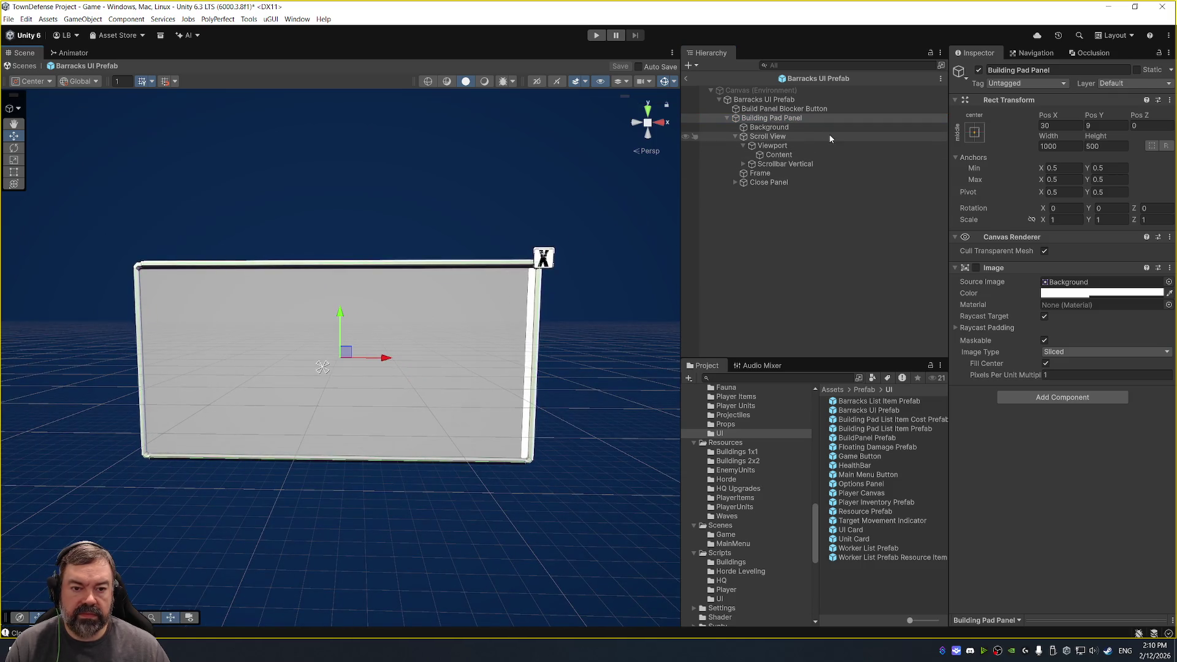
click(815, 156)
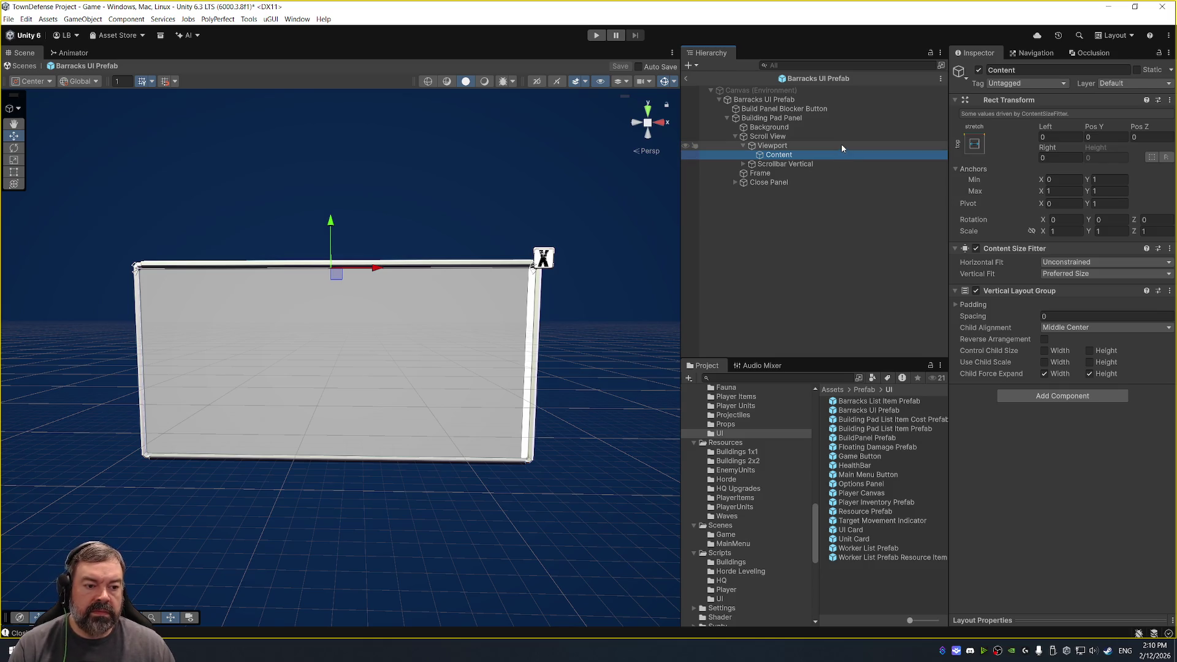
click(1107, 273)
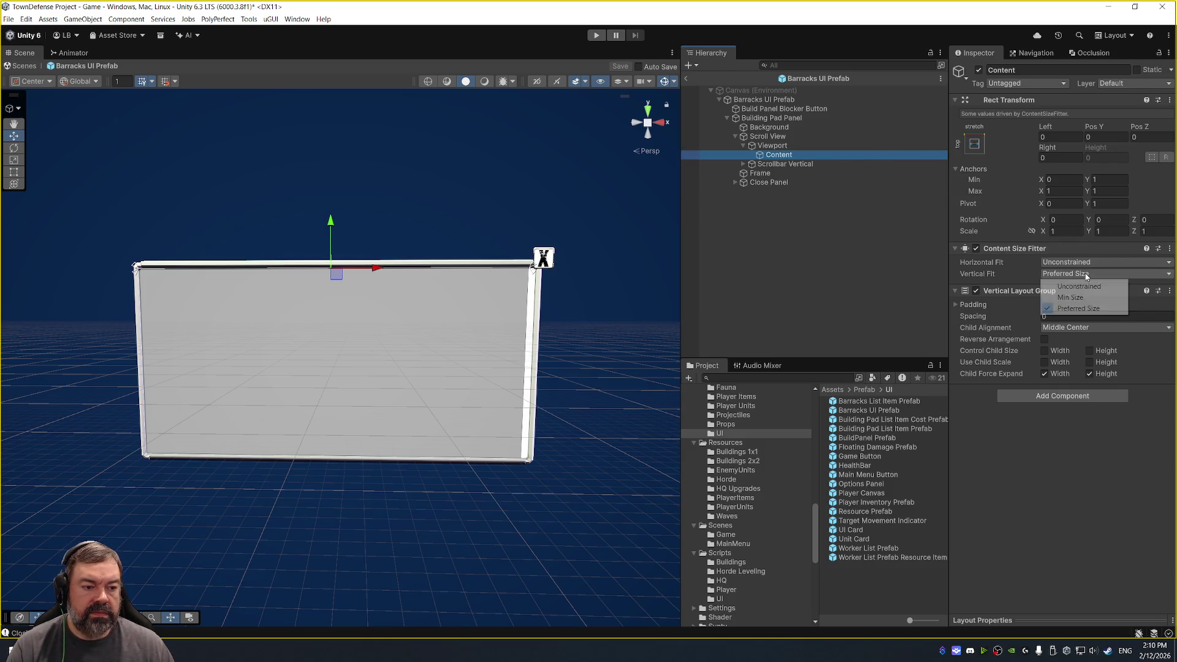
click(1079, 286)
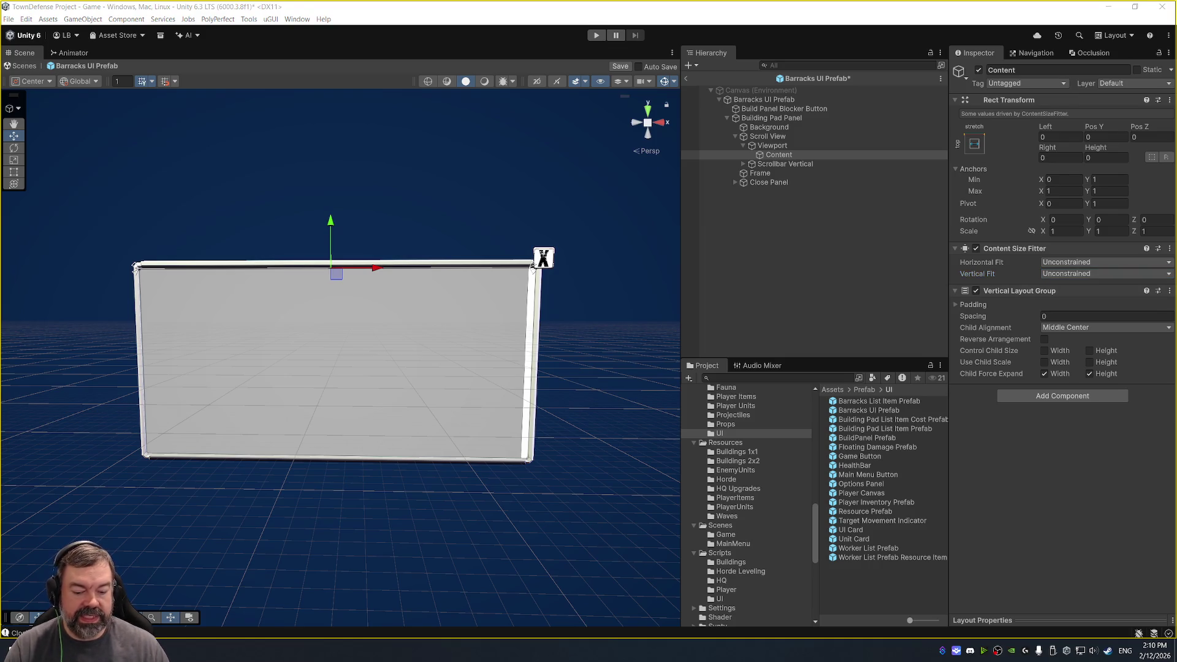
key(alt+Tab)
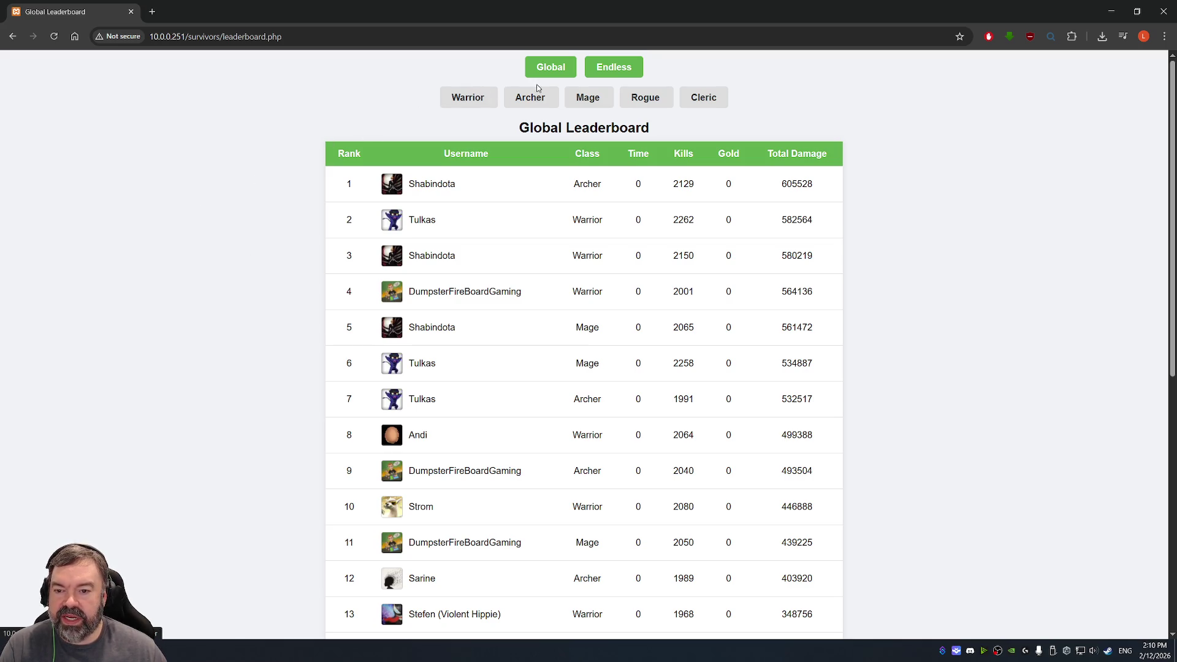
Scroll back to the top and flip through the Archer, Mage, Rogue and Cleric leaderboards.
scroll(302, 228, down, 8)
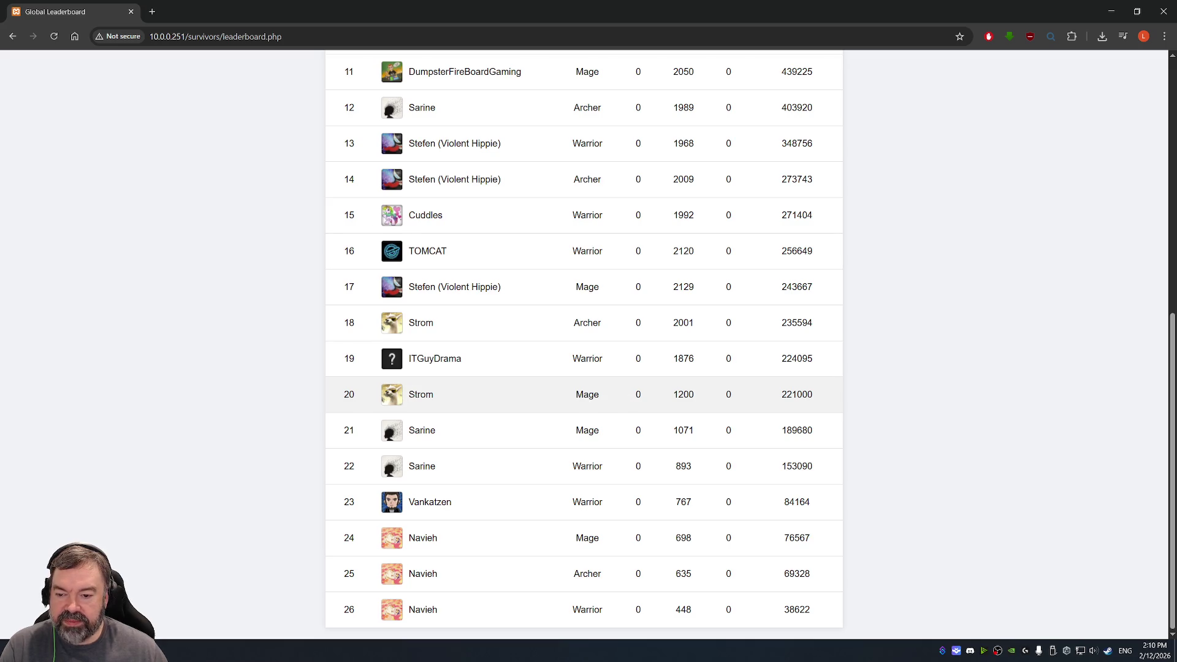
scroll(408, 395, up, 1)
scroll(389, 393, up, 5)
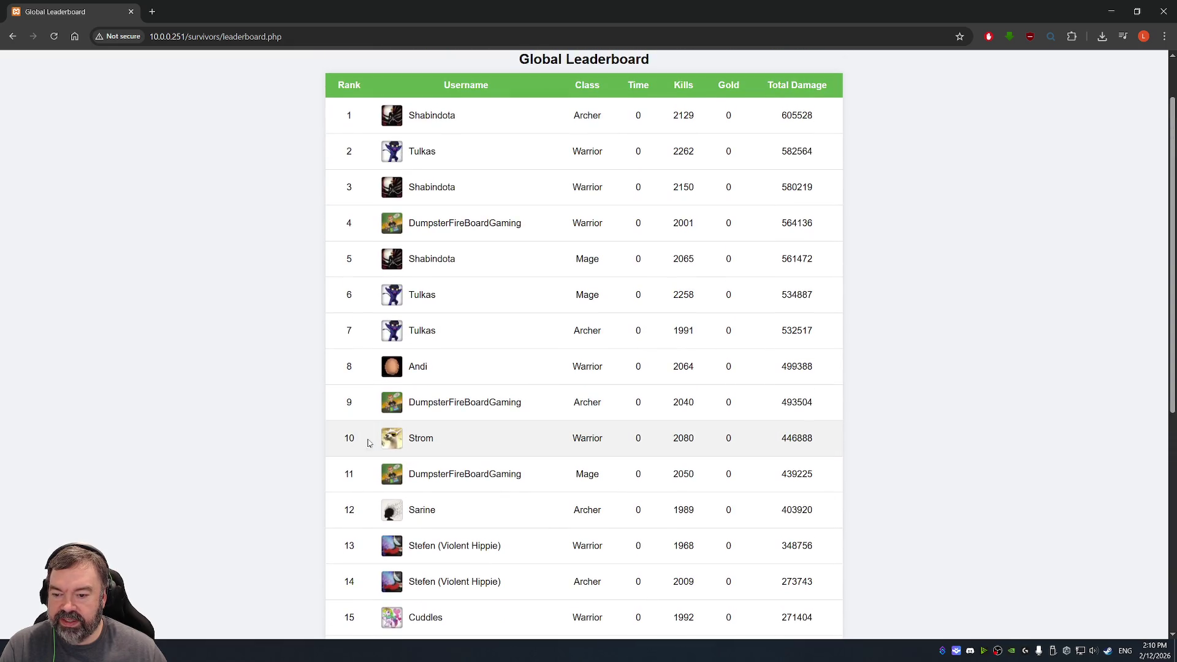
scroll(609, 454, up, 1)
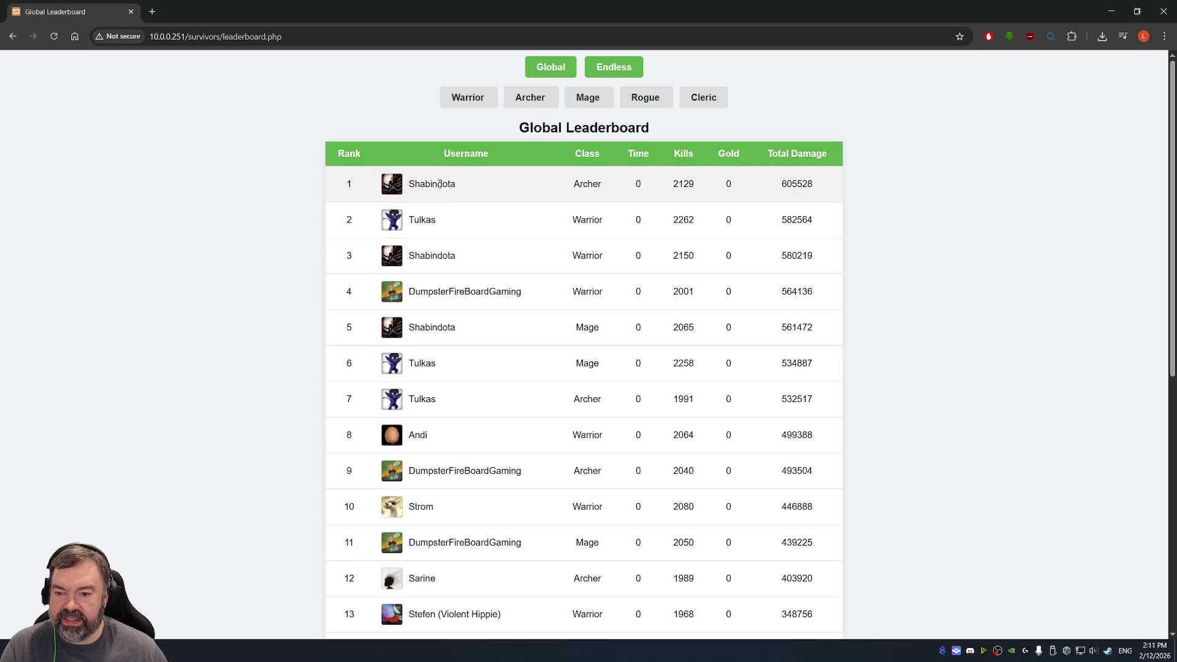
click(526, 100)
click(592, 100)
click(650, 102)
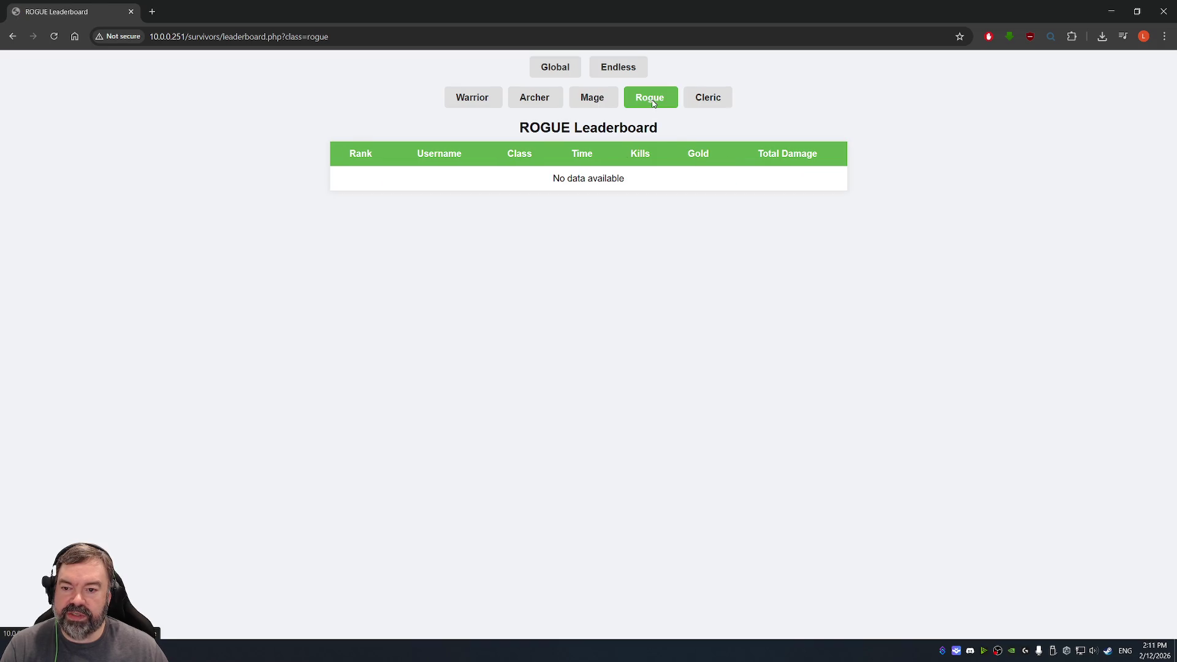
click(705, 106)
Settle on the ARCHER leaderboard, topped at 605528 damage, then close Chrome.
click(590, 103)
click(645, 102)
click(704, 105)
click(649, 106)
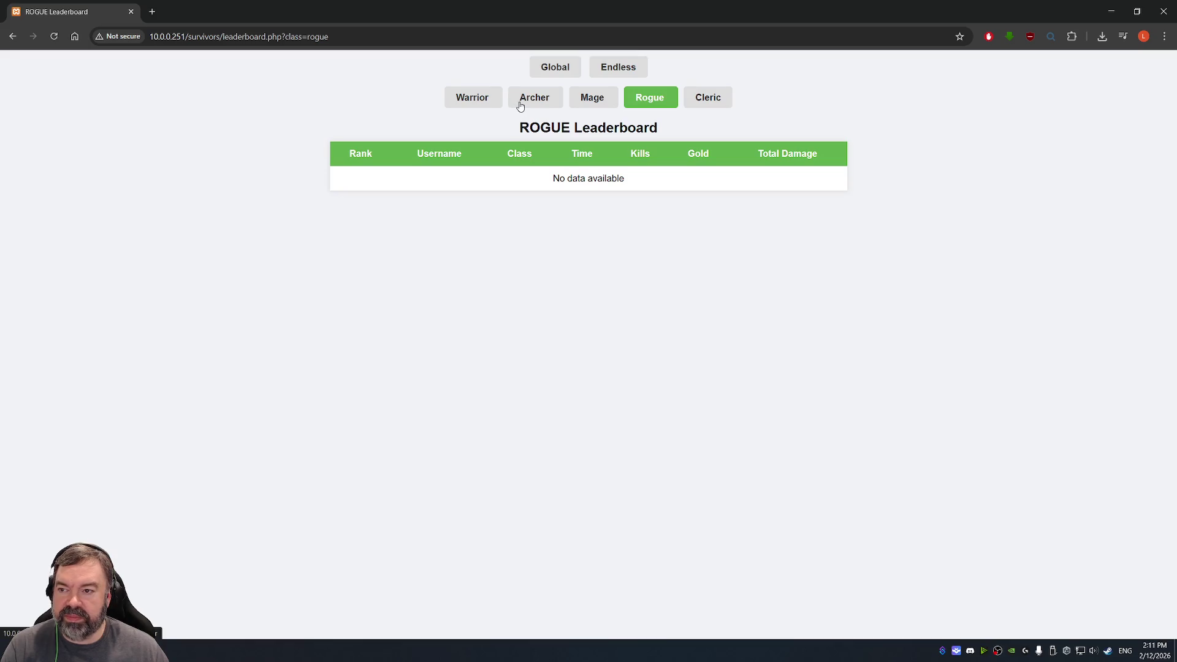
click(521, 106)
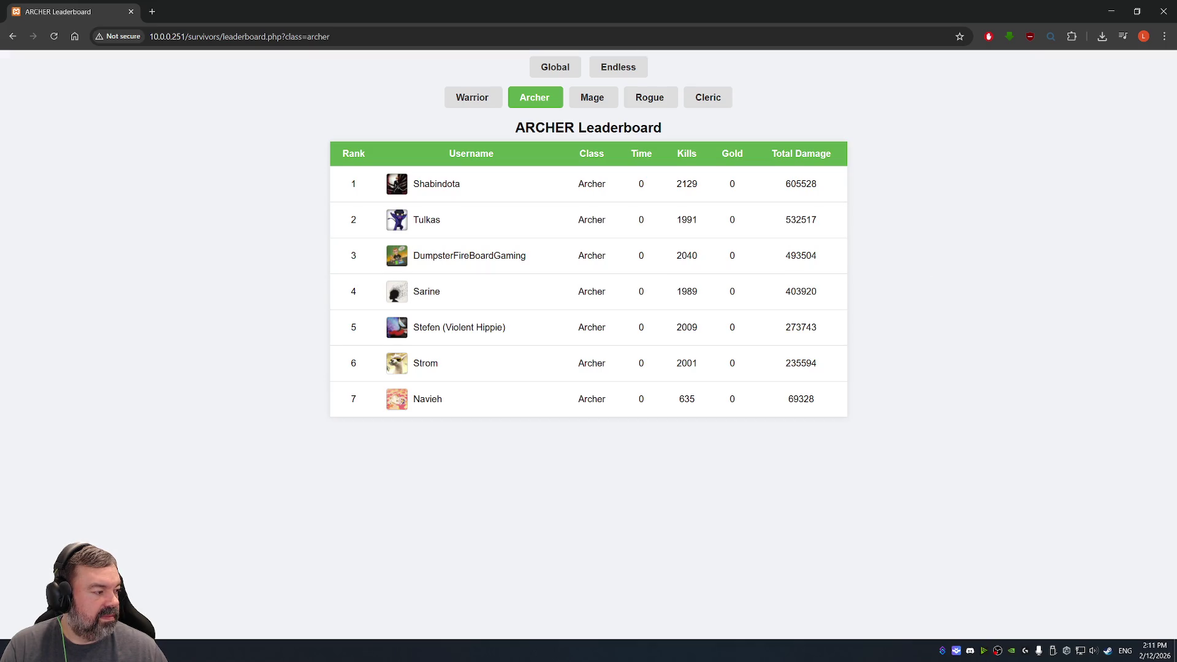
click(131, 12)
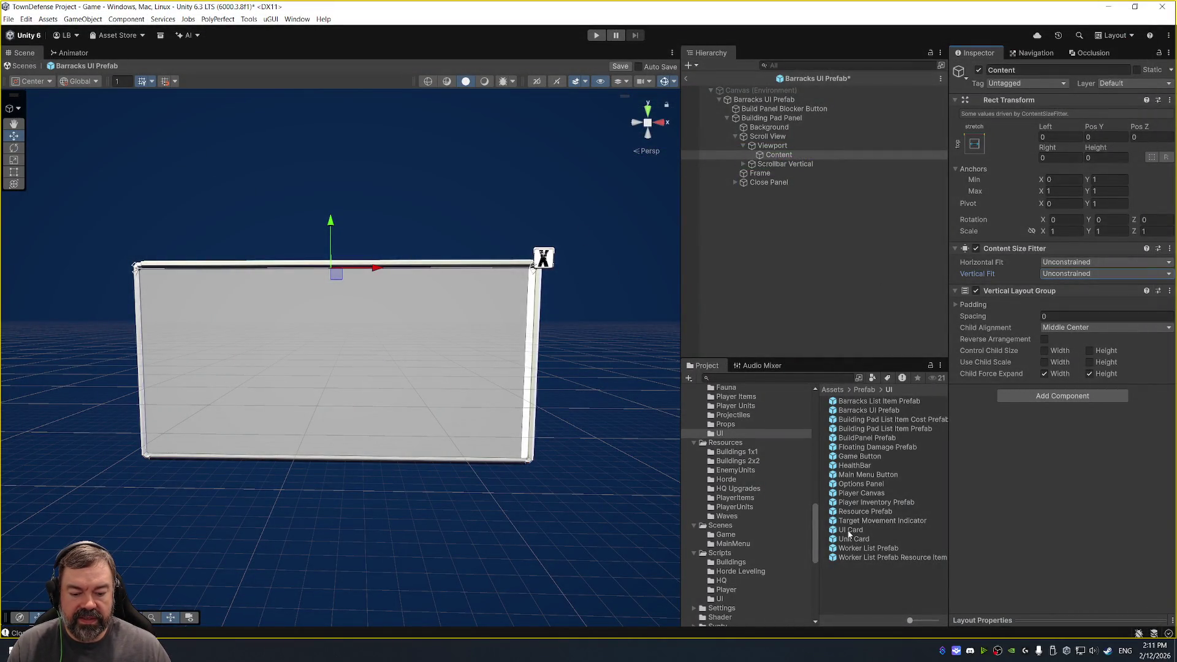
Drop a UI Card into the Barracks UI scroll Content, select Content, then launch Steam.
drag(850, 531, 785, 161)
click(809, 155)
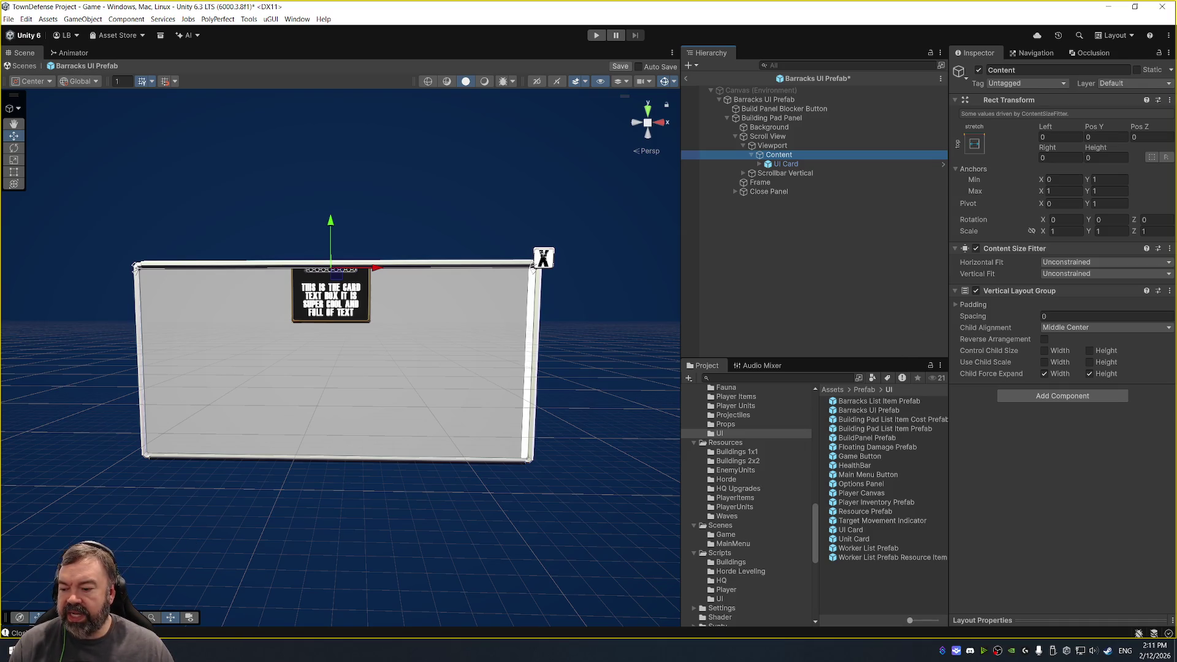
click(11, 651)
text(steam)
key(Return)
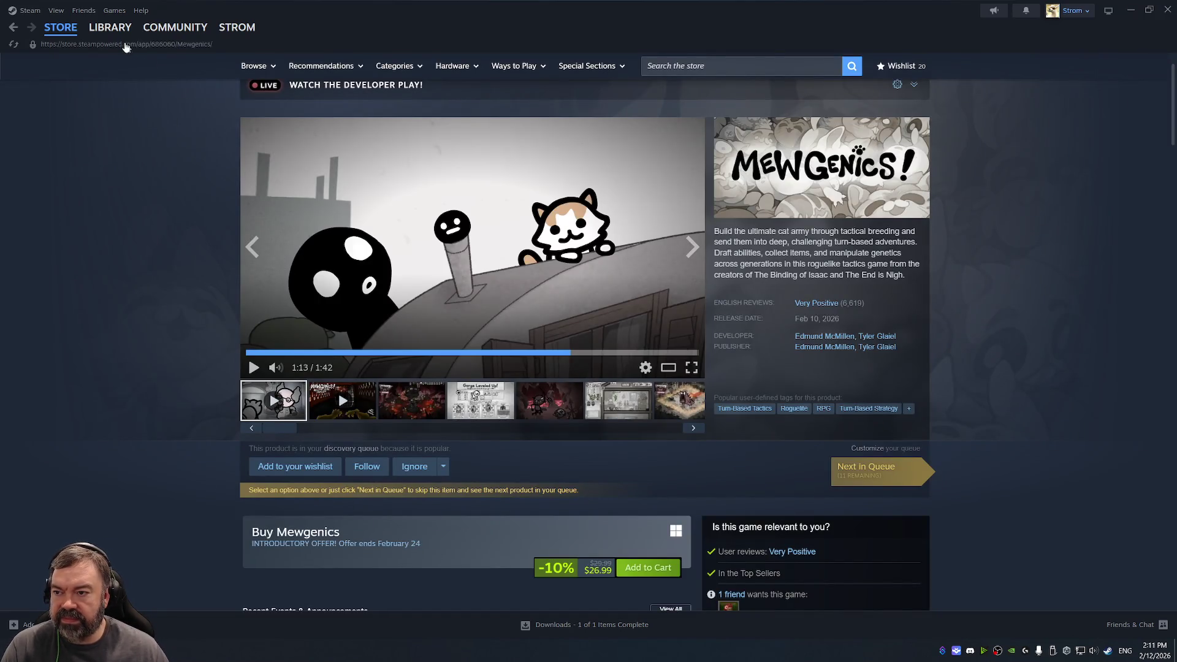
From the Steam Library, launch Survivors of Mayhem via Play Now and dismiss the photosensitivity warning.
click(101, 28)
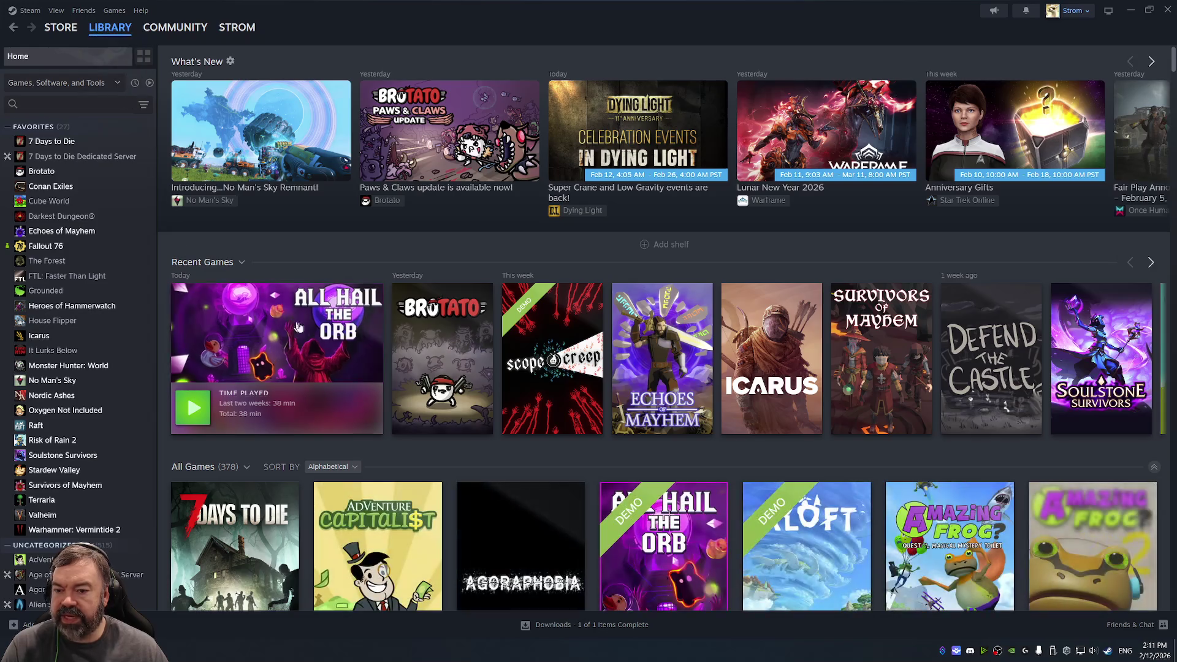
click(874, 342)
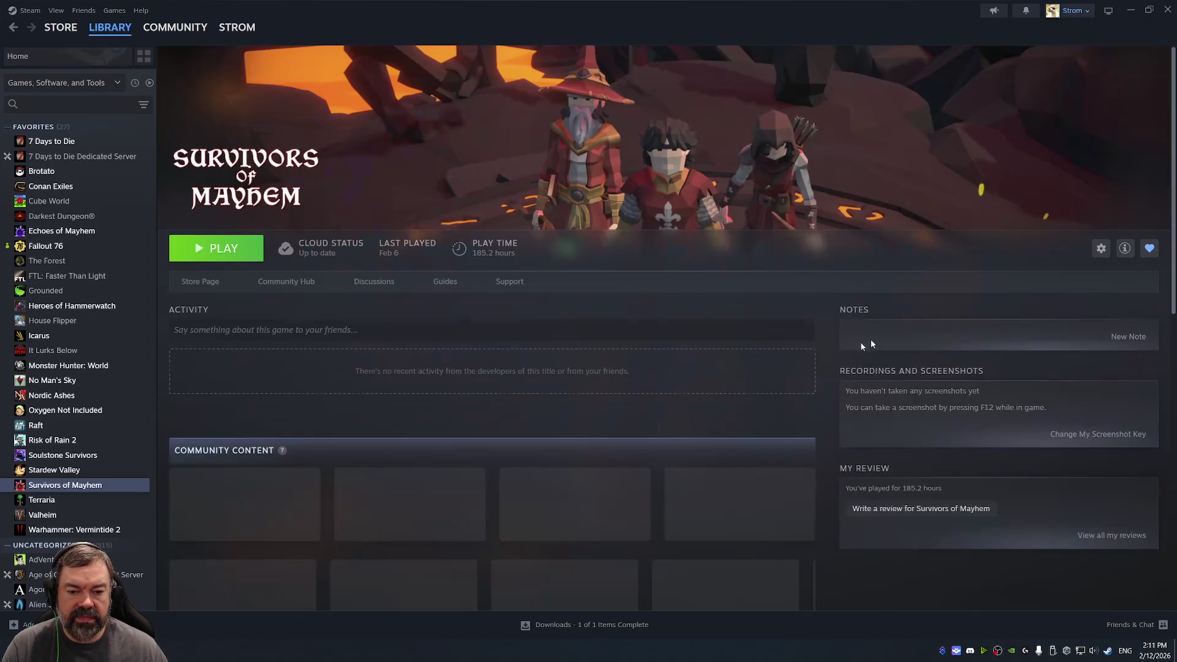
click(197, 282)
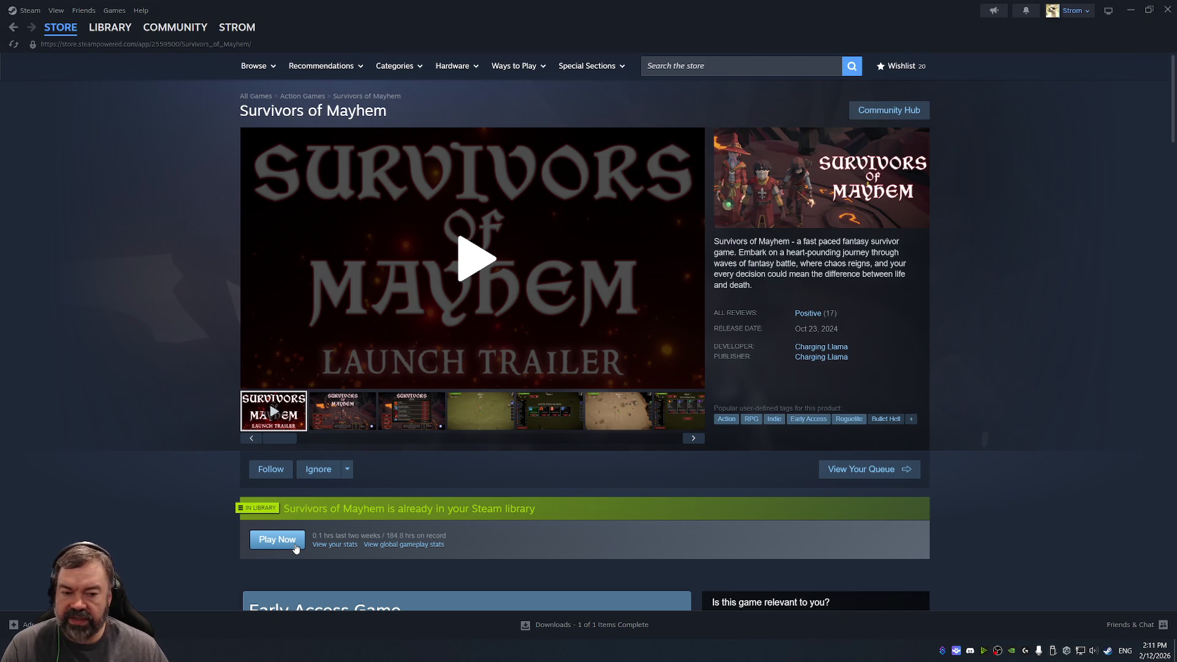
click(277, 539)
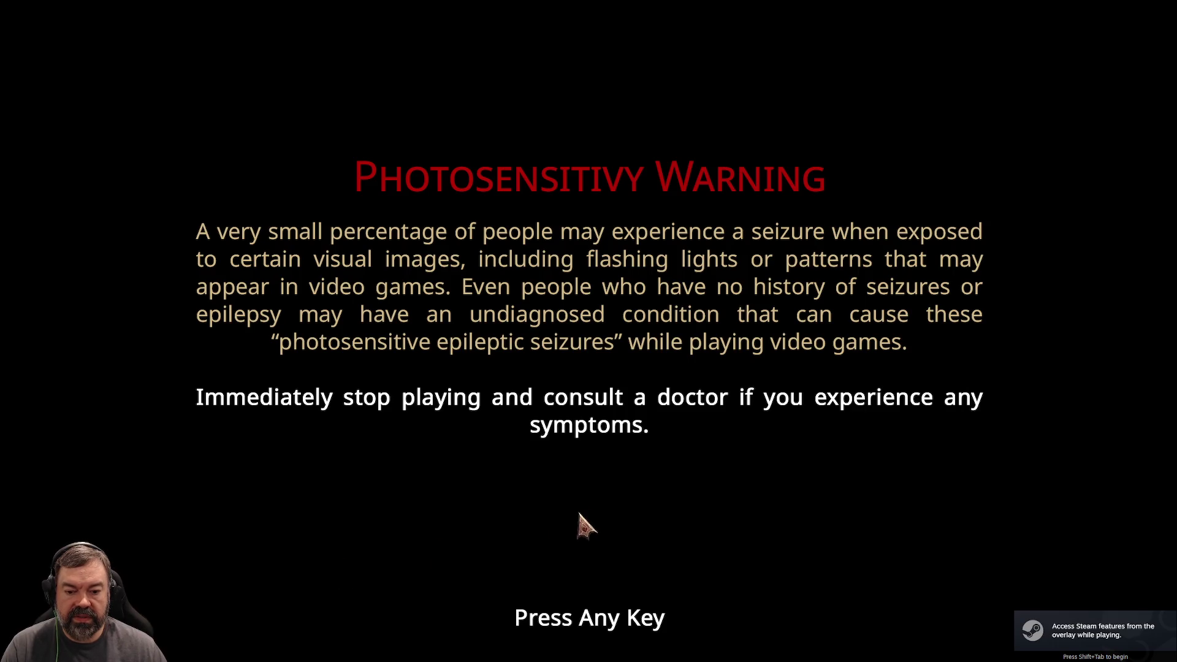
click(648, 441)
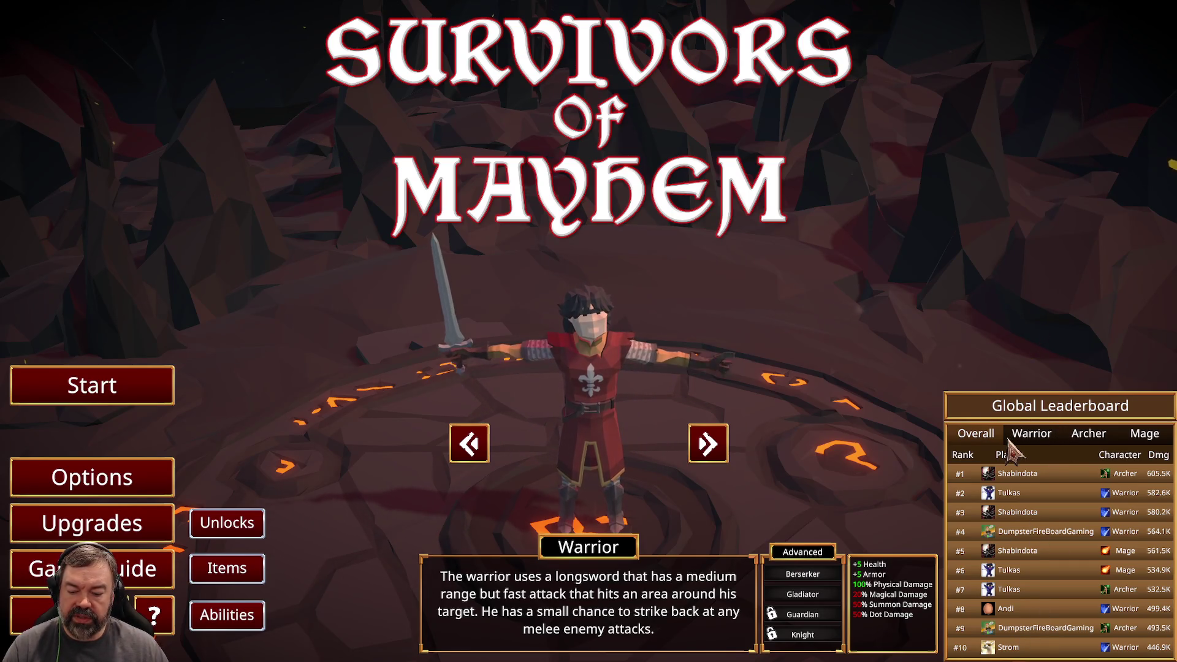
Flip through the Archer, Mage and Warrior leaderboards, ending on Overall.
click(1088, 433)
click(1132, 437)
click(1046, 440)
click(1000, 438)
click(1045, 441)
click(1089, 435)
click(1143, 435)
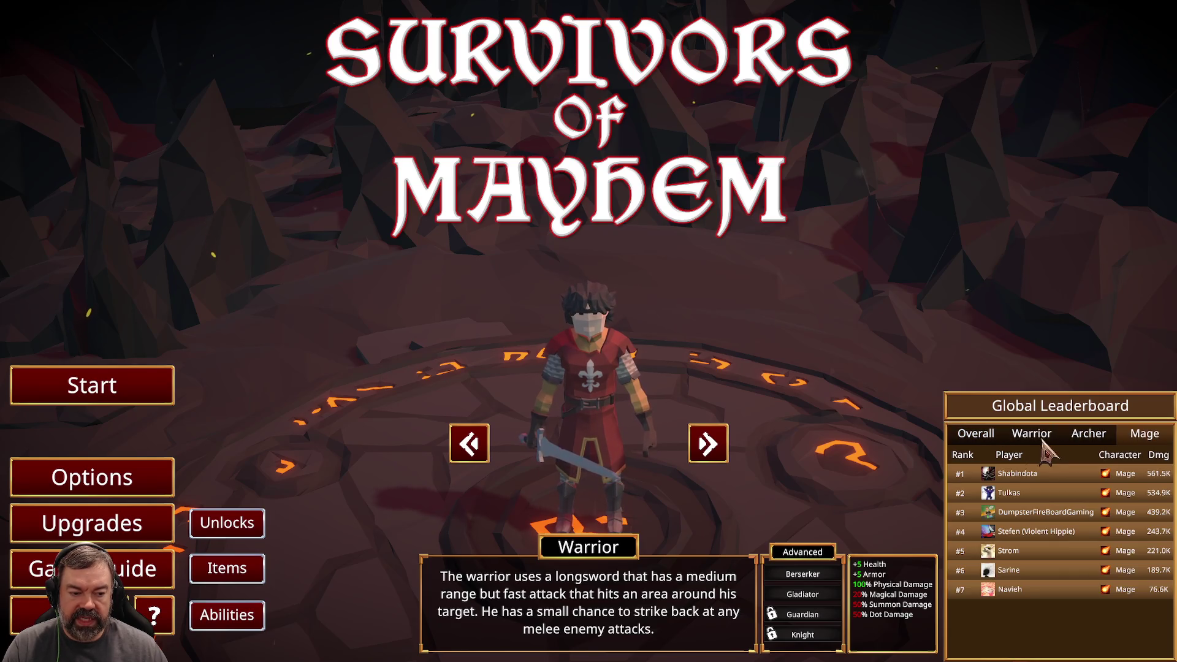
click(976, 436)
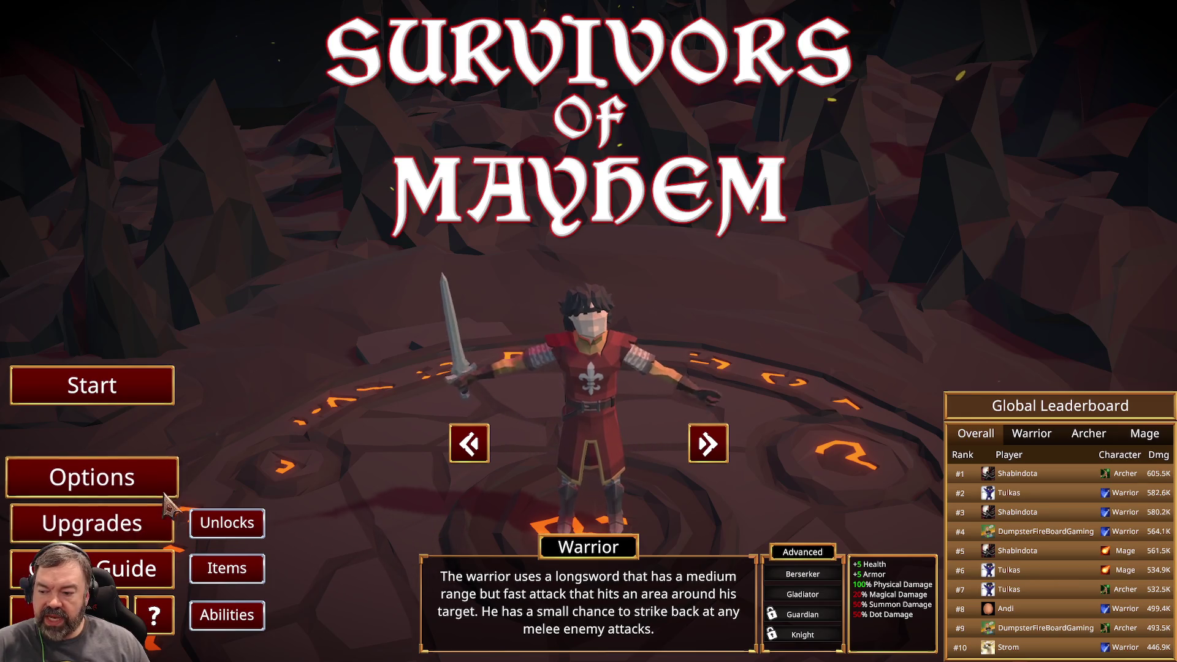
Review the Upgrades, Items, Abilities and class Unlocks lists, closing each one.
click(147, 526)
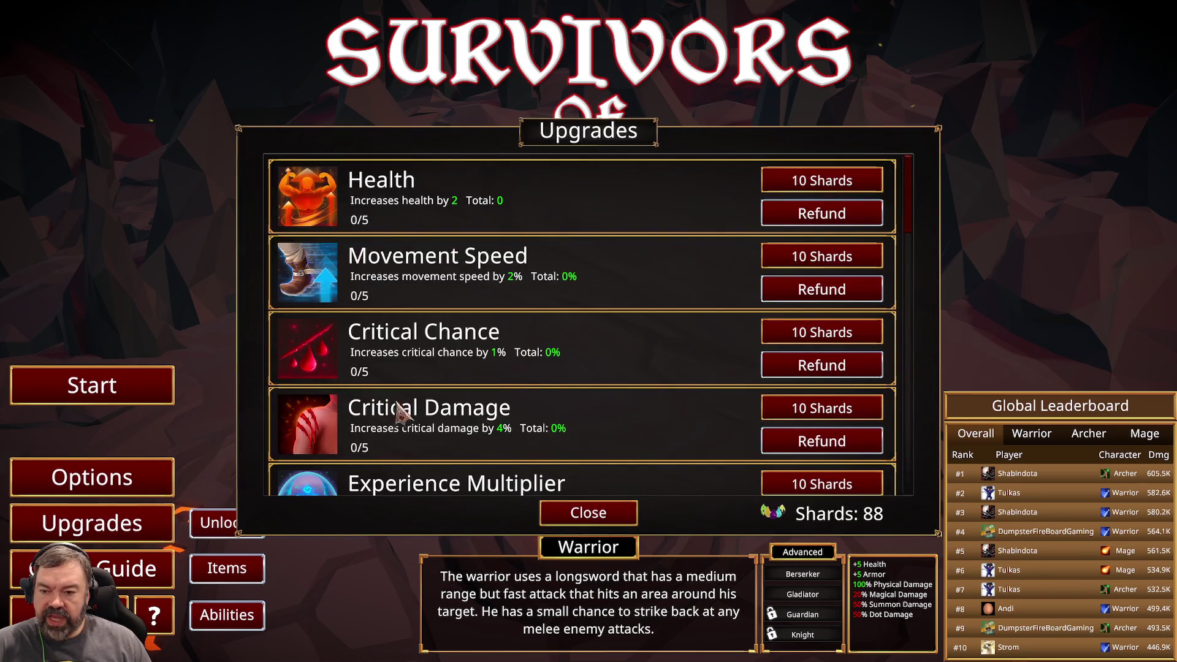
click(587, 522)
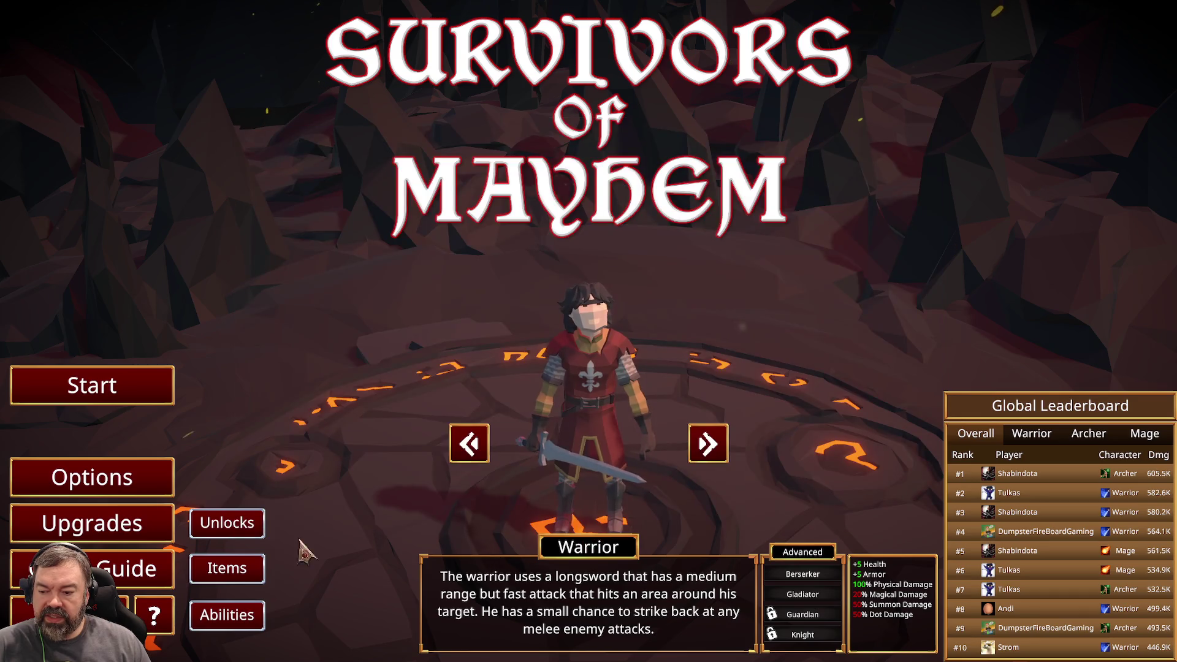
click(227, 567)
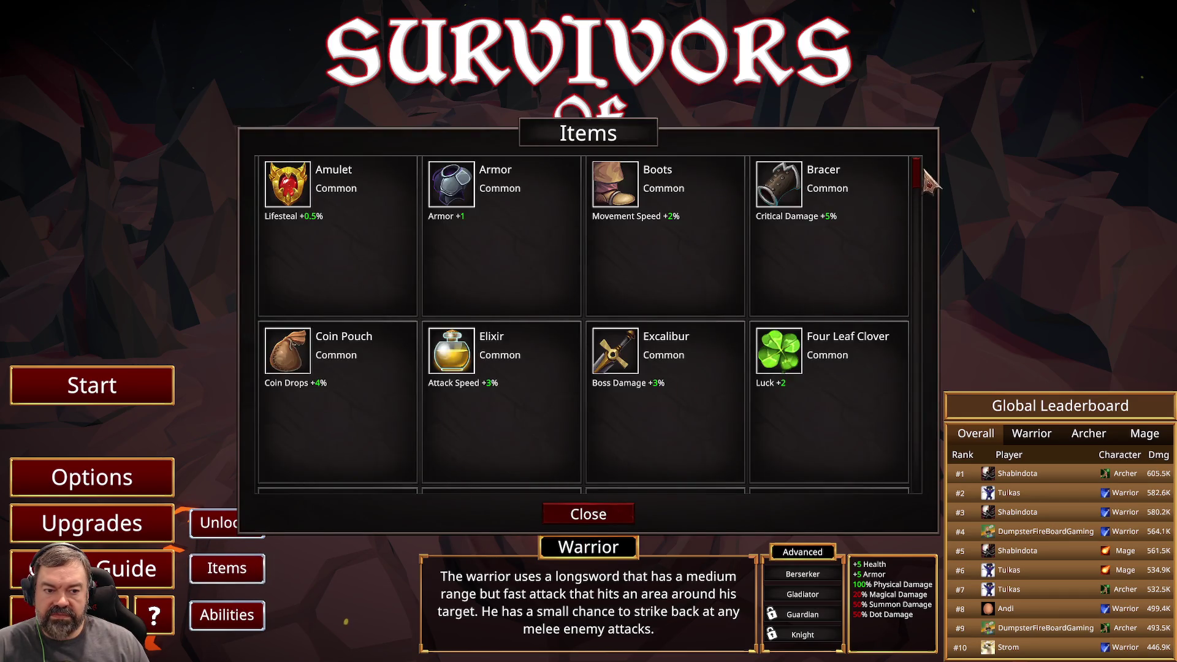
click(262, 612)
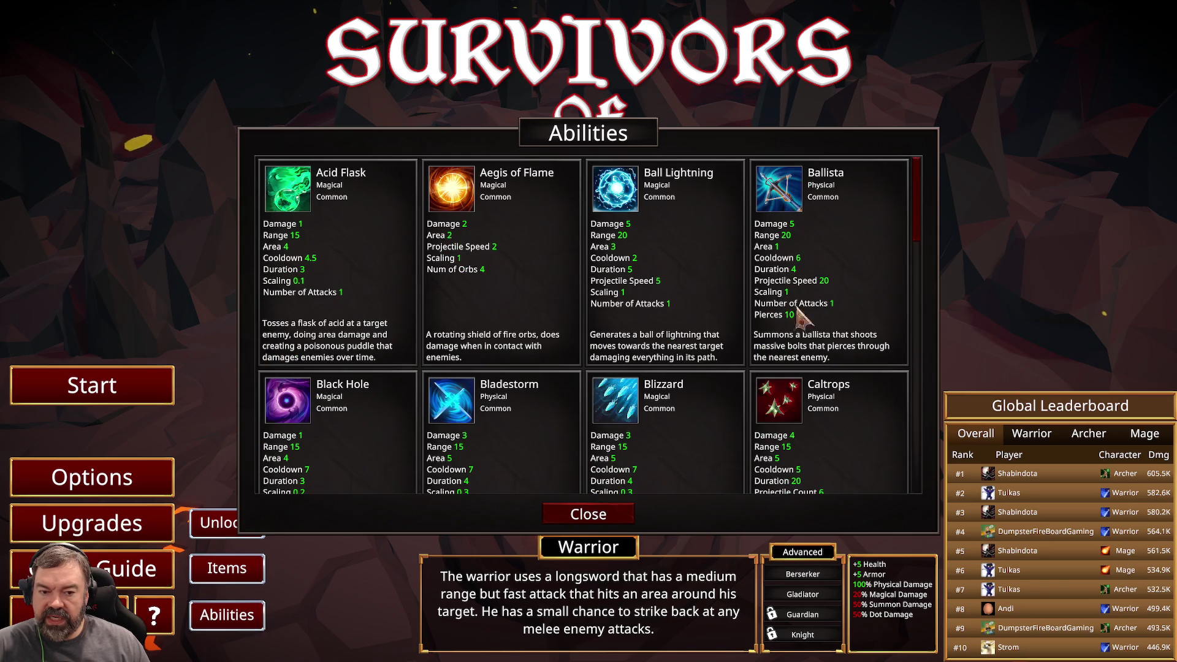
mouse_move(917, 220)
mouse_down()
mouse_move(932, 321)
mouse_move(917, 474)
mouse_up()
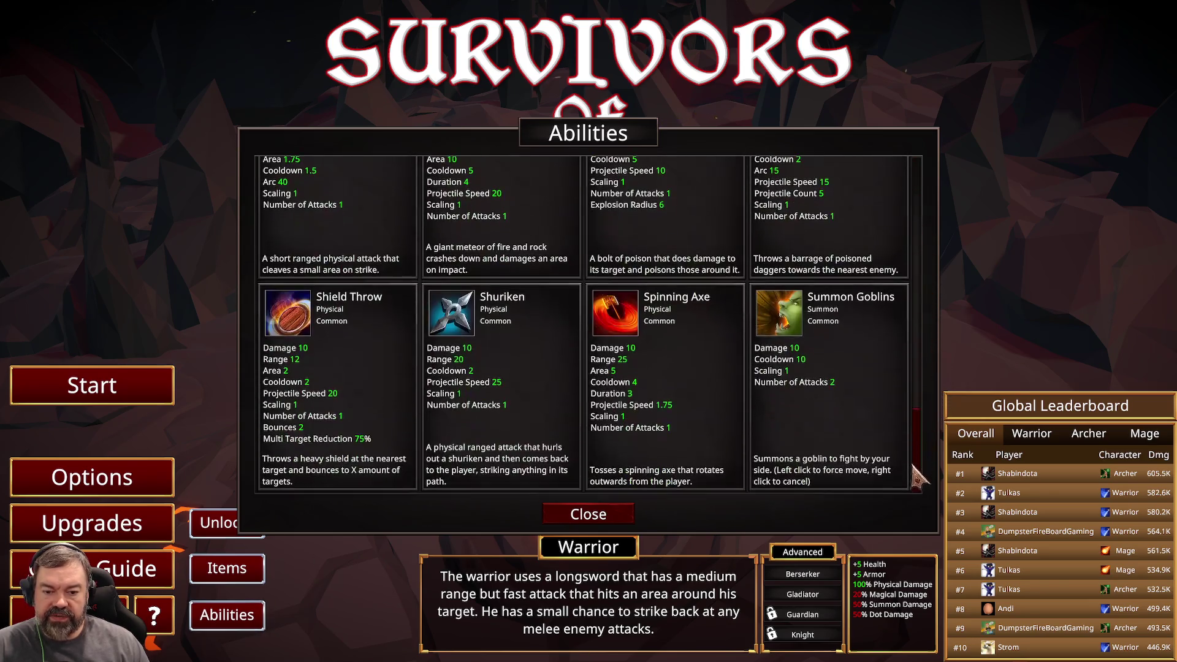
click(620, 519)
click(239, 526)
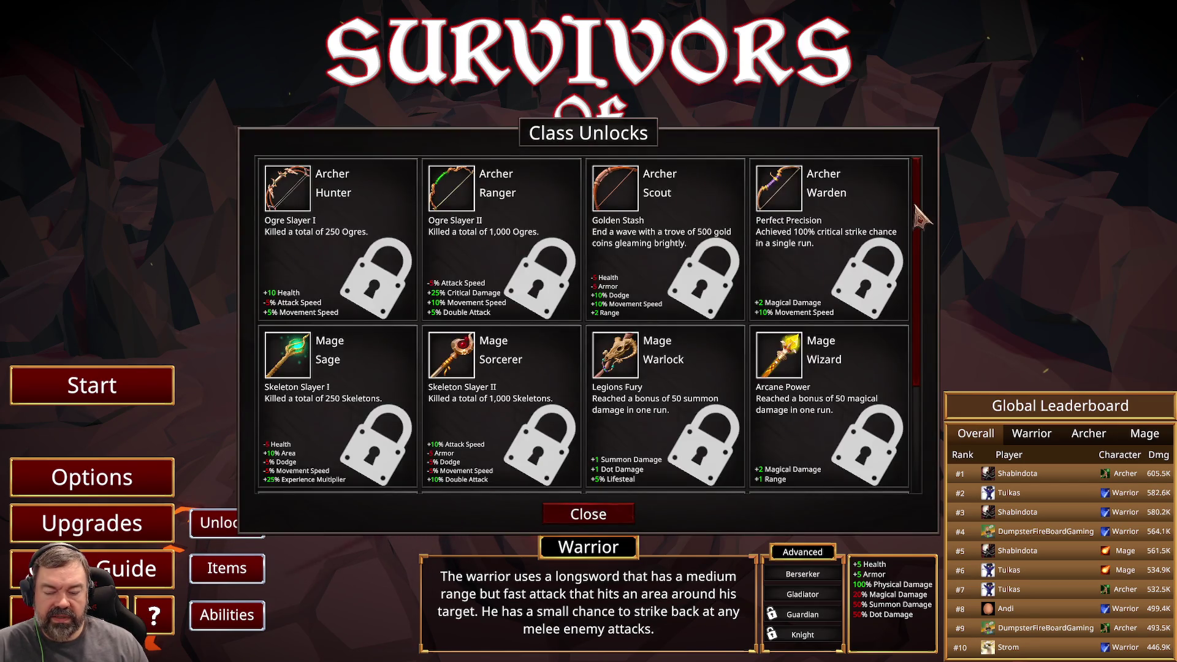
click(624, 515)
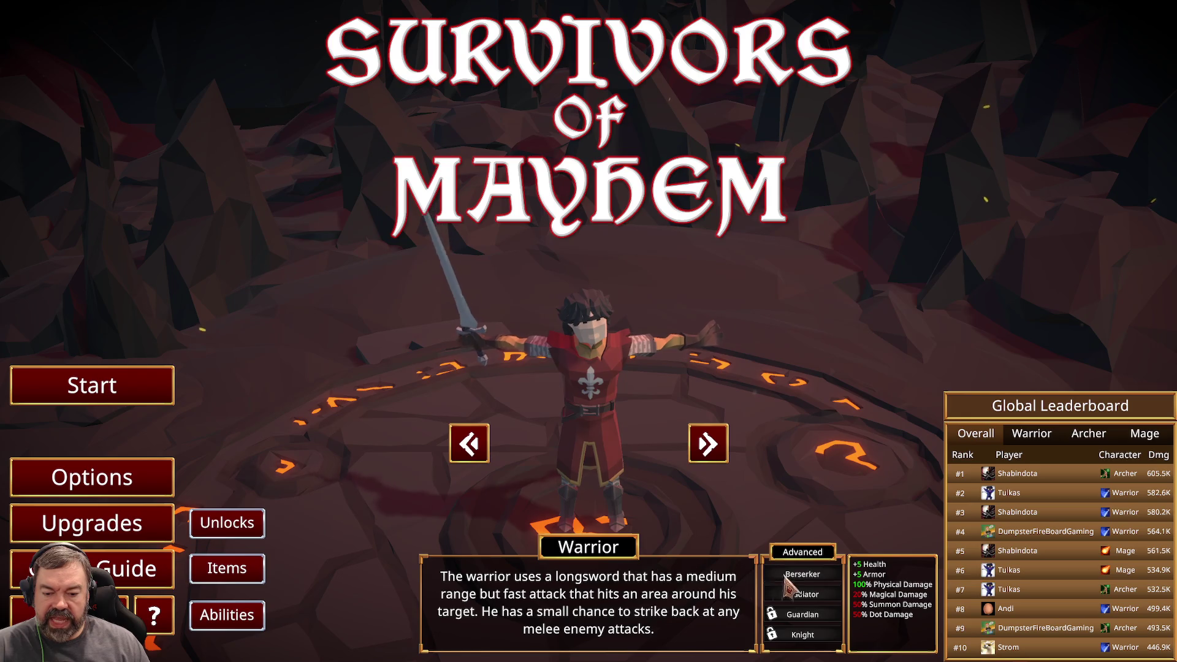
Preview the Berserker and Gladiator advanced classes and glance at the abilities catalogue.
click(802, 573)
click(802, 594)
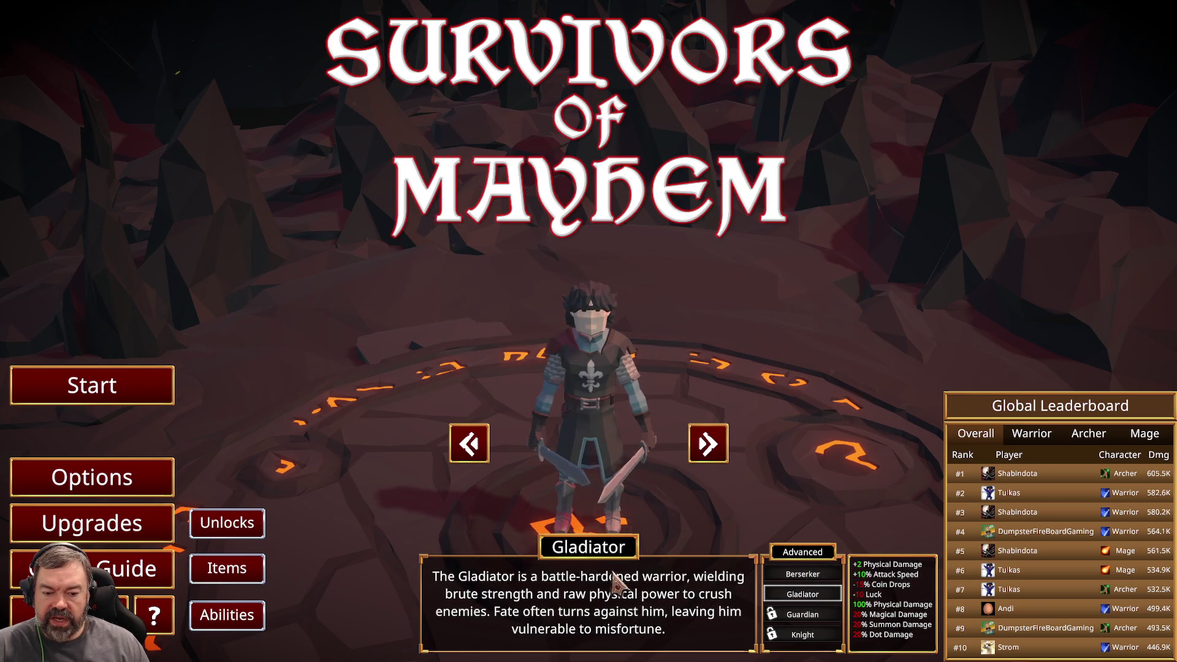
click(248, 618)
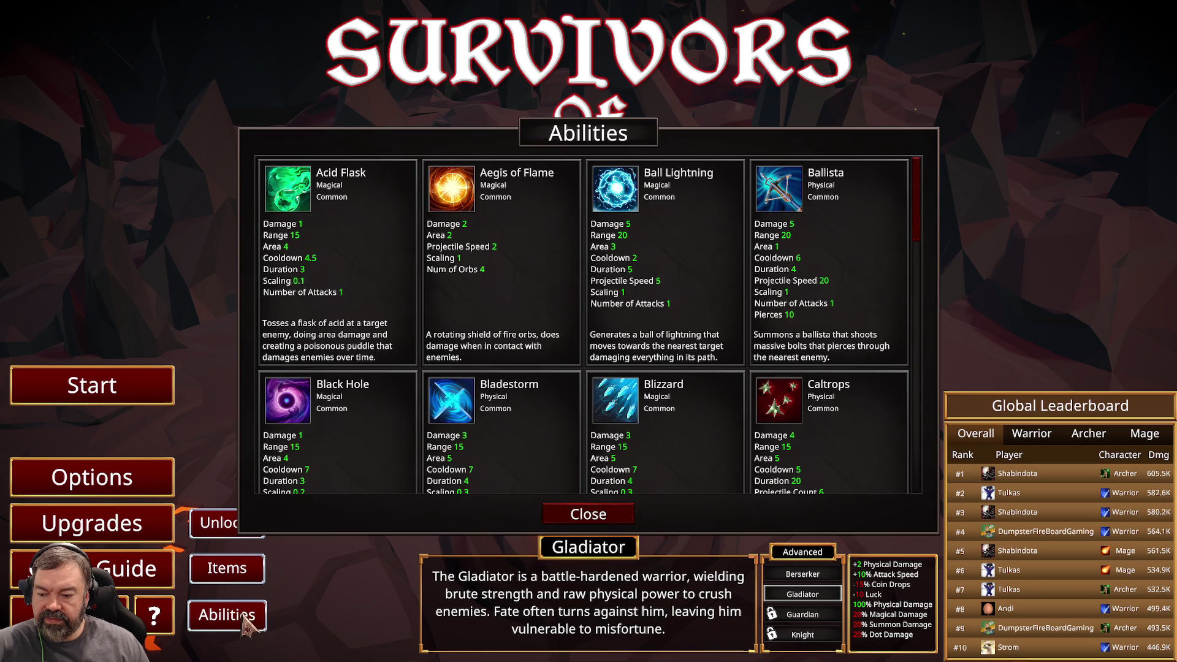
click(239, 615)
Scroll through the items catalogue, then start a Normal run on Eldritch Grove.
click(252, 576)
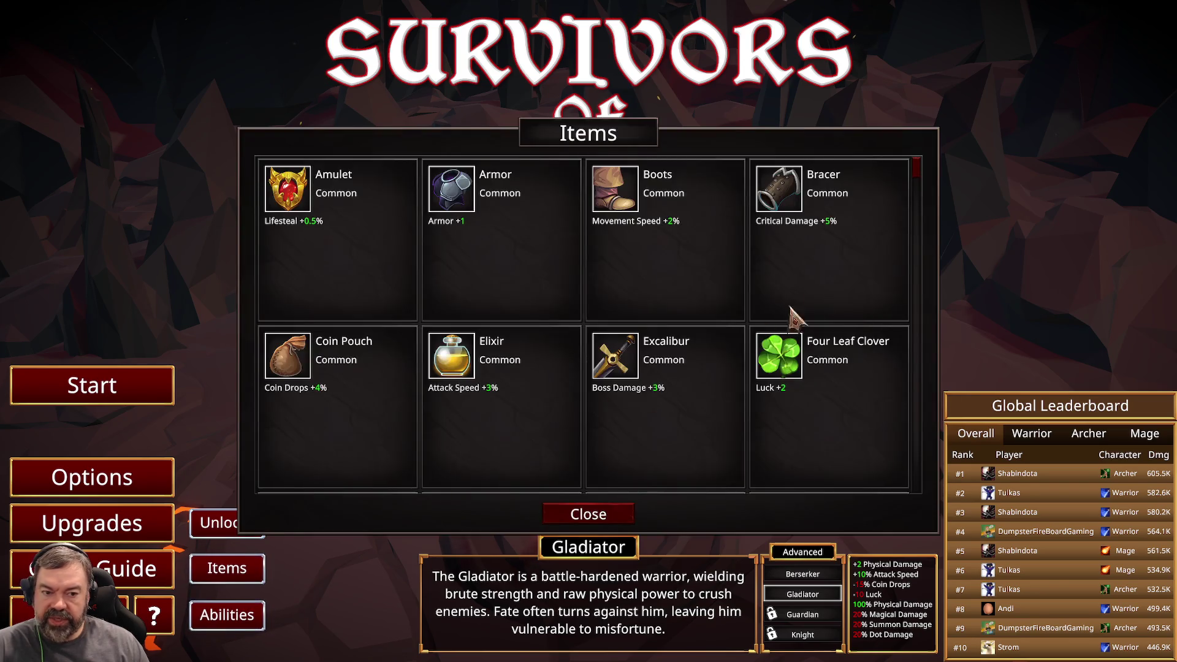
mouse_move(919, 177)
mouse_down()
mouse_move(941, 472)
mouse_move(926, 527)
mouse_up()
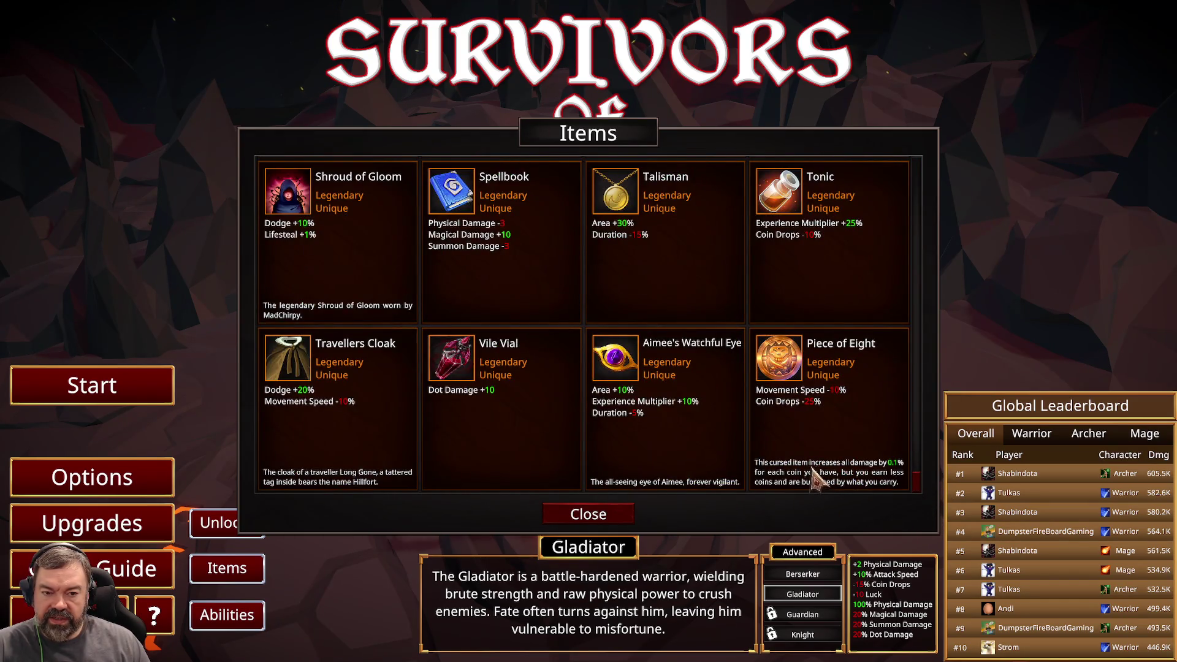
scroll(735, 405, up, 1)
scroll(727, 406, down, 1)
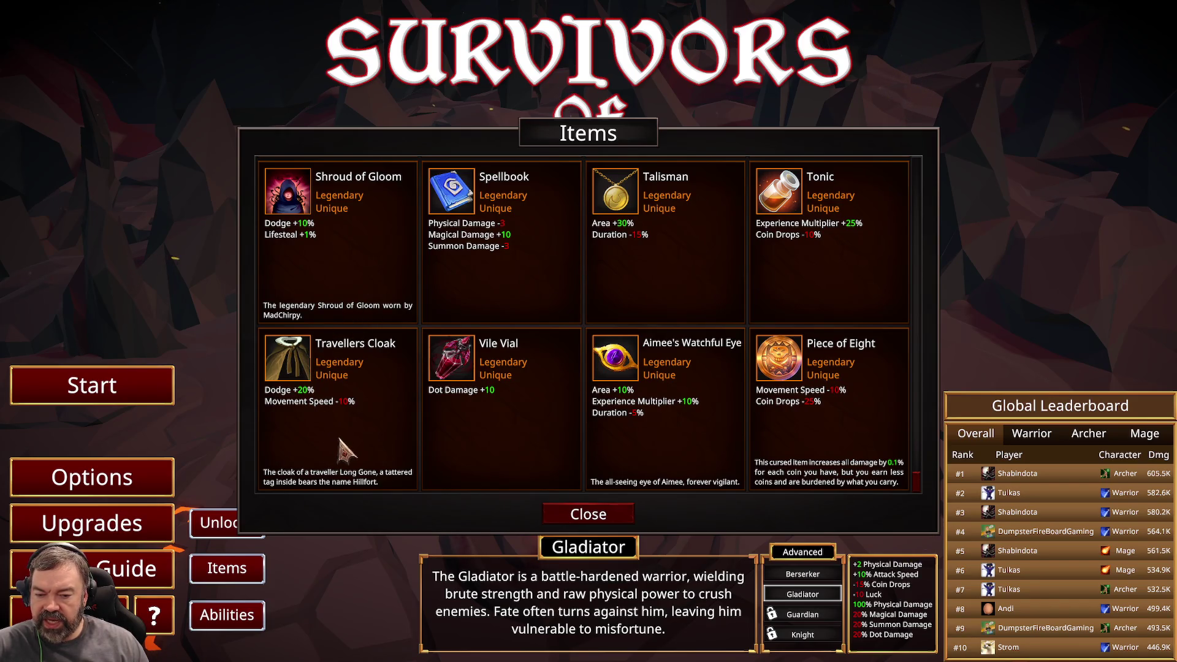
scroll(924, 489, up, 4)
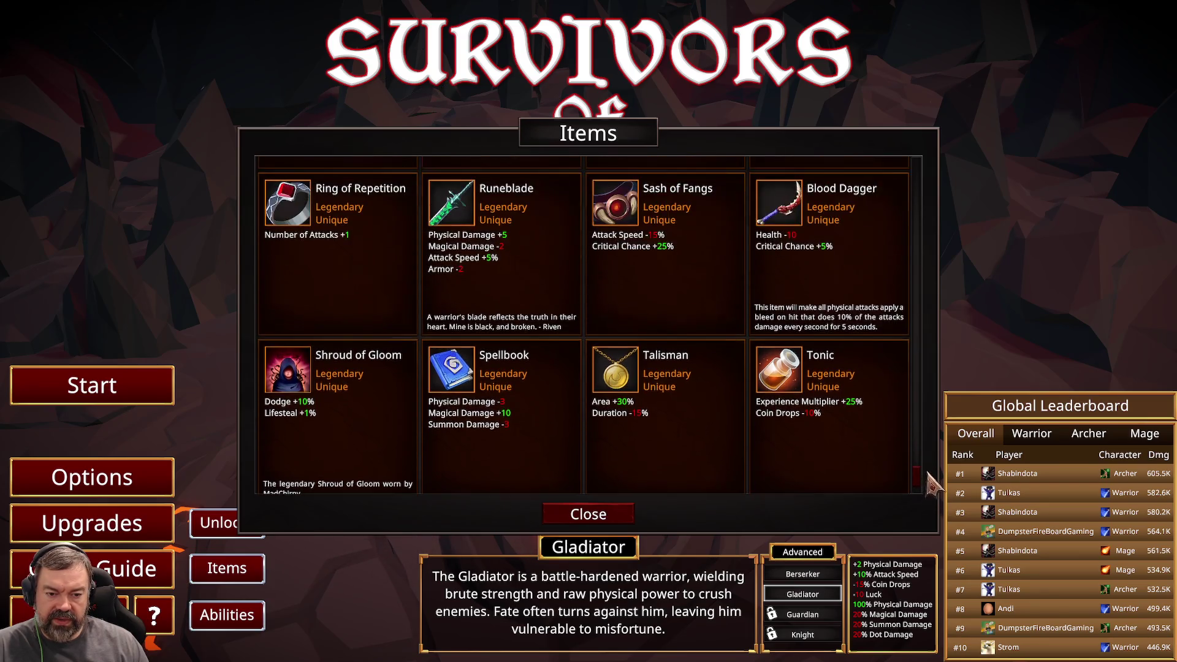
scroll(933, 478, up, 4)
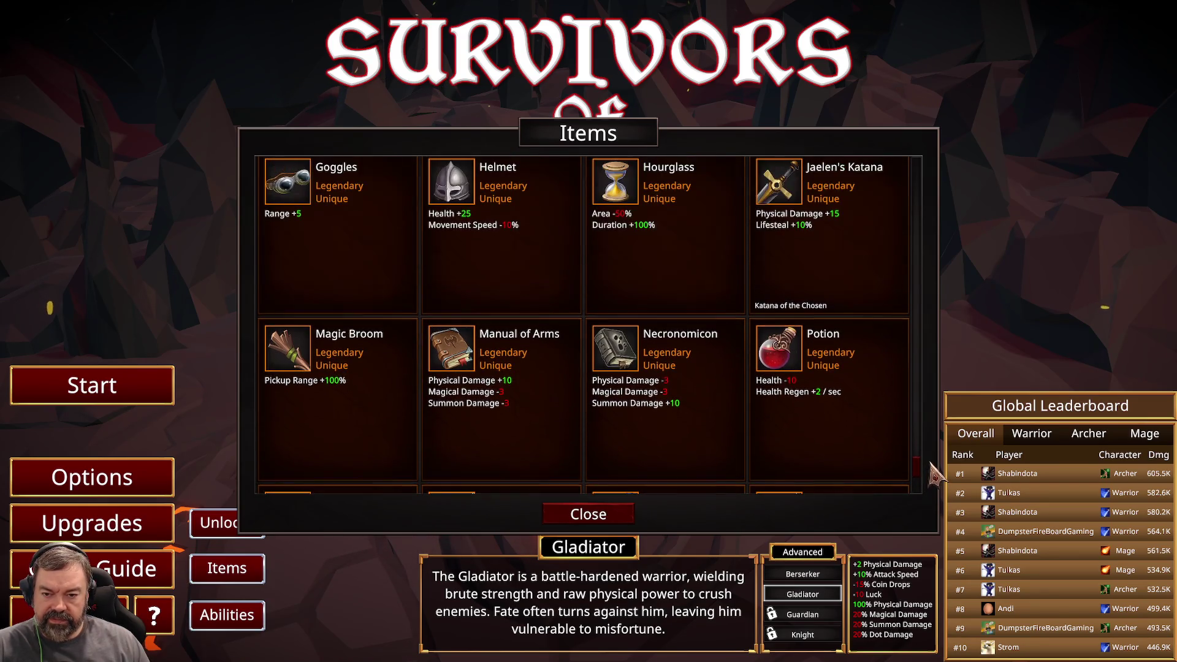
scroll(933, 472, up, 3)
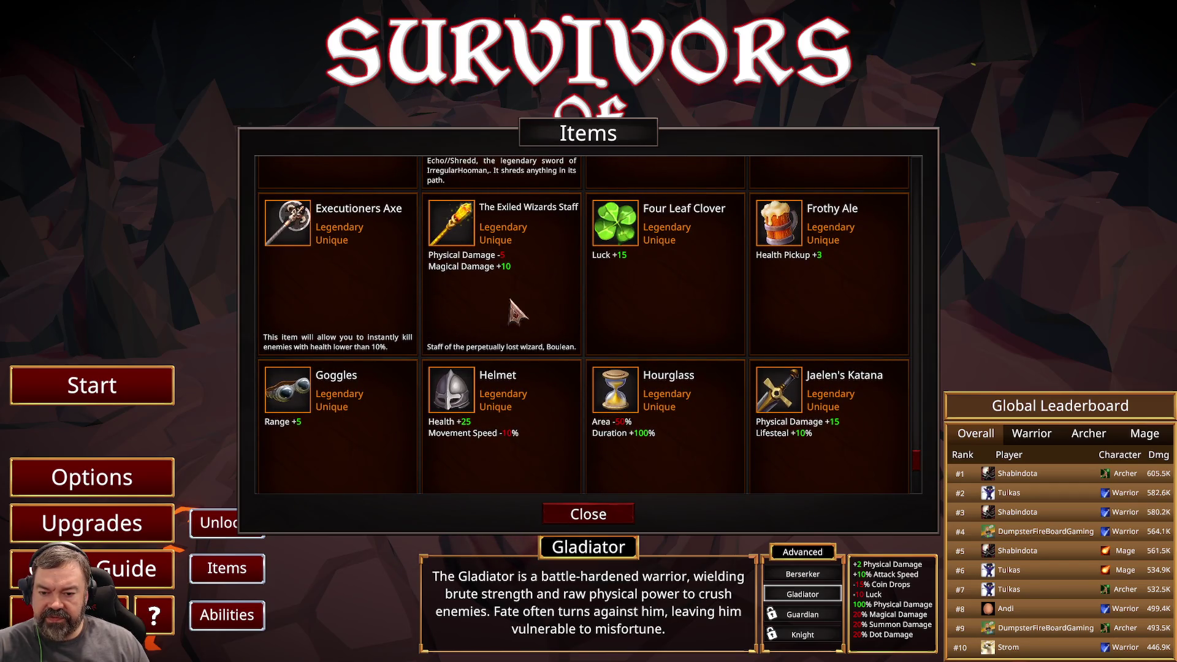
scroll(918, 464, up, 4)
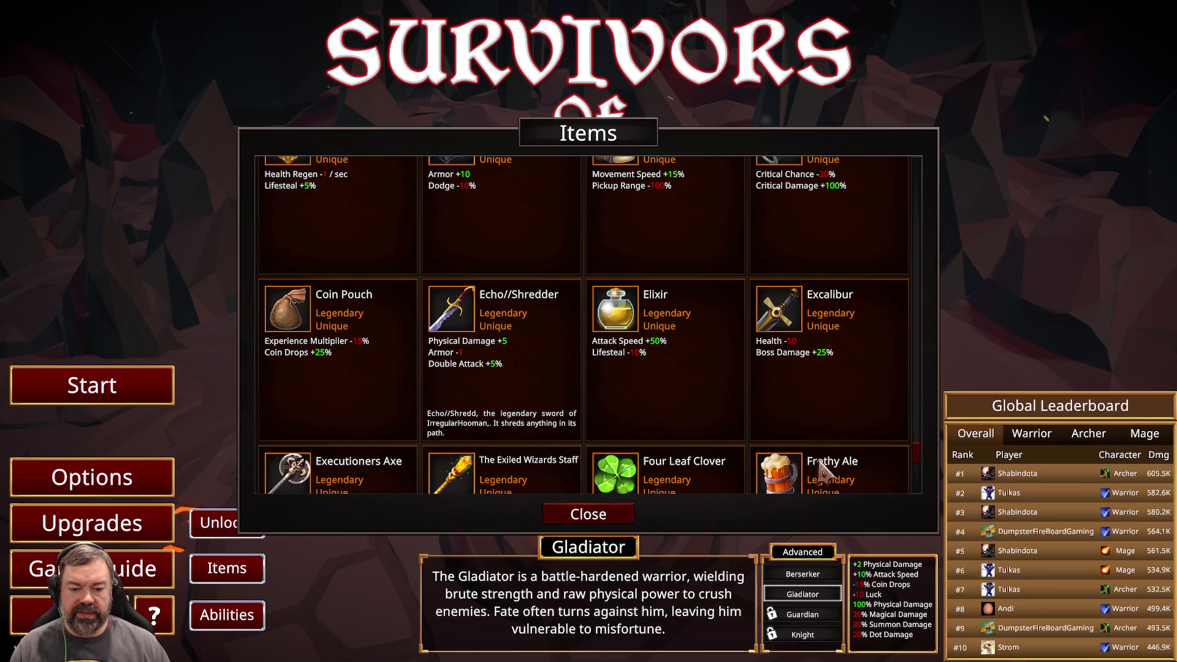
click(628, 514)
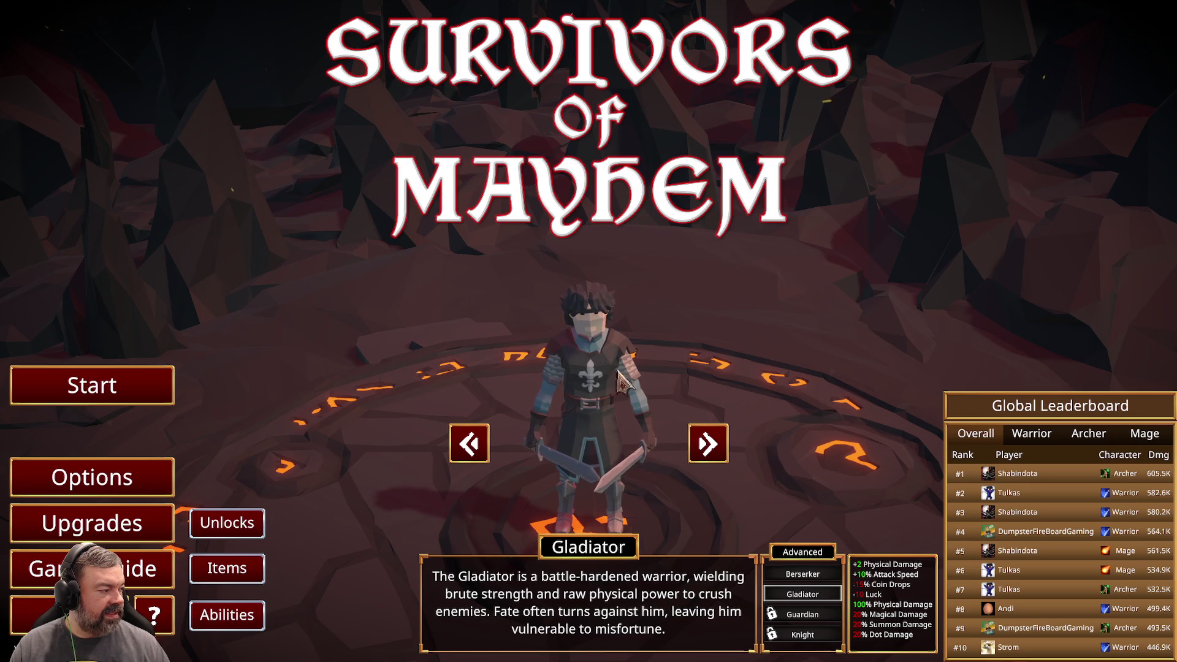
click(131, 393)
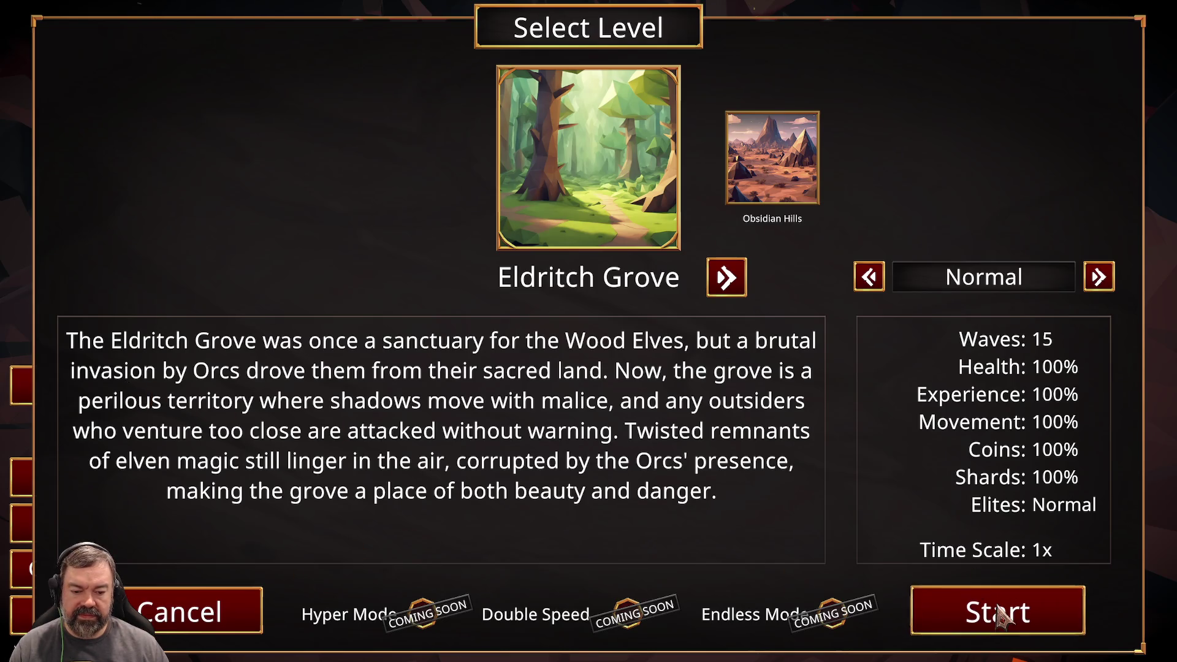
click(999, 613)
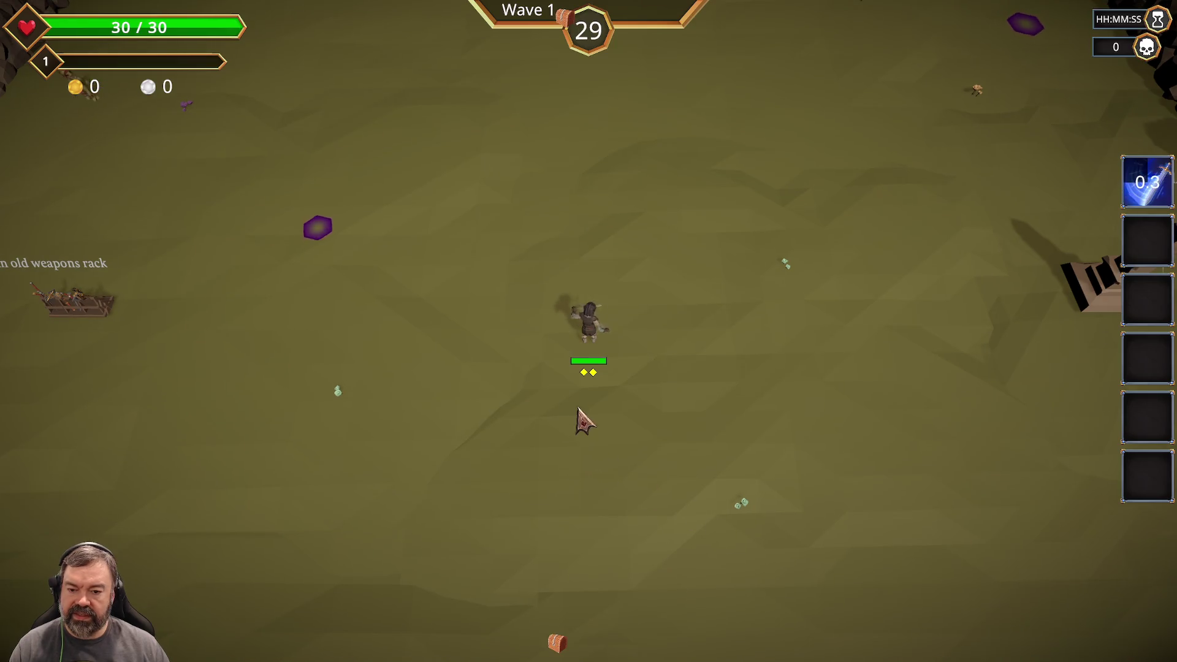
Steer the hero around the Wave 1 arena with WASD, dodging enemies until level 2.
key(s)
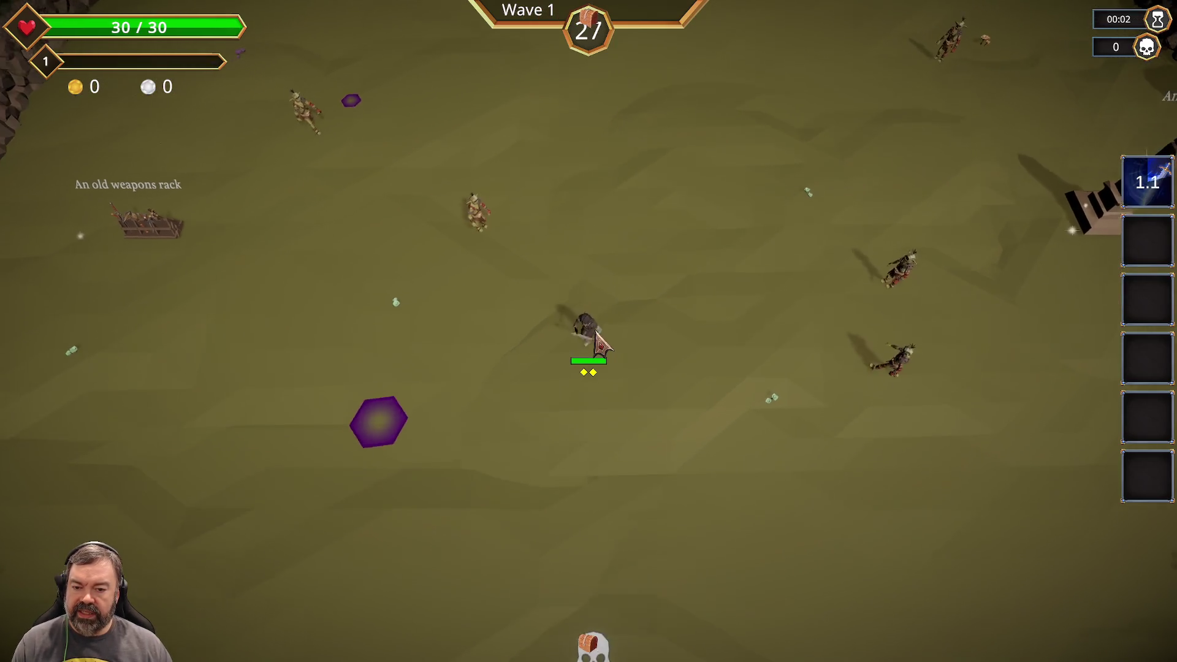
key(s)
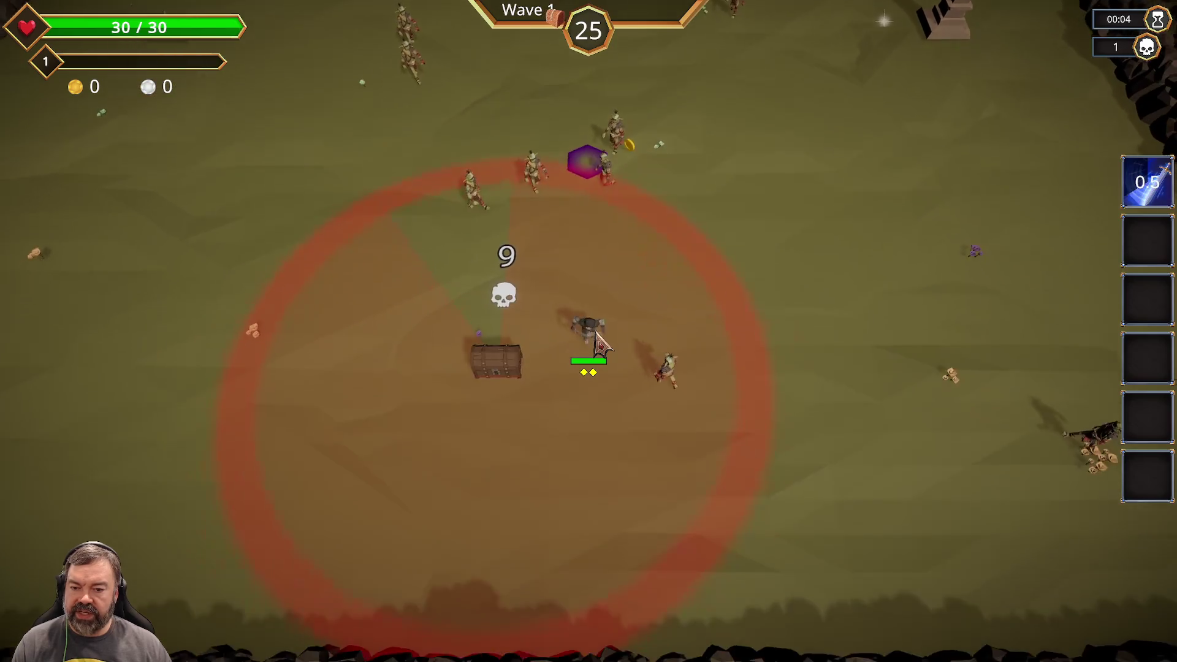
key(s)
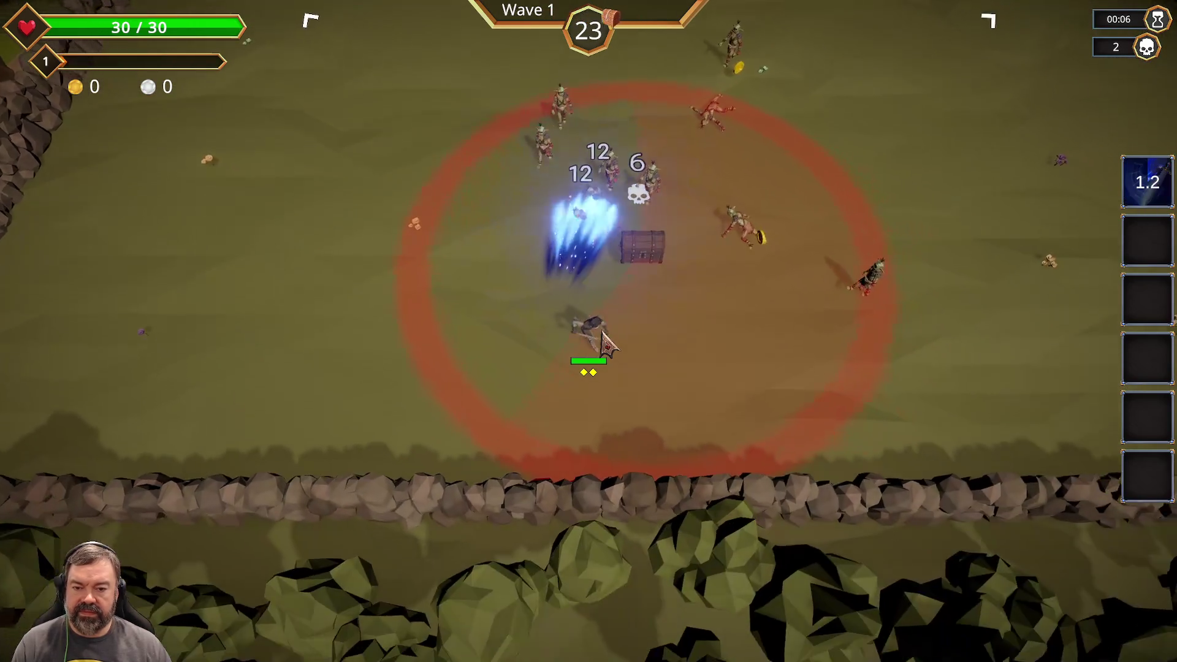
key(w)
key(a)
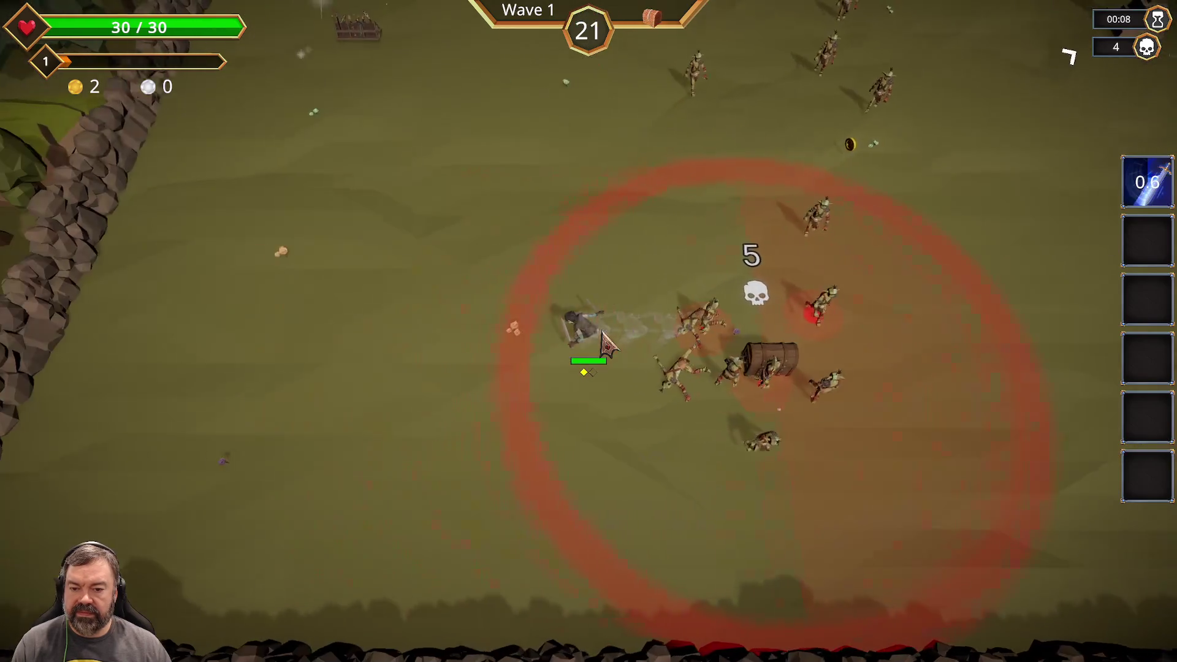
key(s)
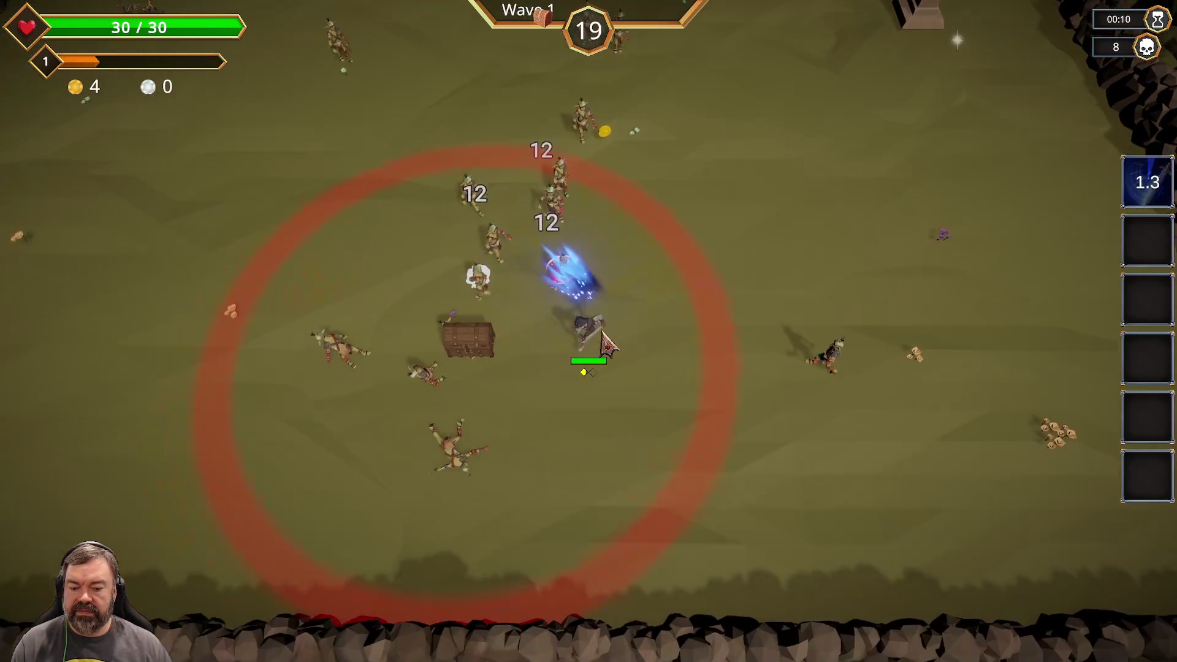
key(w)
key(a)
key(d)
key(s)
key(w)
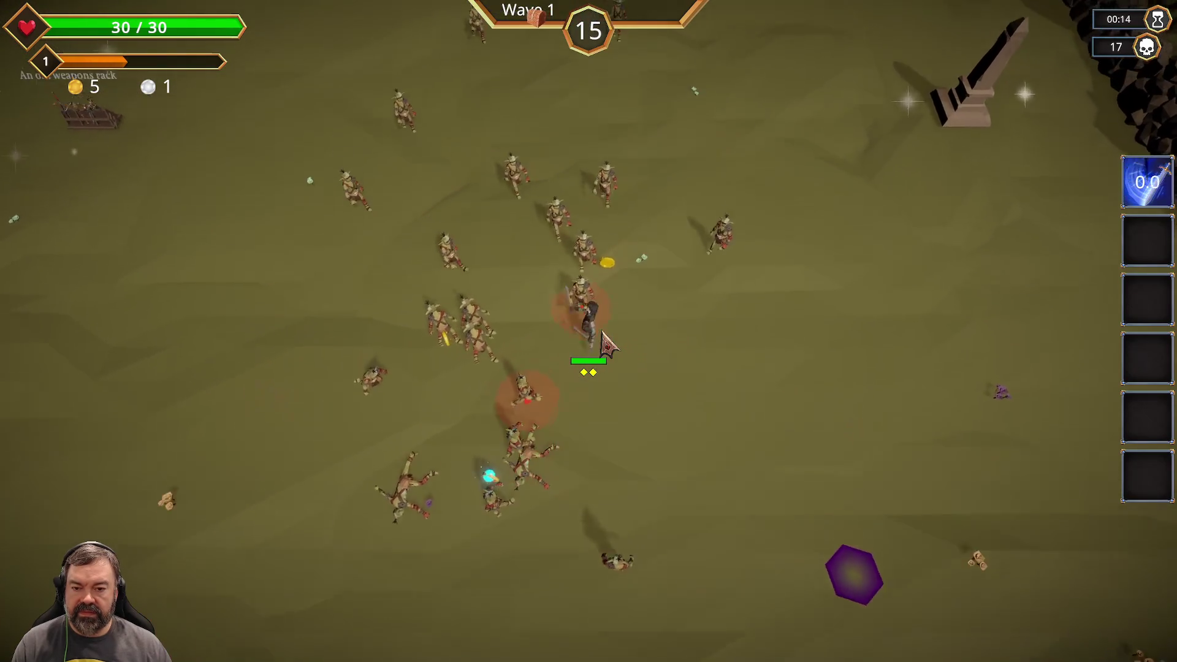
key(a)
key(d)
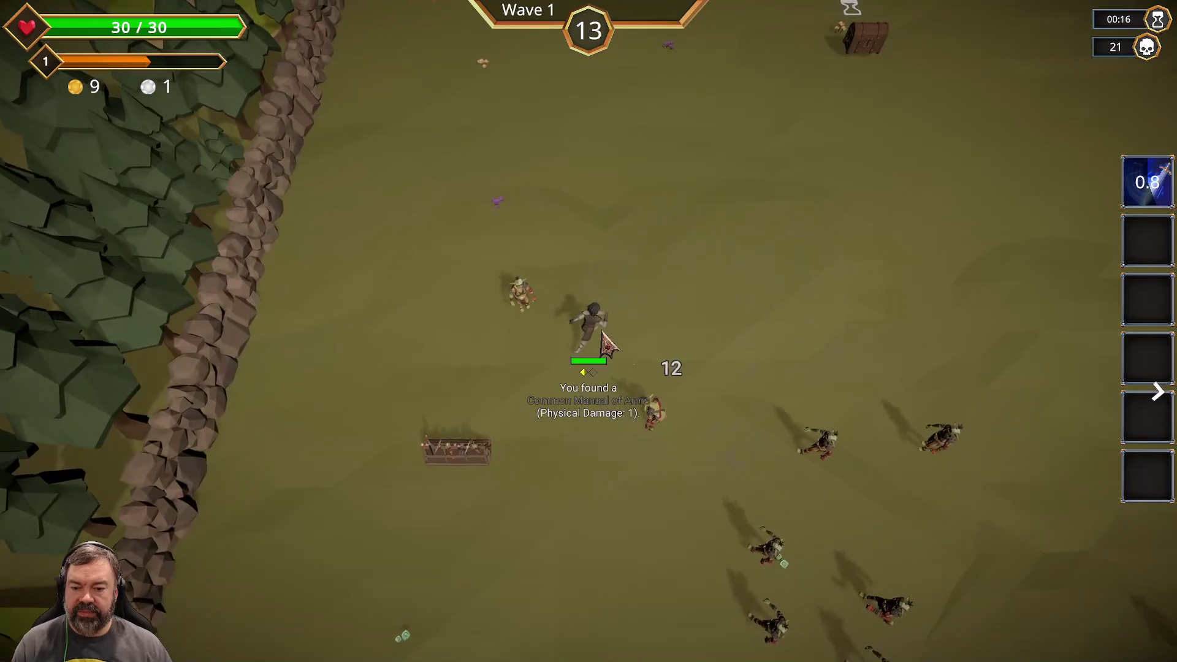
key(w)
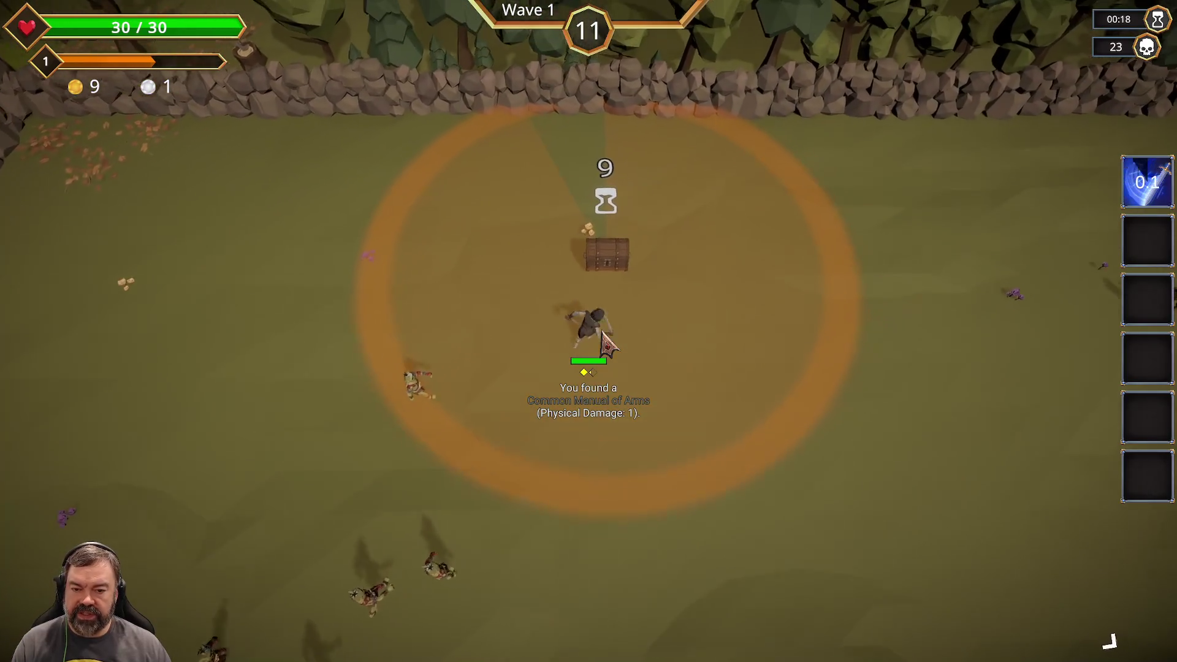
key(a)
key(d)
key(s)
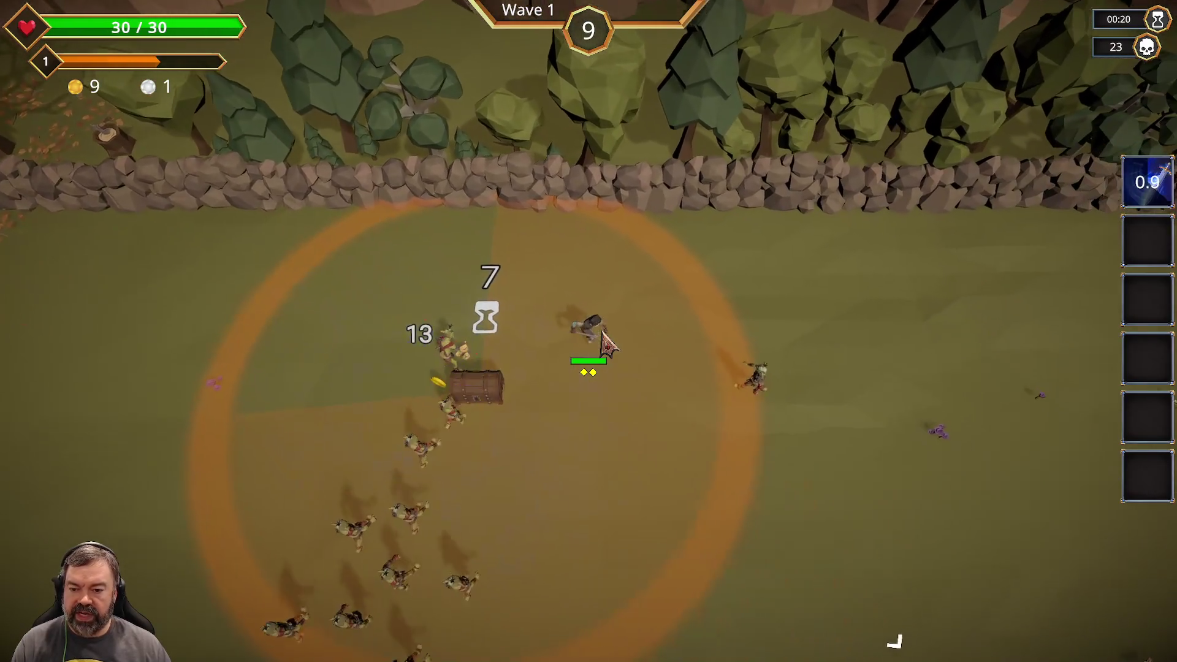
key(w)
key(a)
key(s)
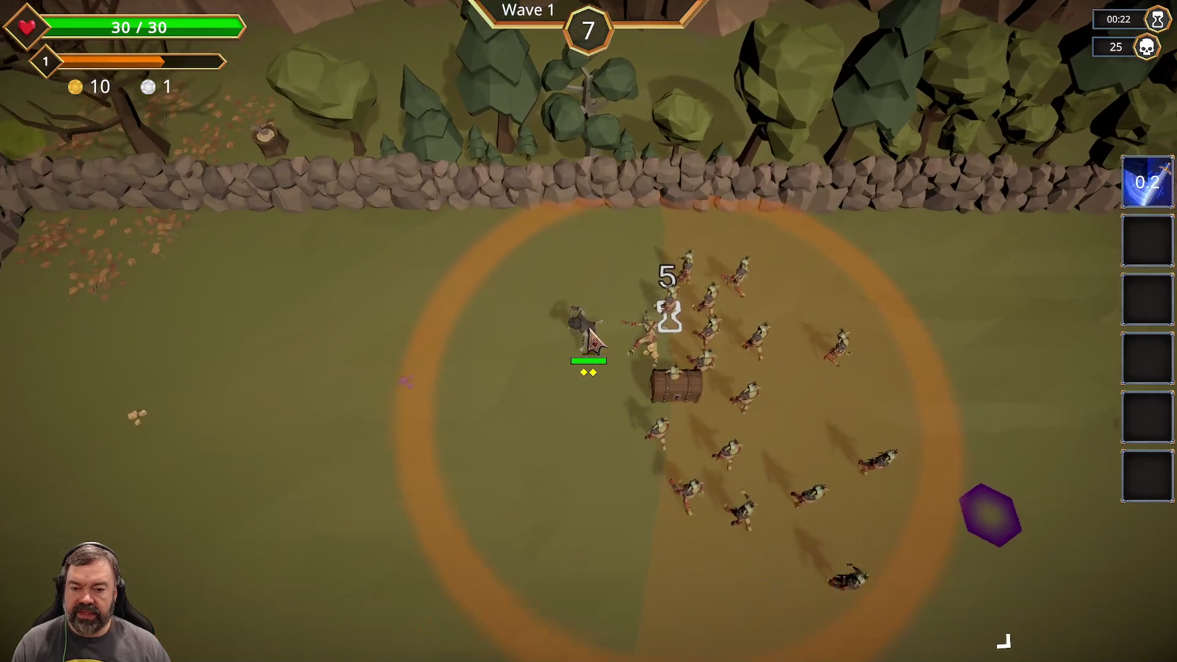
key(d)
key(w)
key(d)
key(a)
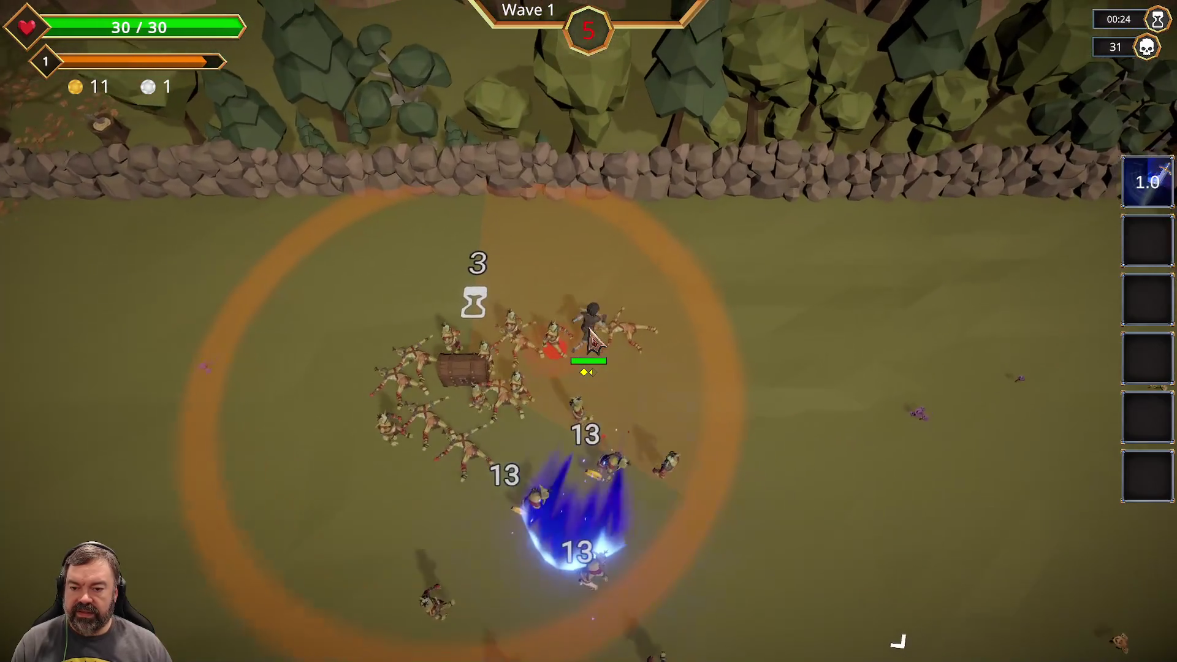
key(s)
key(a)
key(d)
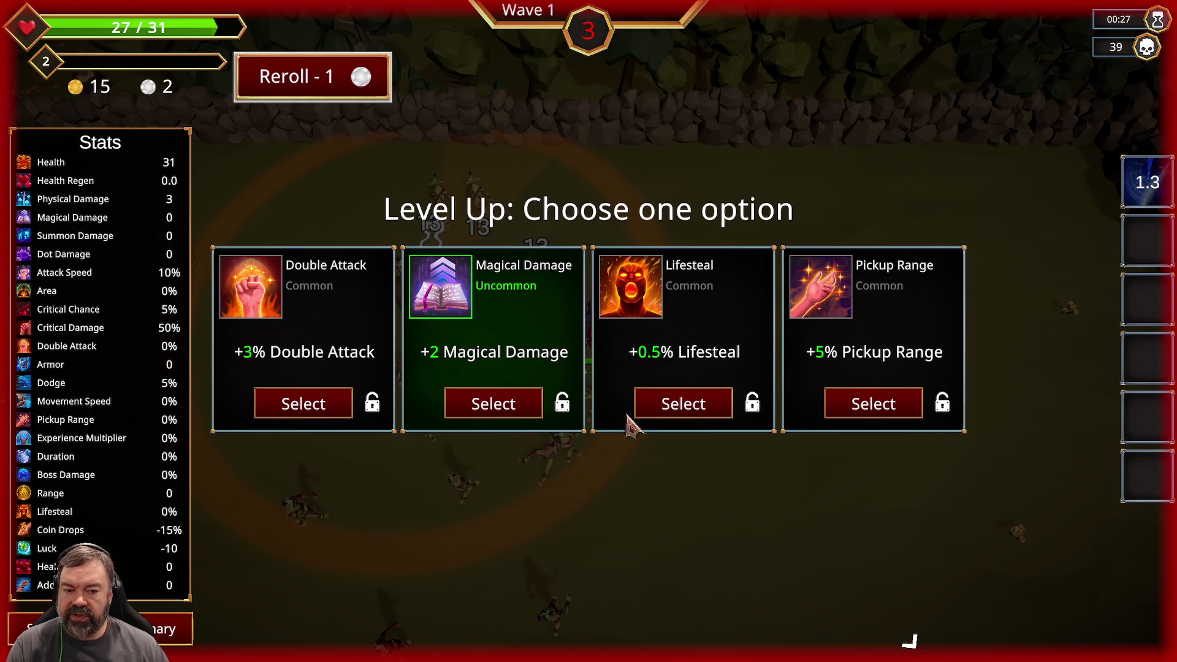
Take +3% Double Attack, finish Wave 1, reroll the shop and continue into Wave 2.
click(306, 404)
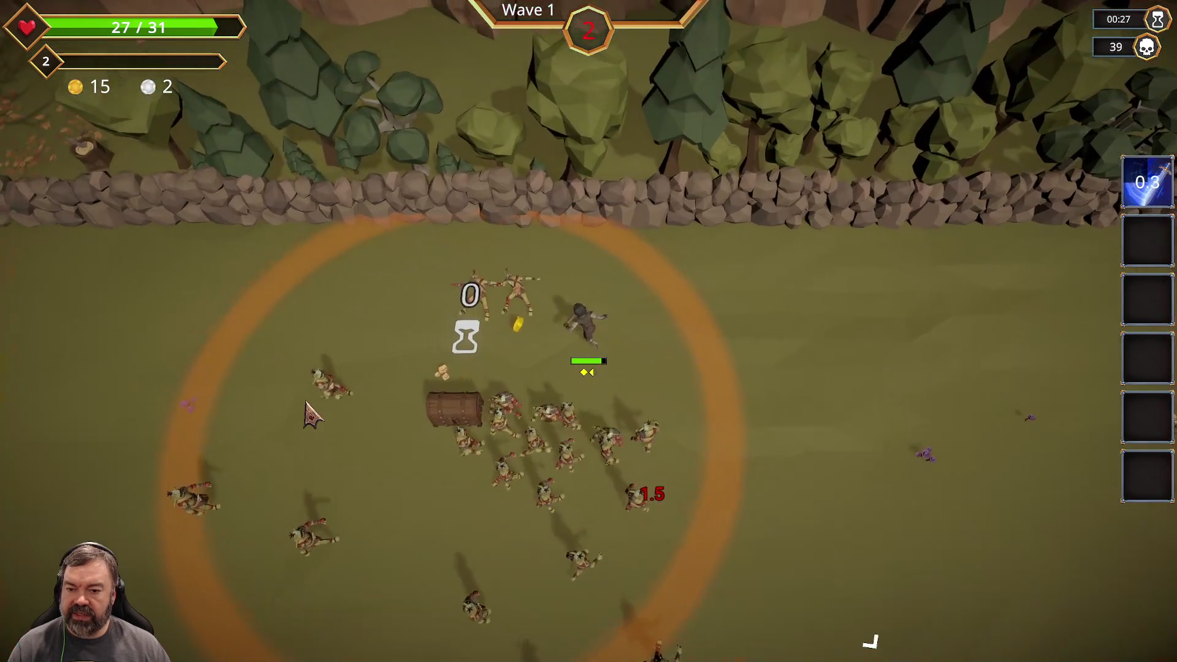
key(a+s)
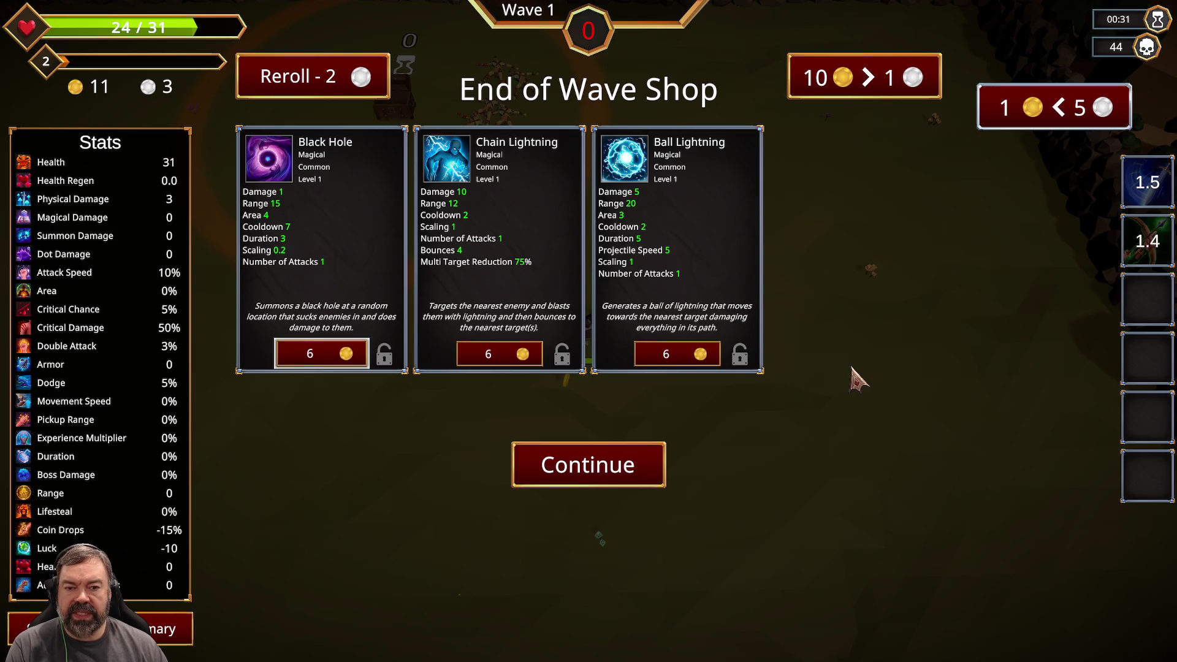
click(343, 86)
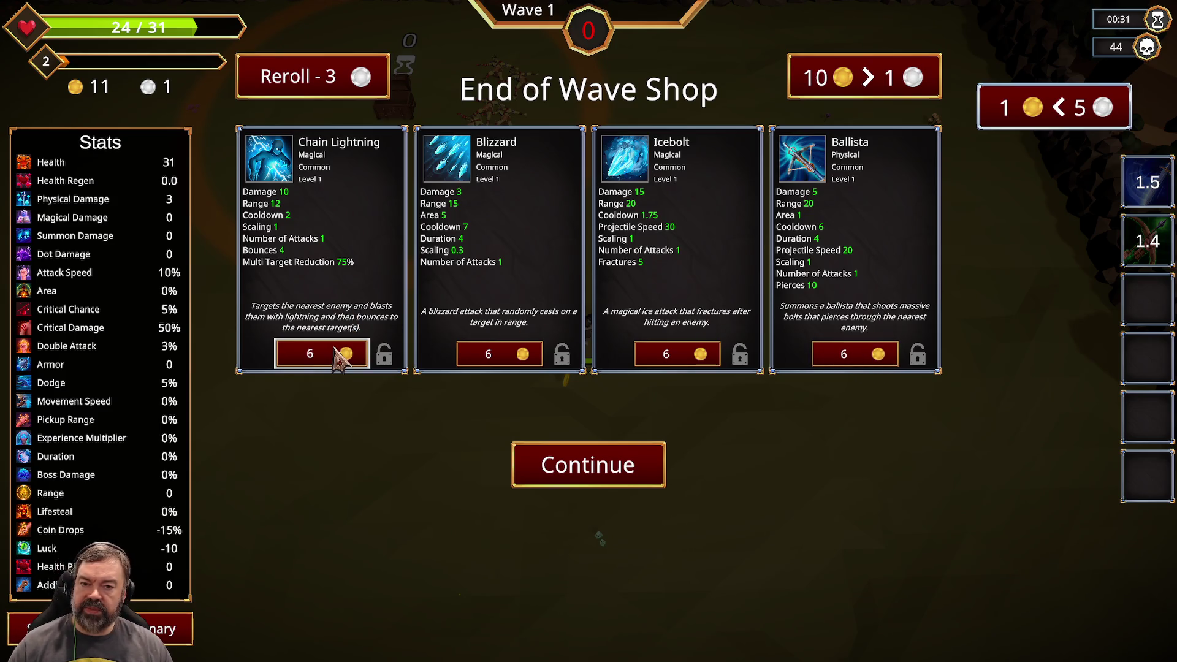
click(589, 461)
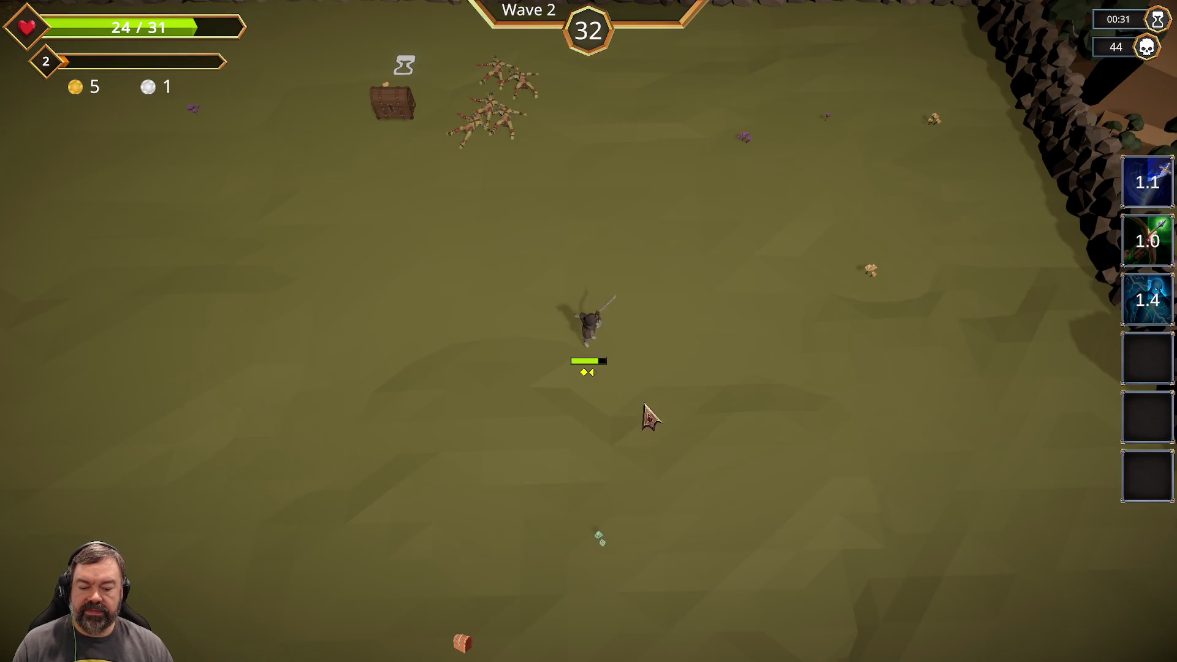
Dodge around the Wave 2 arena with WASD, collecting coins along the rock wall.
key(a)
key(s)
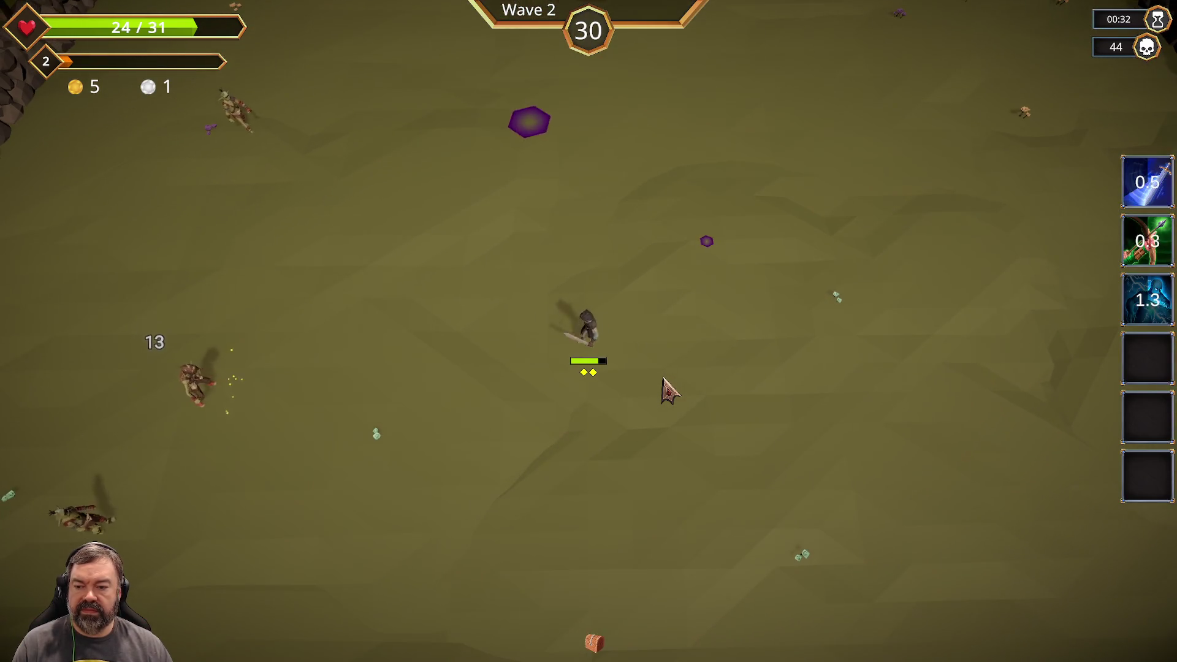
key(s)
key(a)
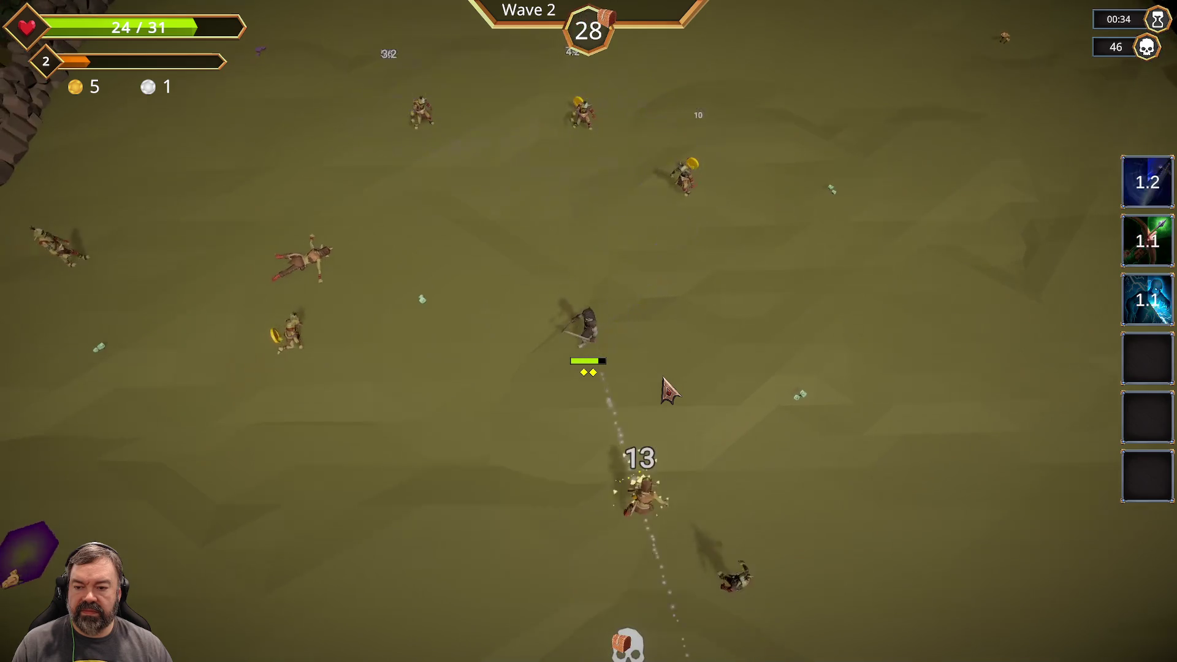
key(w)
key(a)
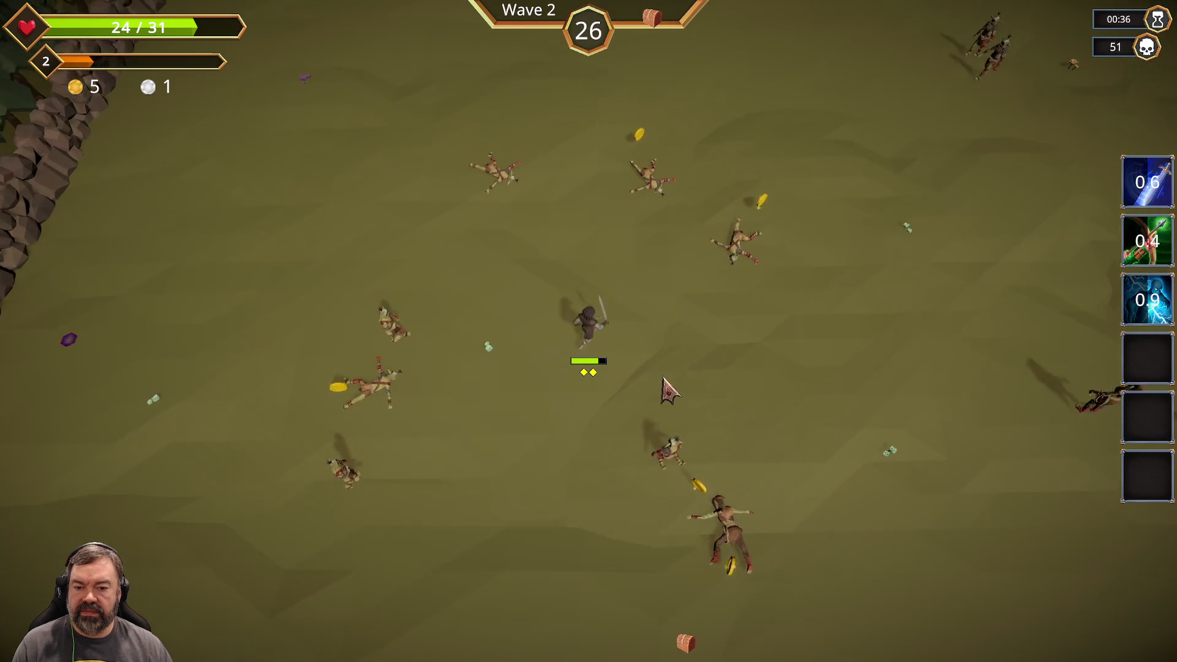
key(w)
key(d)
key(w)
key(d)
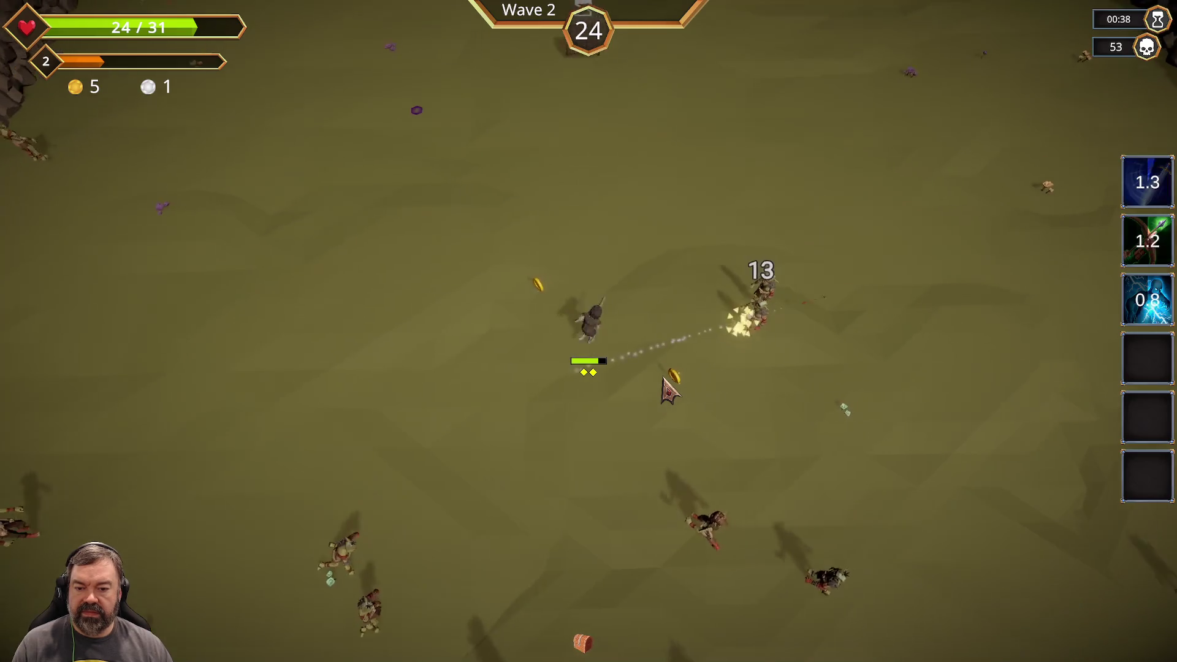
key(w)
key(d)
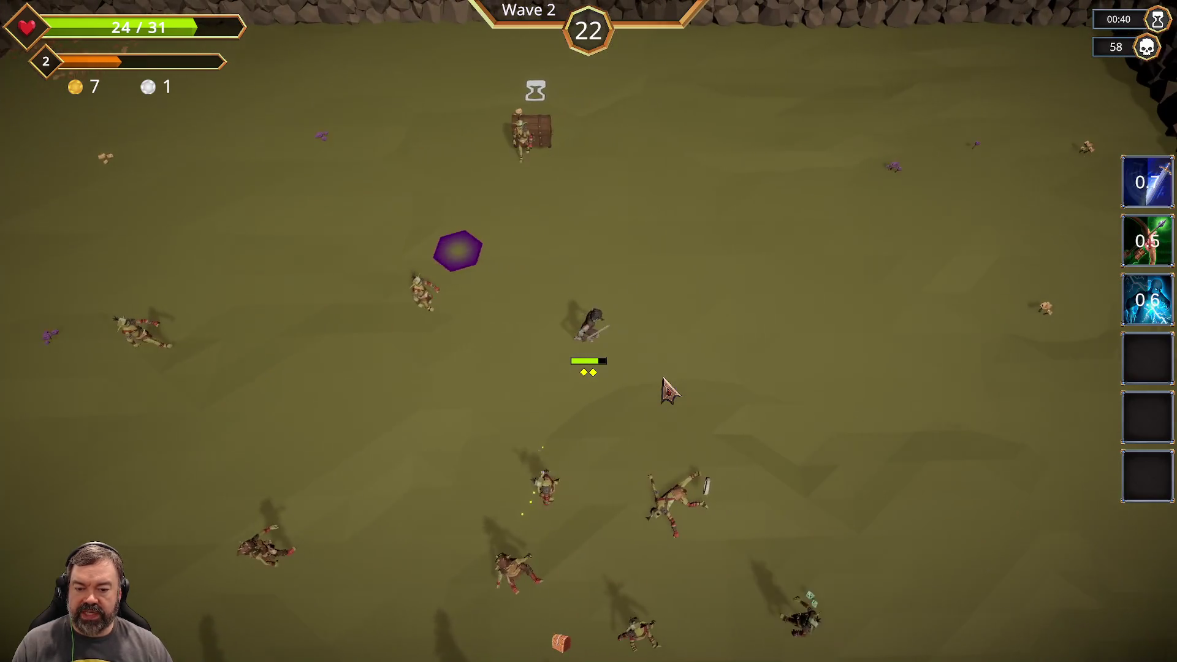
key(s)
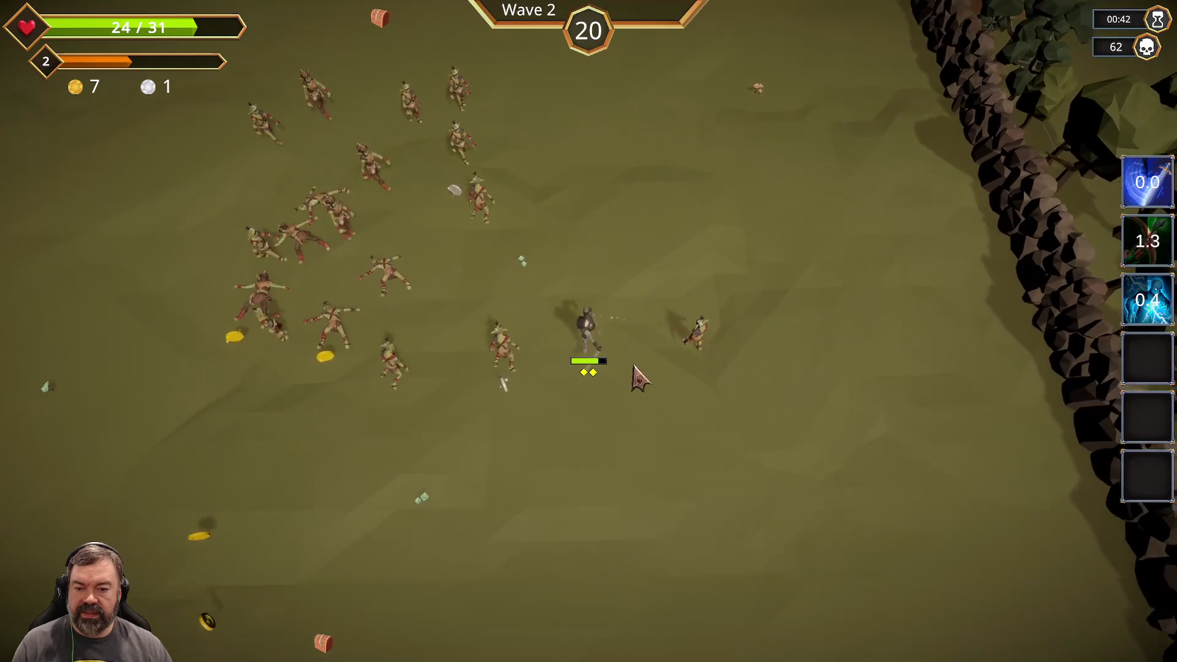
key(a)
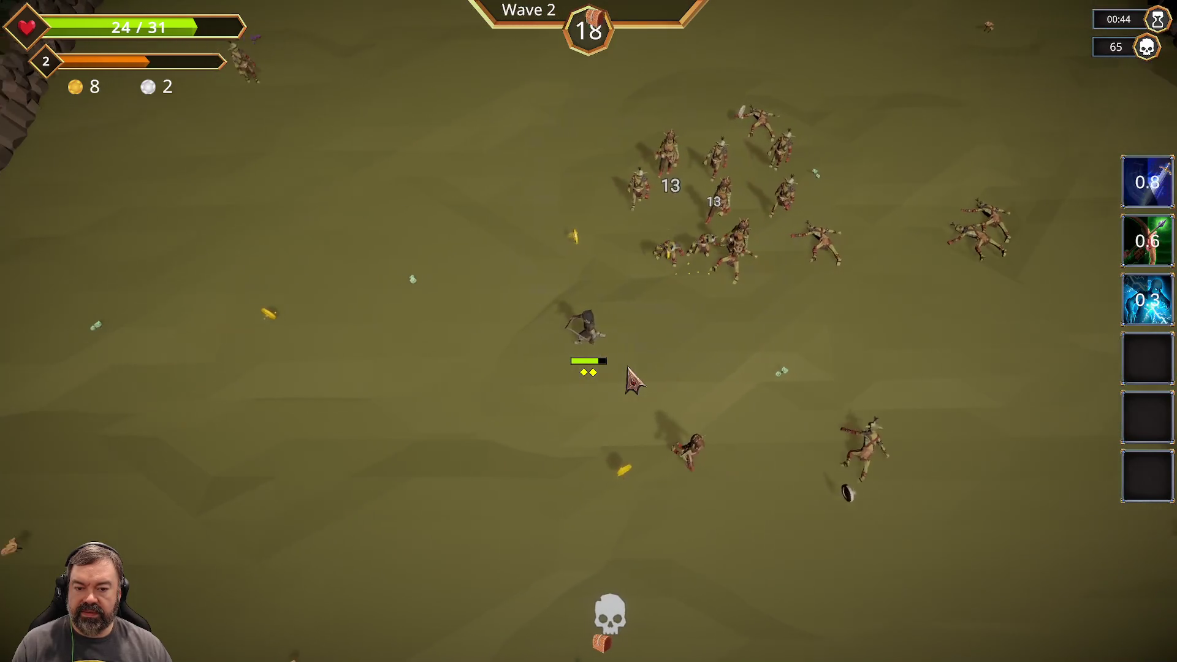
key(s)
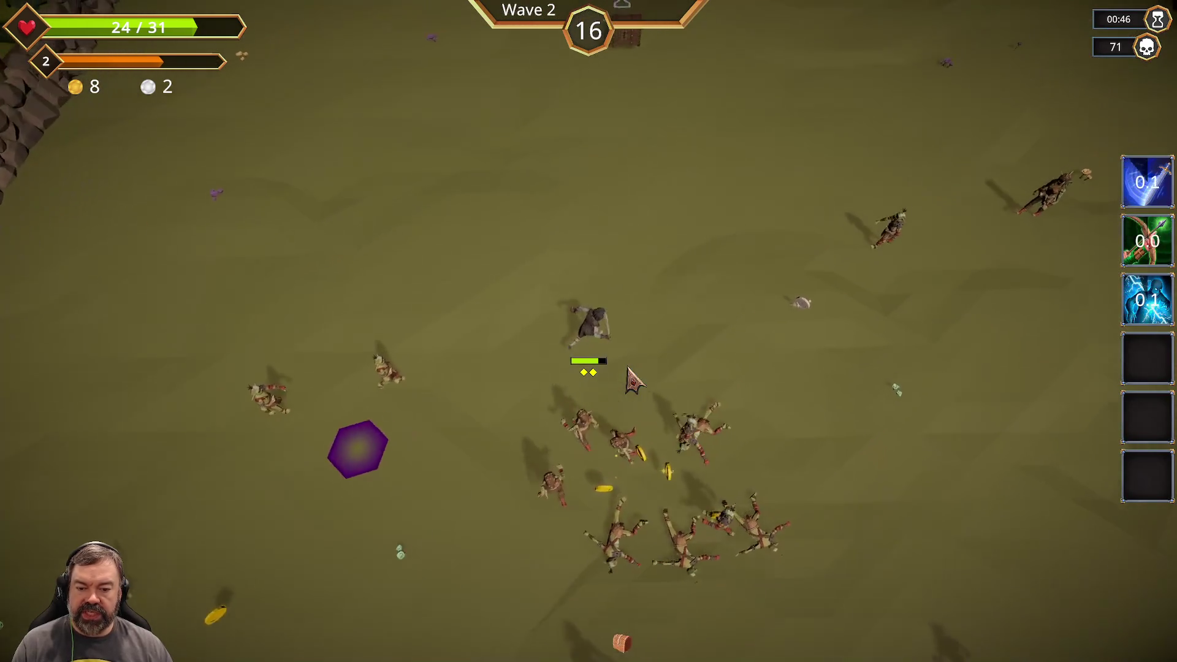
key(a)
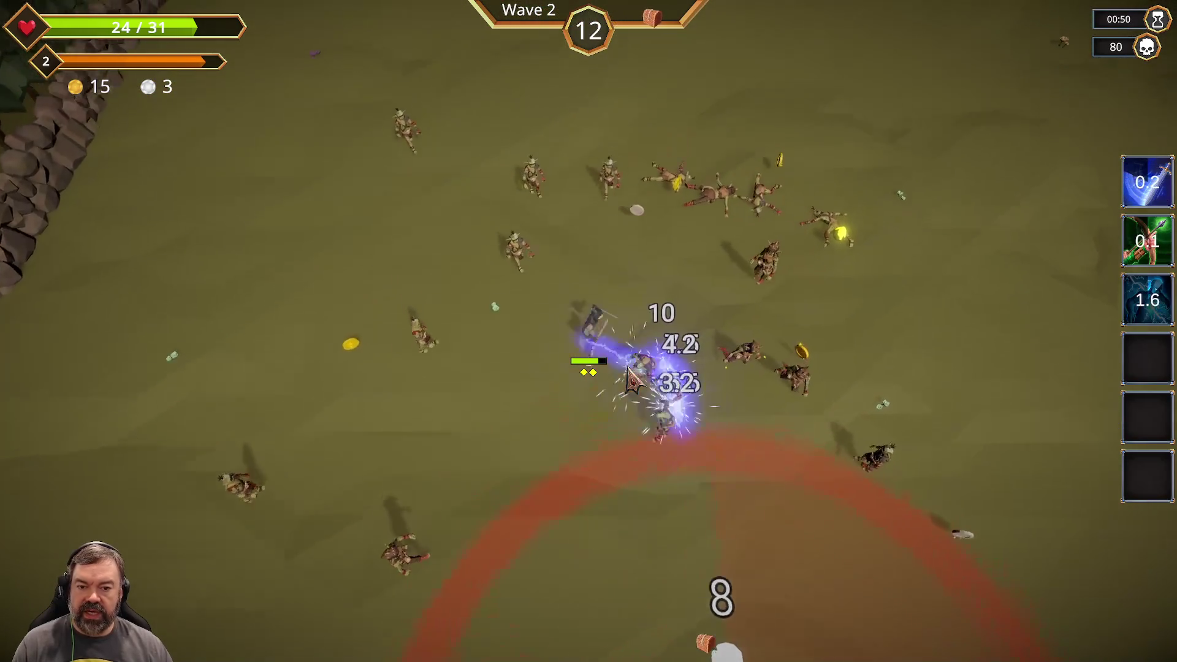
key(d)
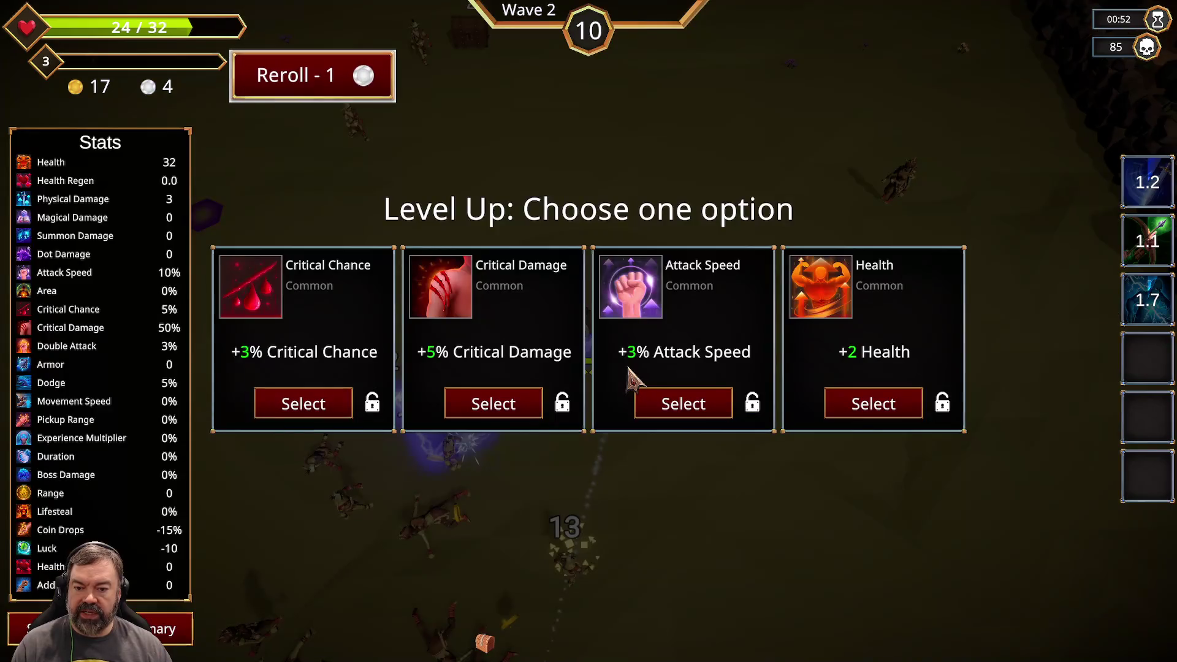
Take the Critical Chance upgrade and keep fighting until Wave 2 nearly ends.
click(305, 395)
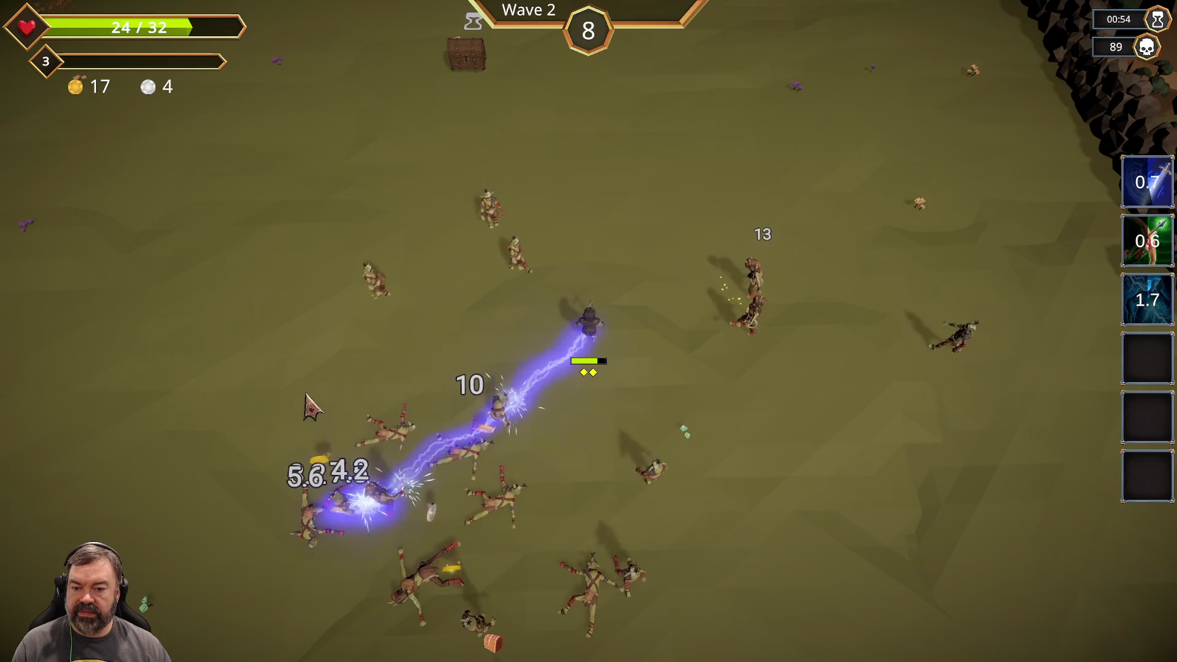
key(a)
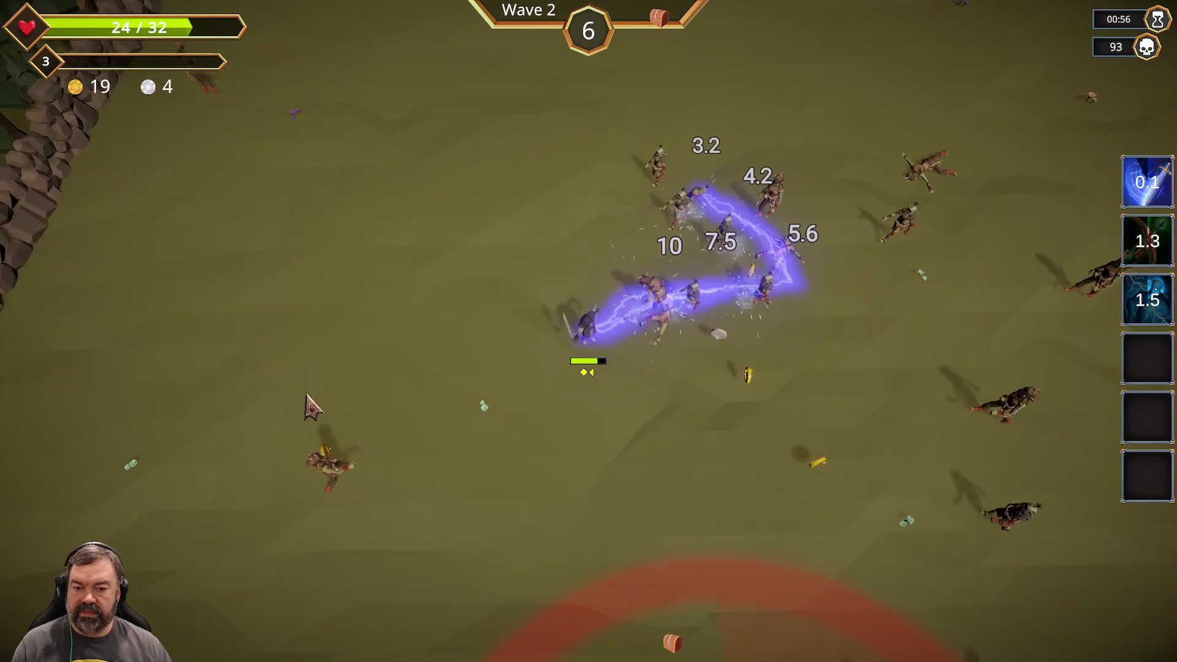
key(w)
key(d)
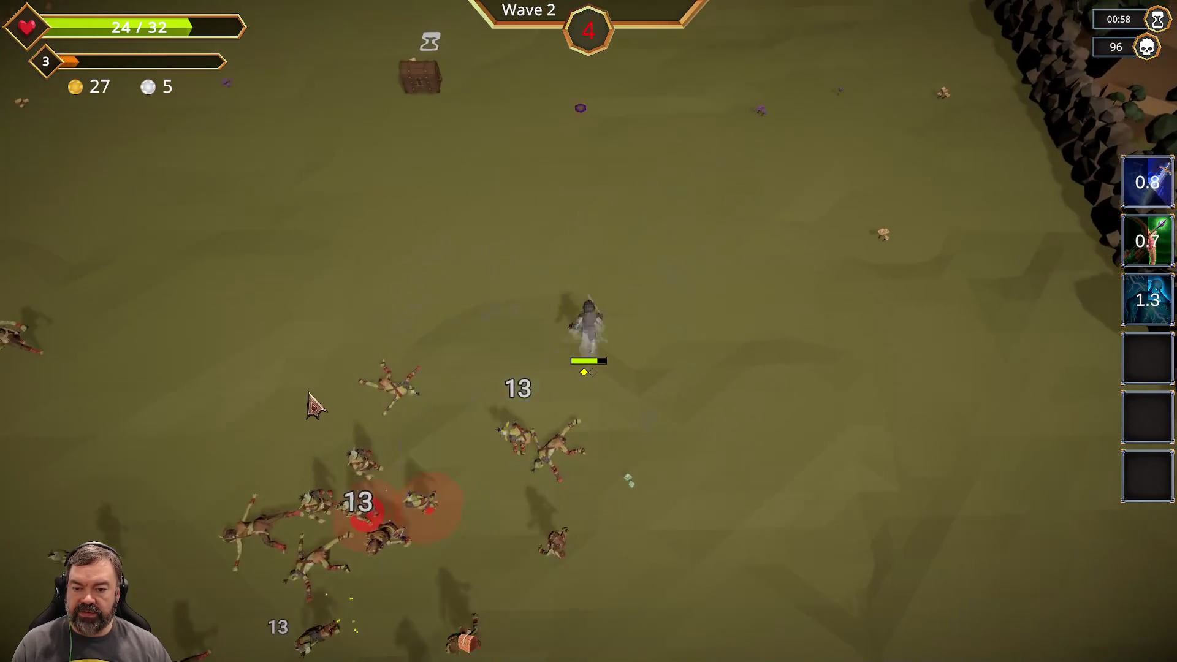
key(w)
key(a)
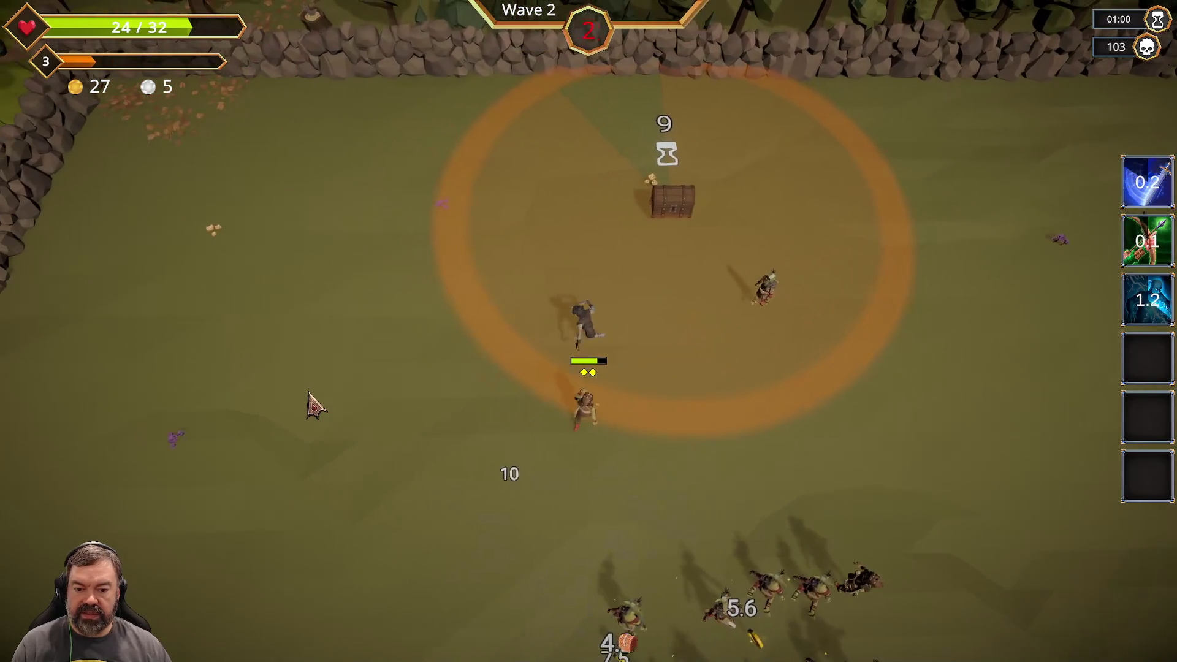
key(s)
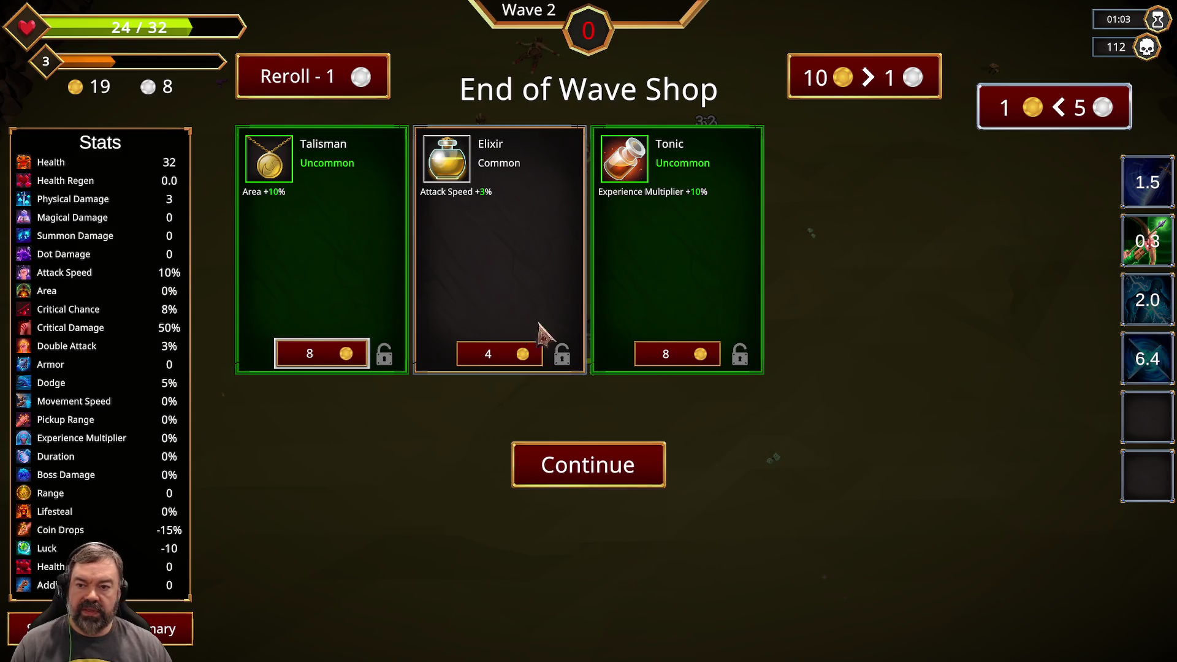
Reroll the shop twice for Acid Flask, Talisman, Meteor and Bracer, then start Wave 3.
click(347, 91)
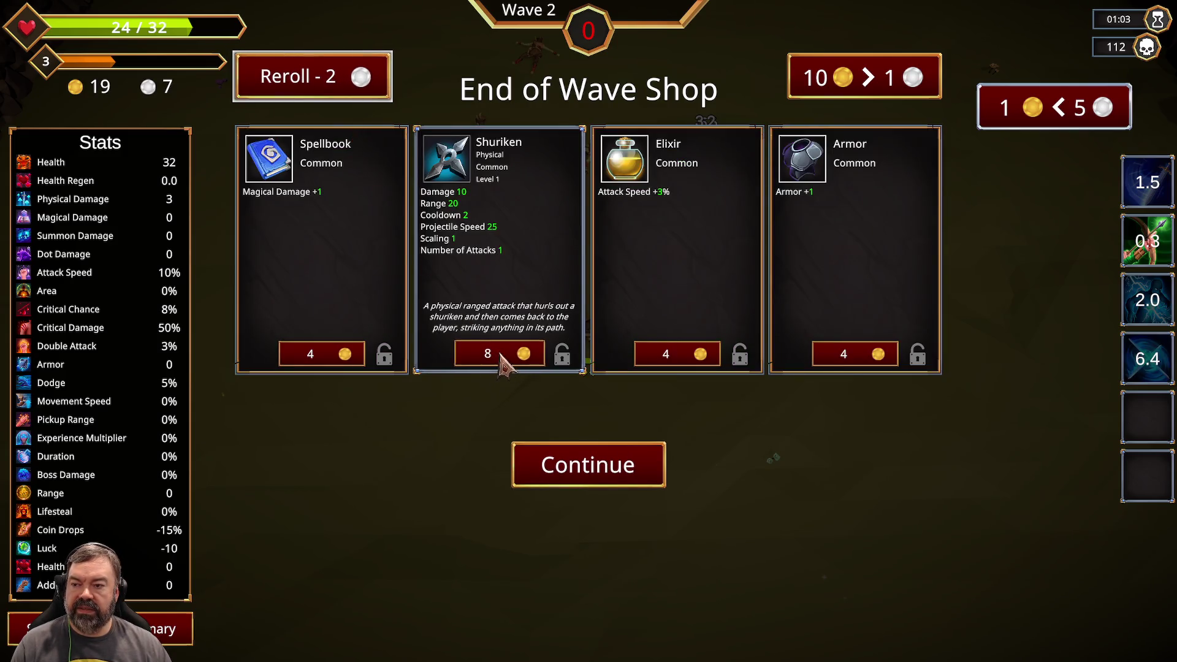
click(347, 81)
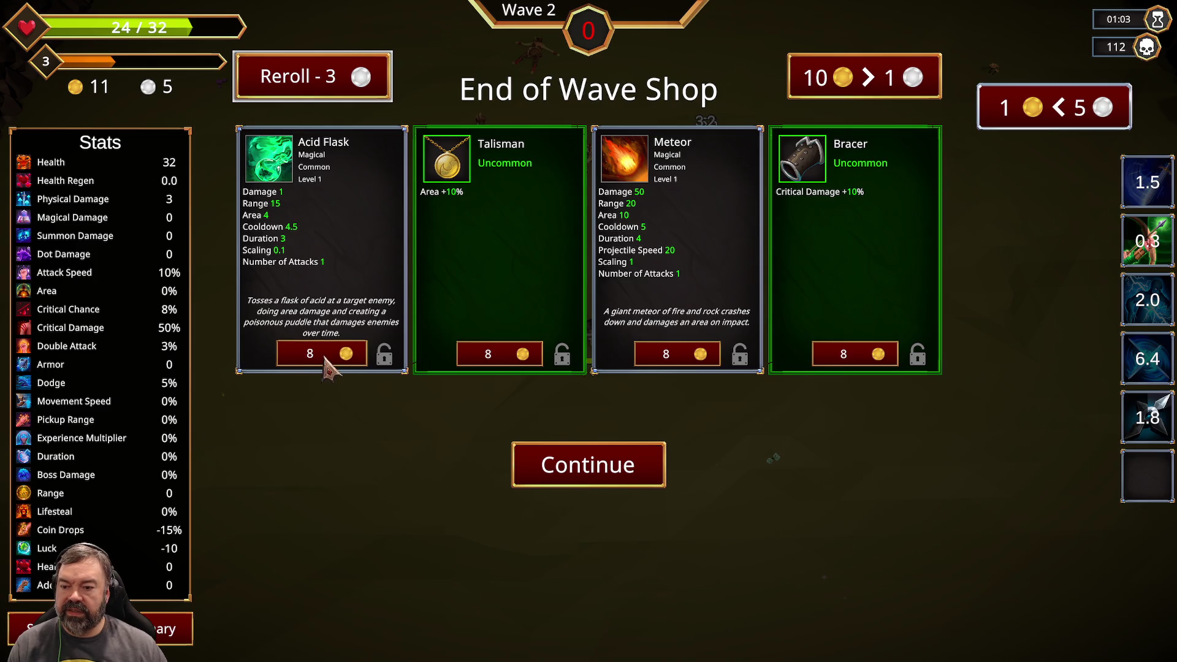
click(582, 478)
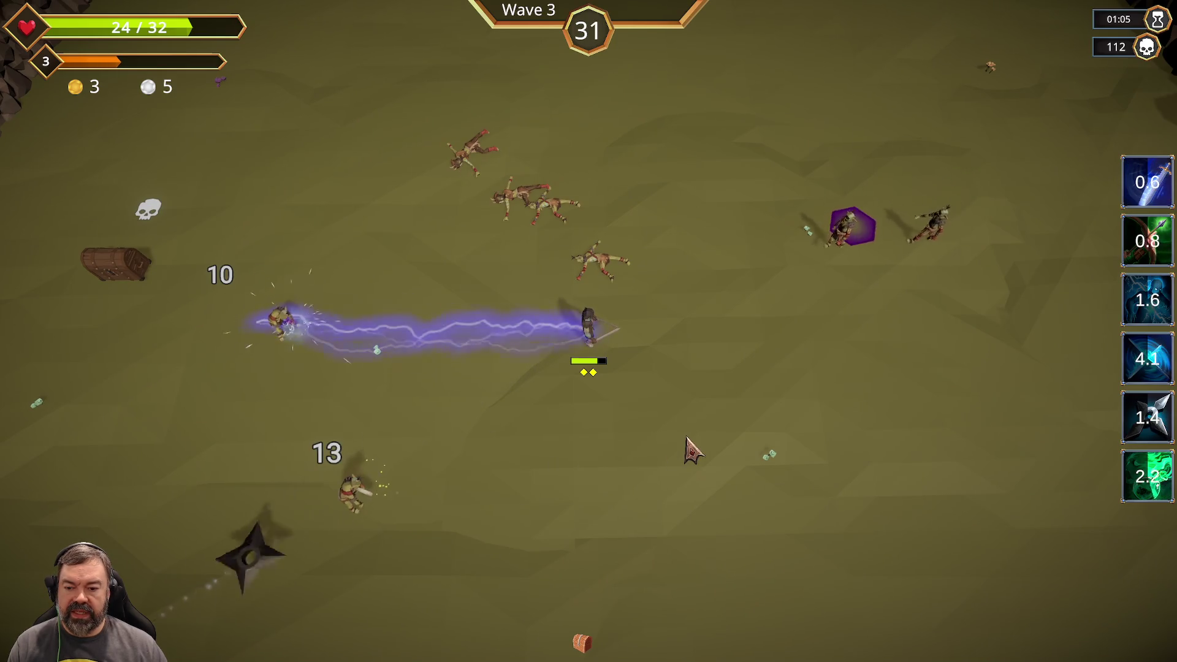
Move the hero through Wave 3 with WASD, collecting coins until the level-up appears.
key(w)
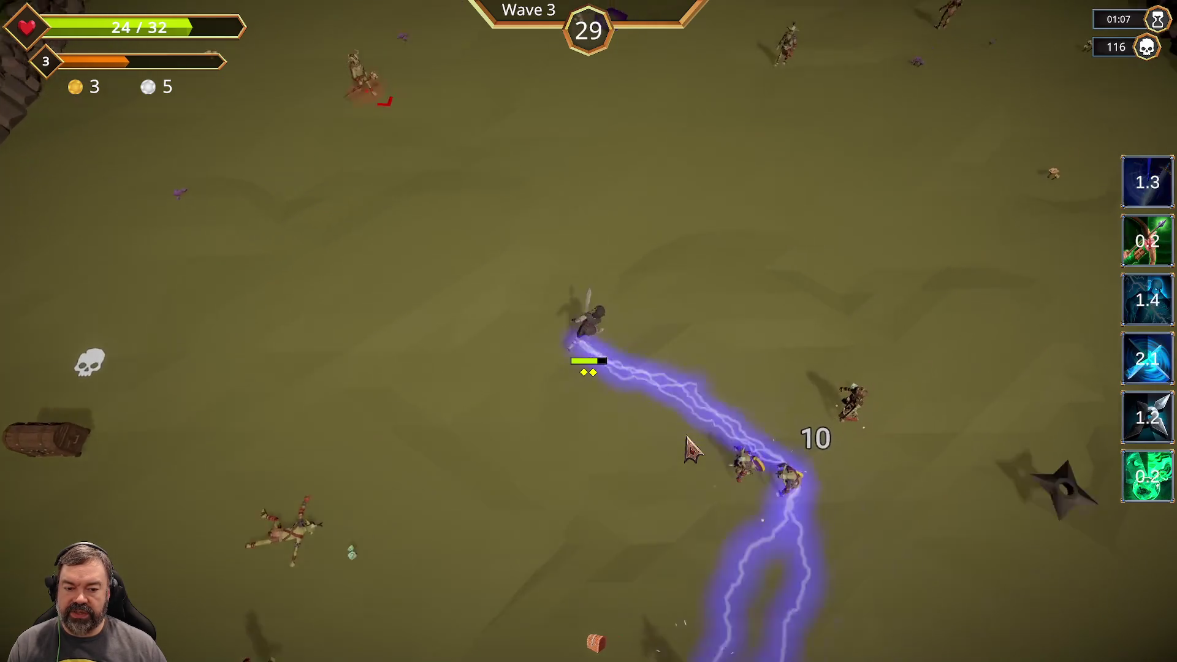
key(w)
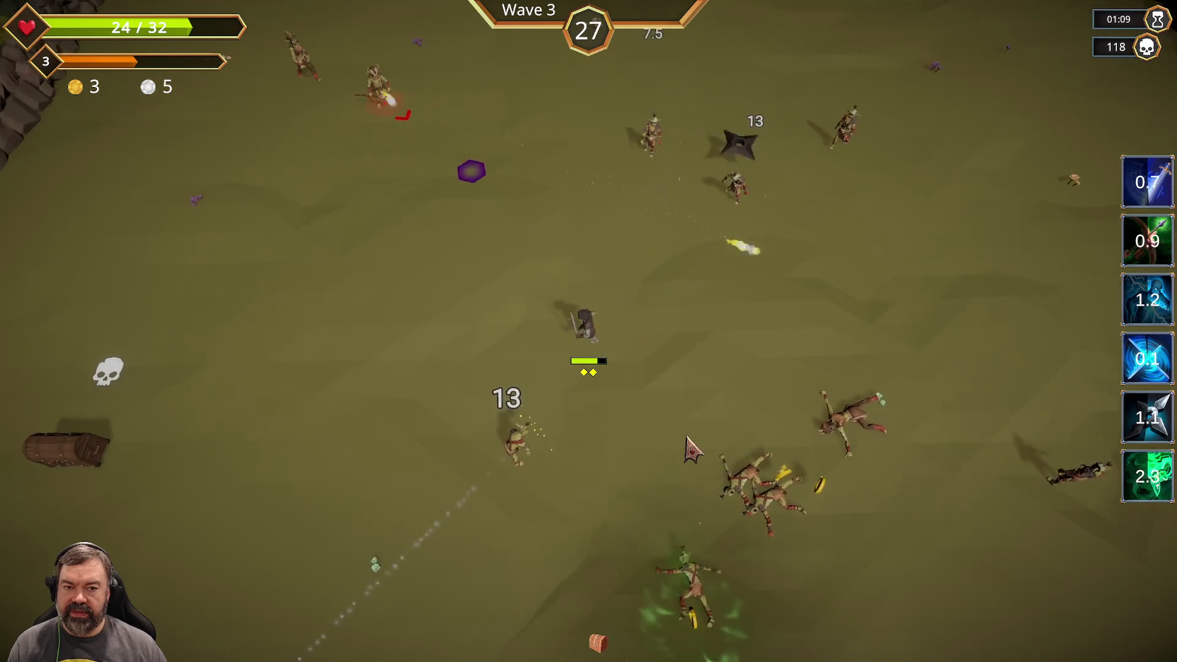
key(s)
key(d)
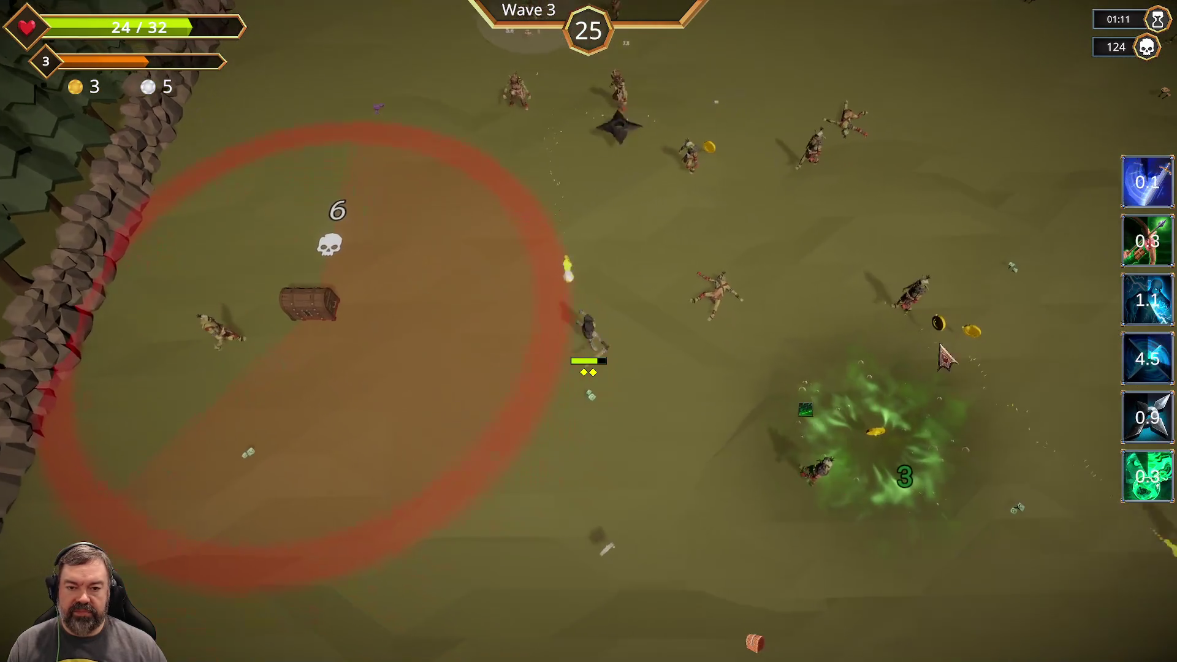
key(w)
key(w)
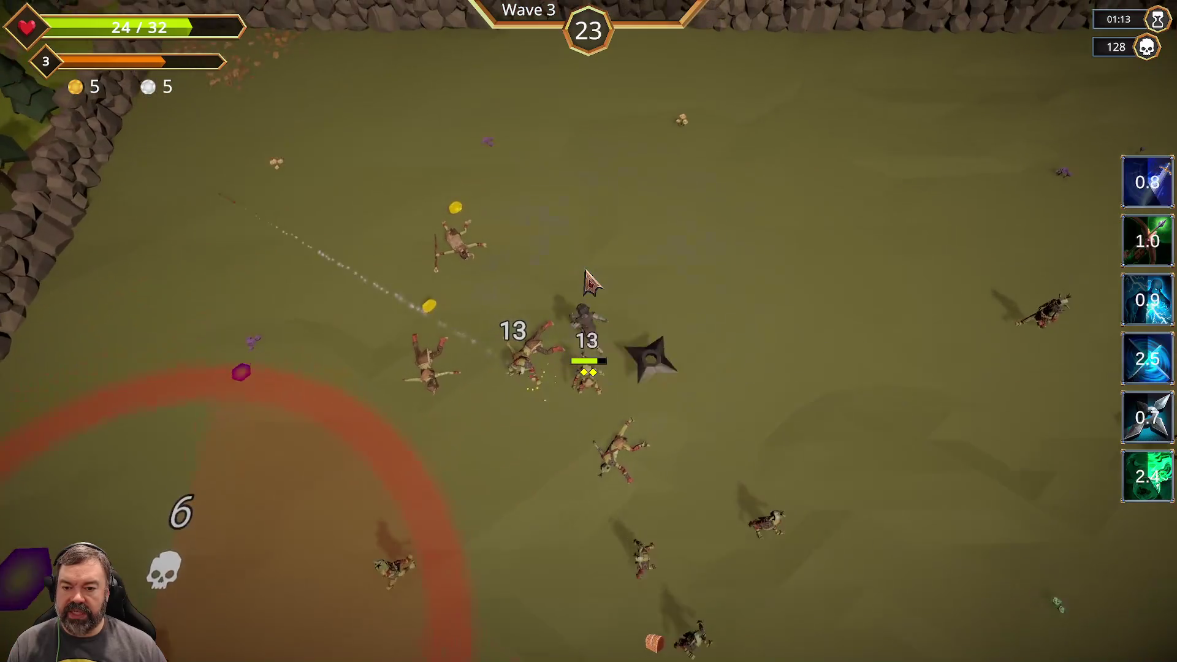
key(s)
key(a)
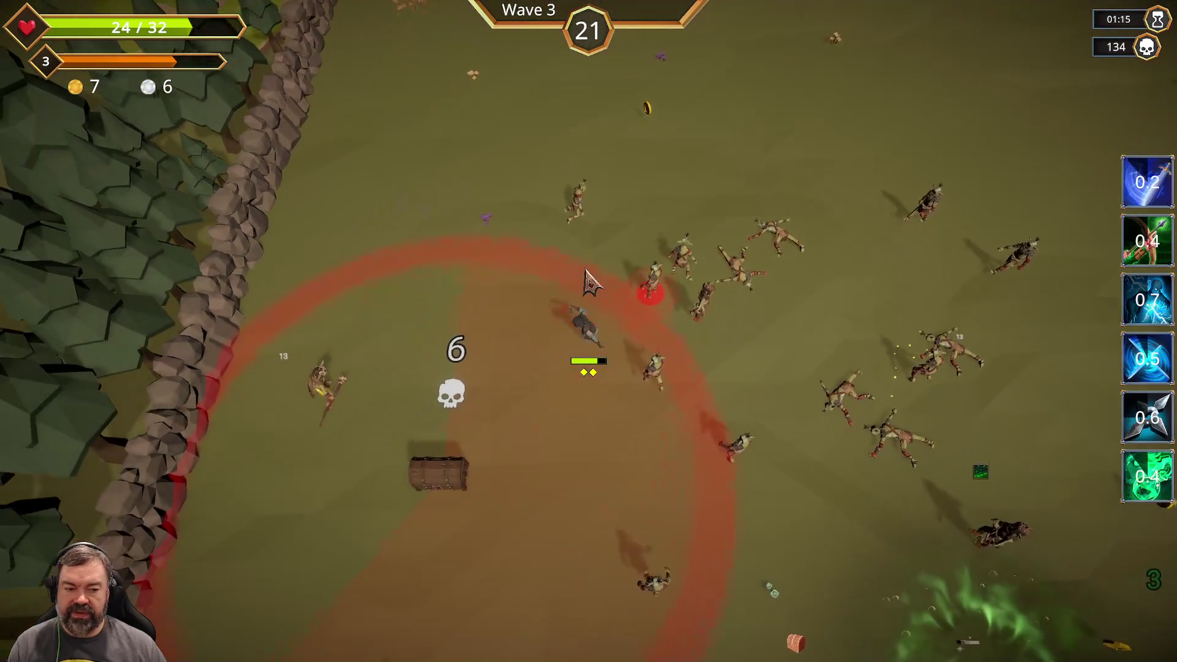
key(s)
key(d)
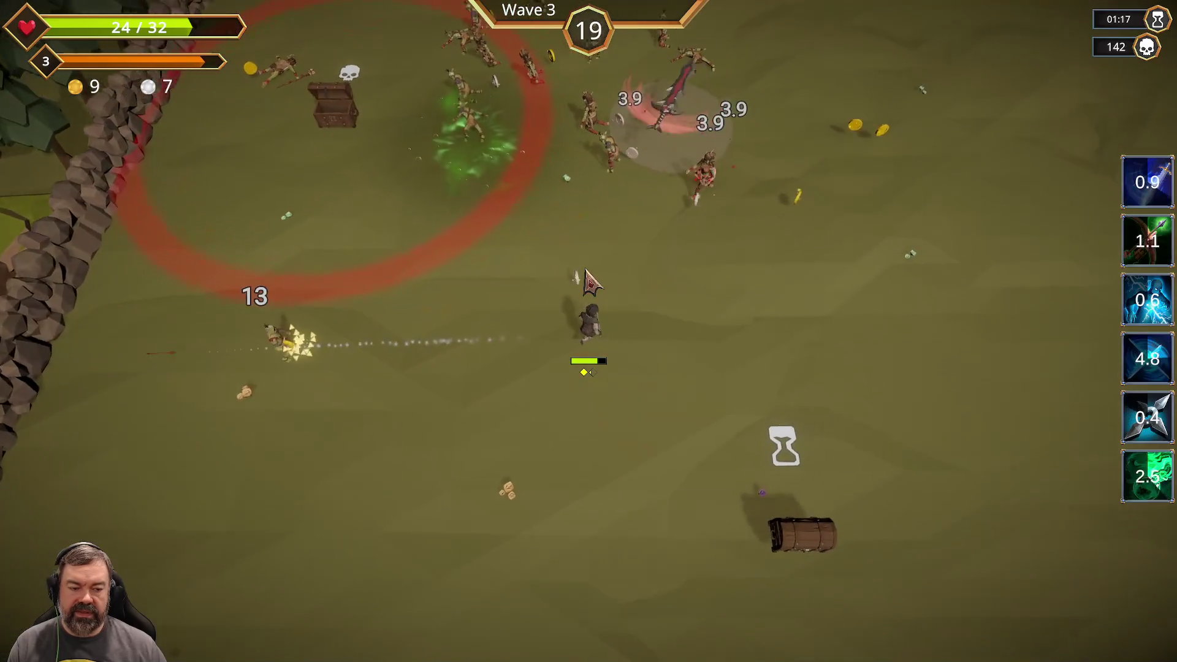
key(w)
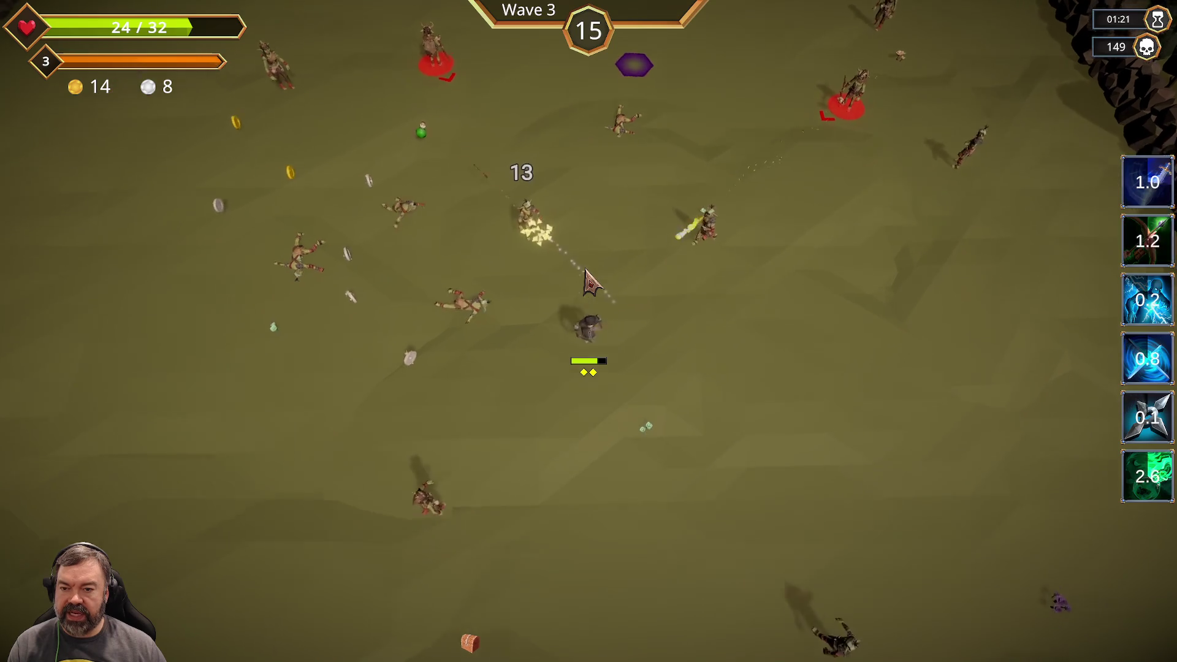
key(a)
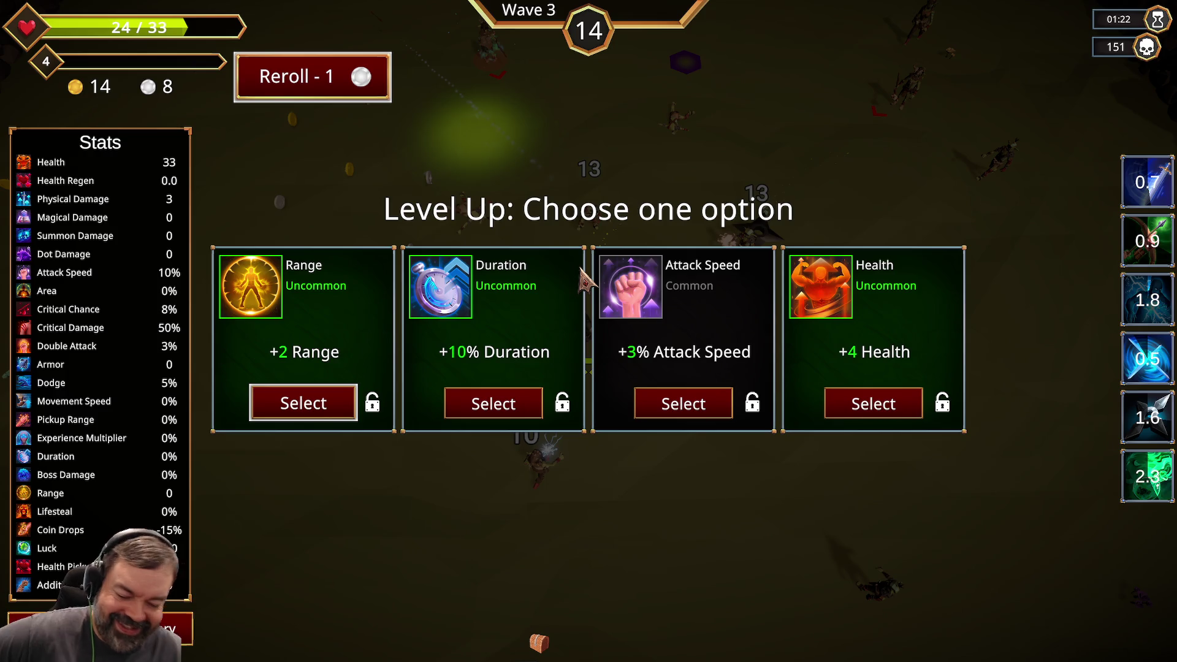
Take the Attack Speed upgrade and keep dodging until Wave 3's final second, 184 kills.
click(663, 405)
key(a)
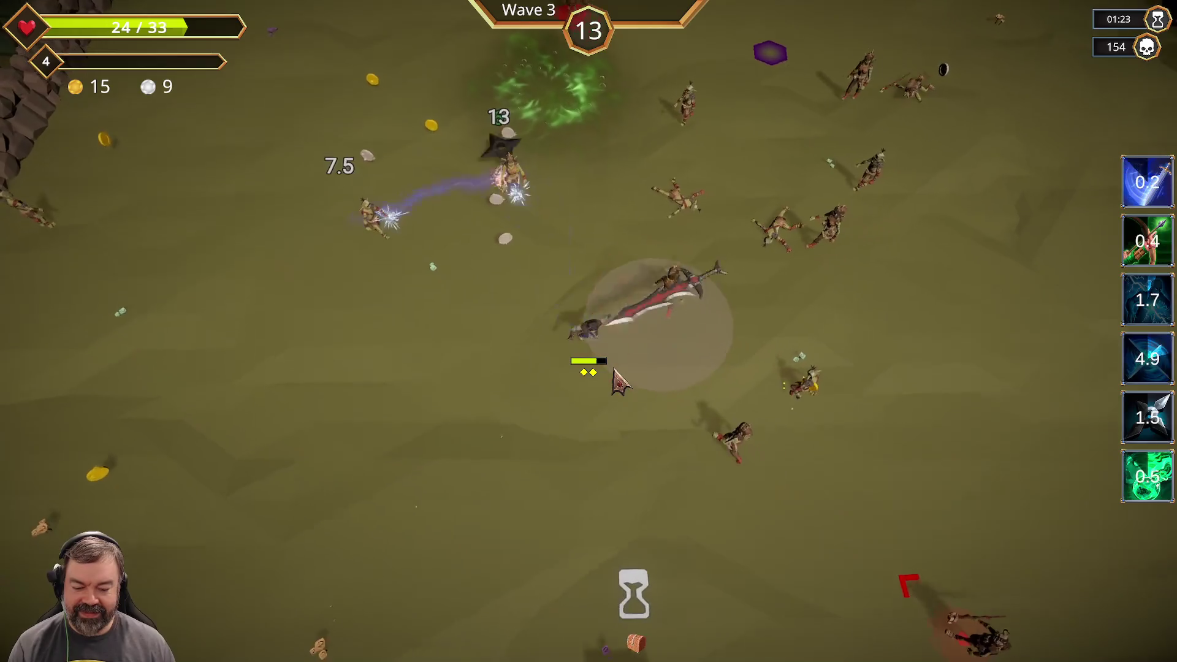
key(a)
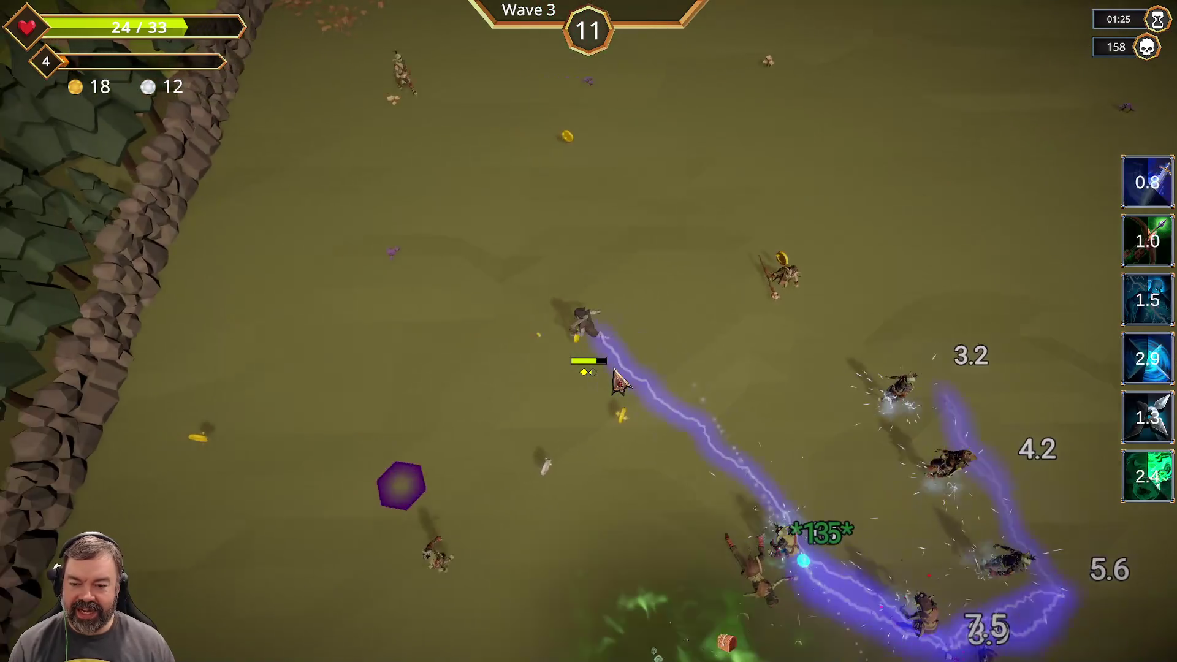
key(s)
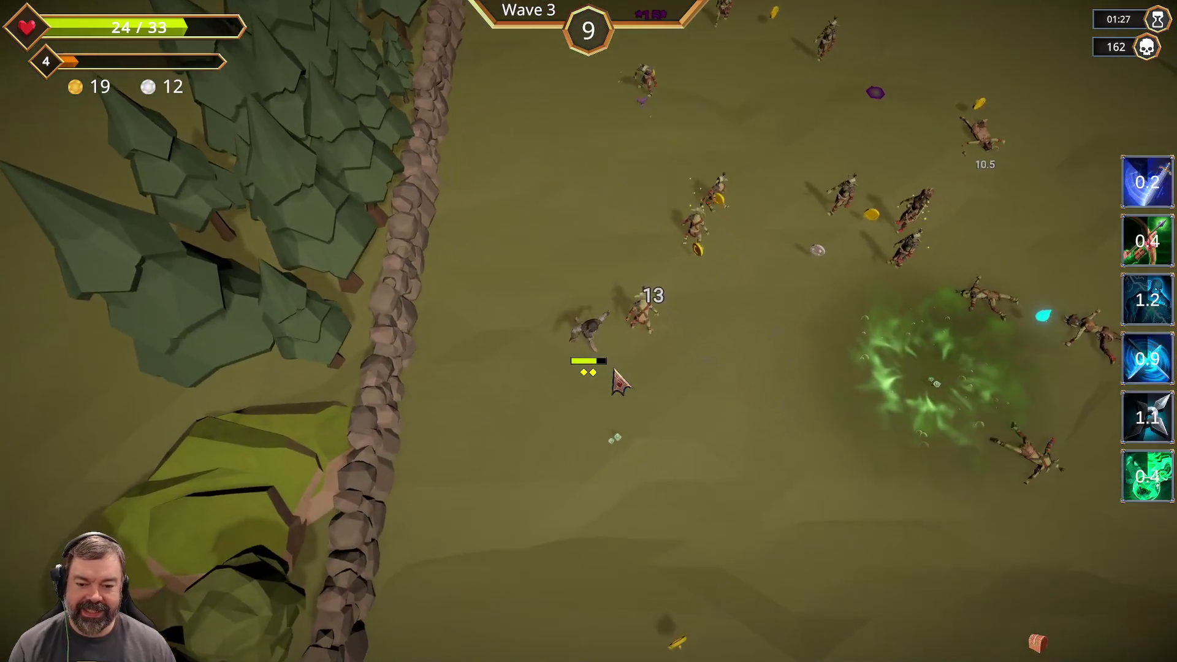
key(d)
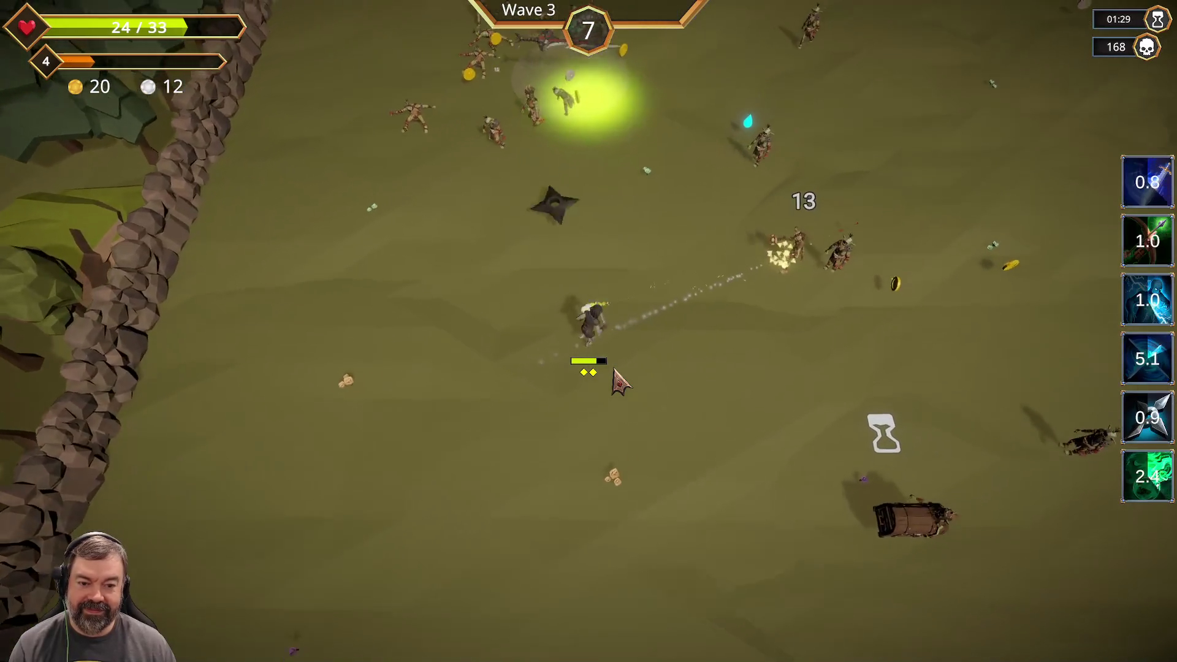
key(a)
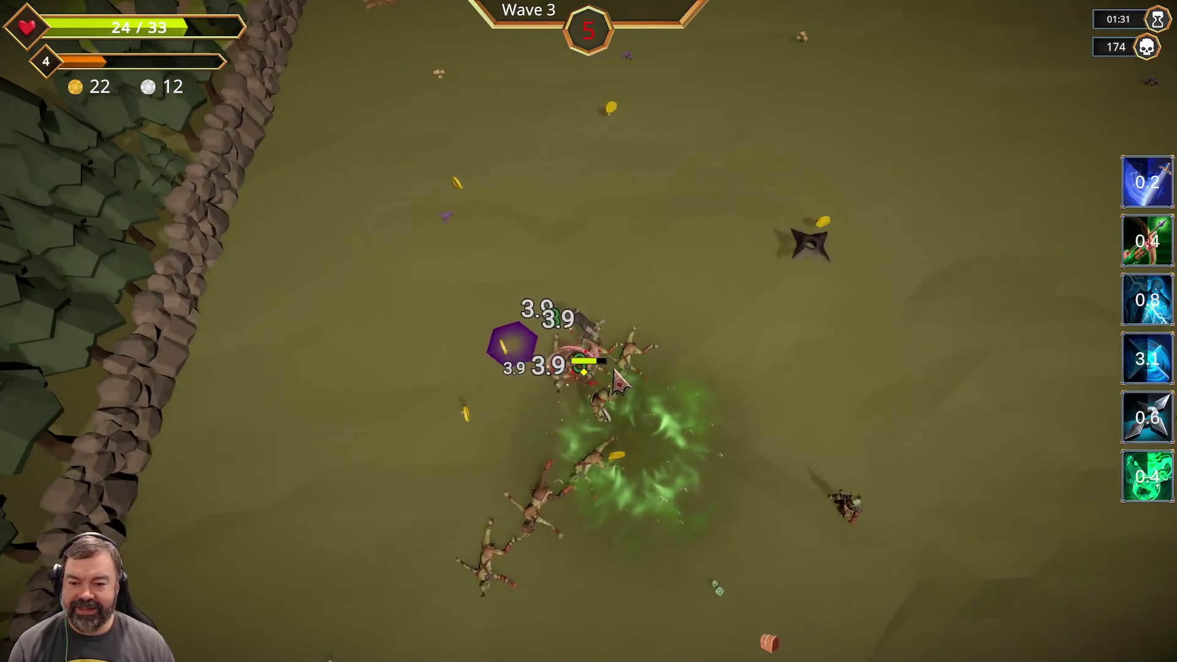
key(w)
key(d)
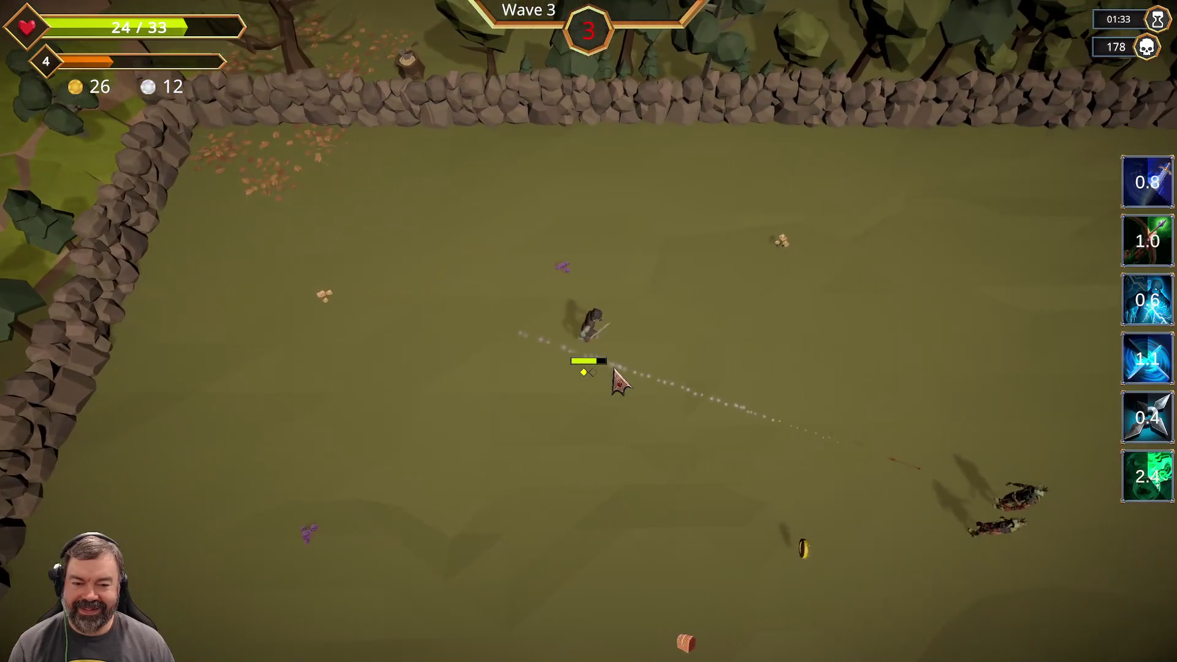
key(s)
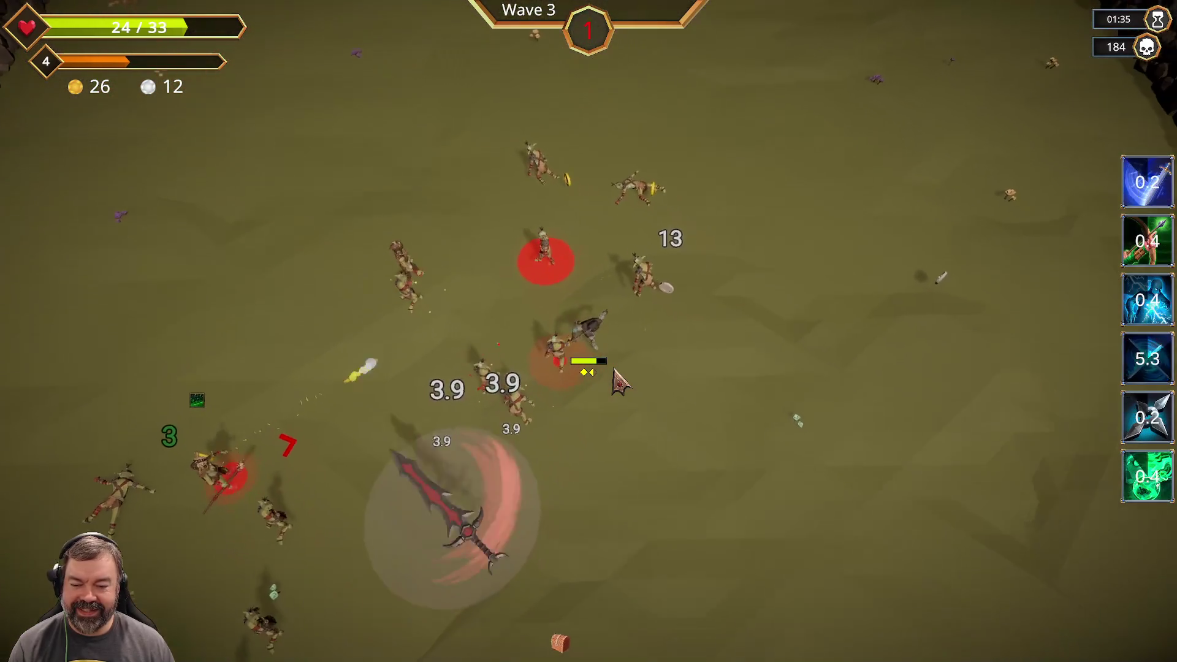
key(d)
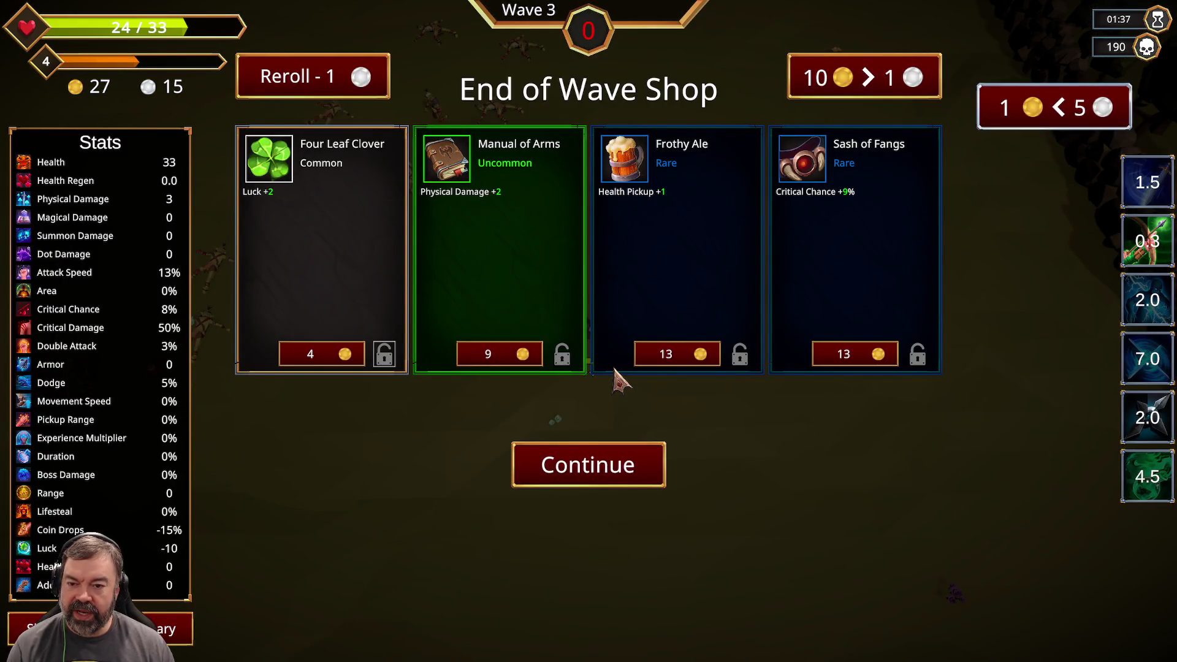
Buy the Sash of Fangs, then start Wave 4 and move the hero up-left.
click(864, 359)
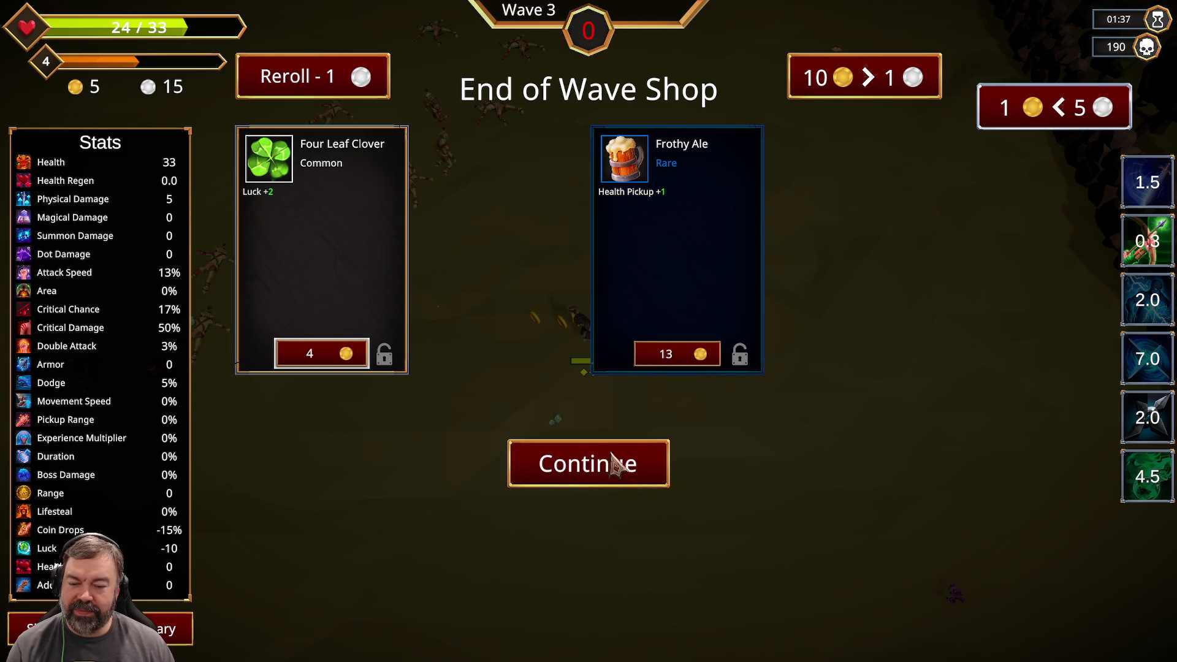
click(600, 467)
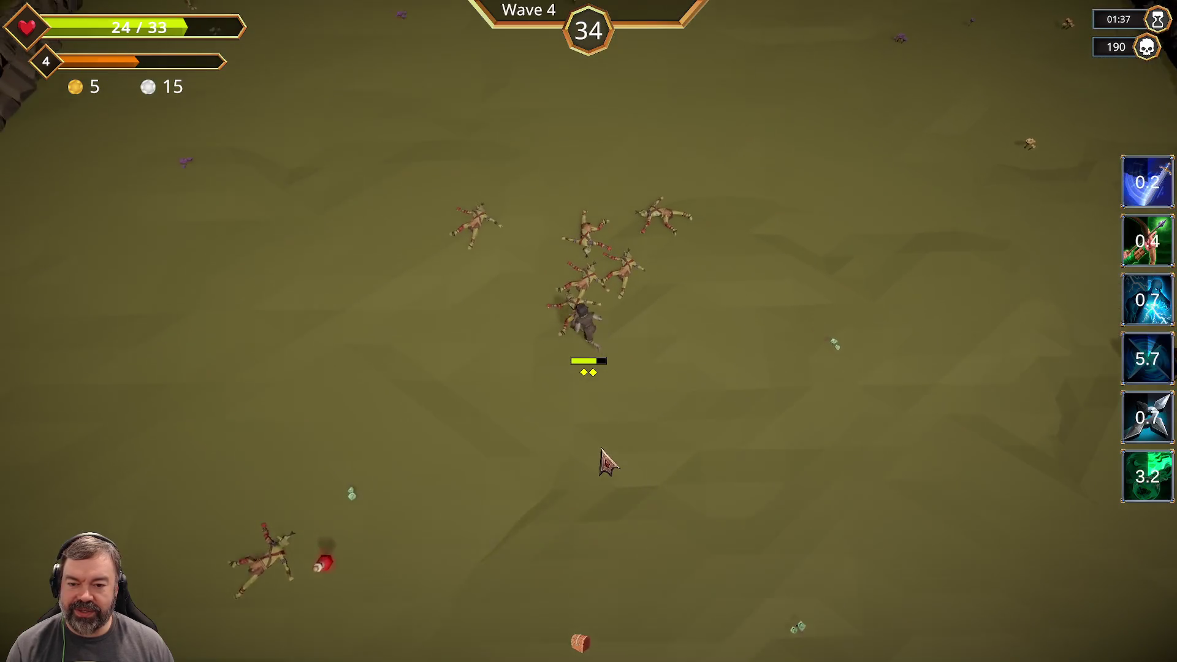
key(w)
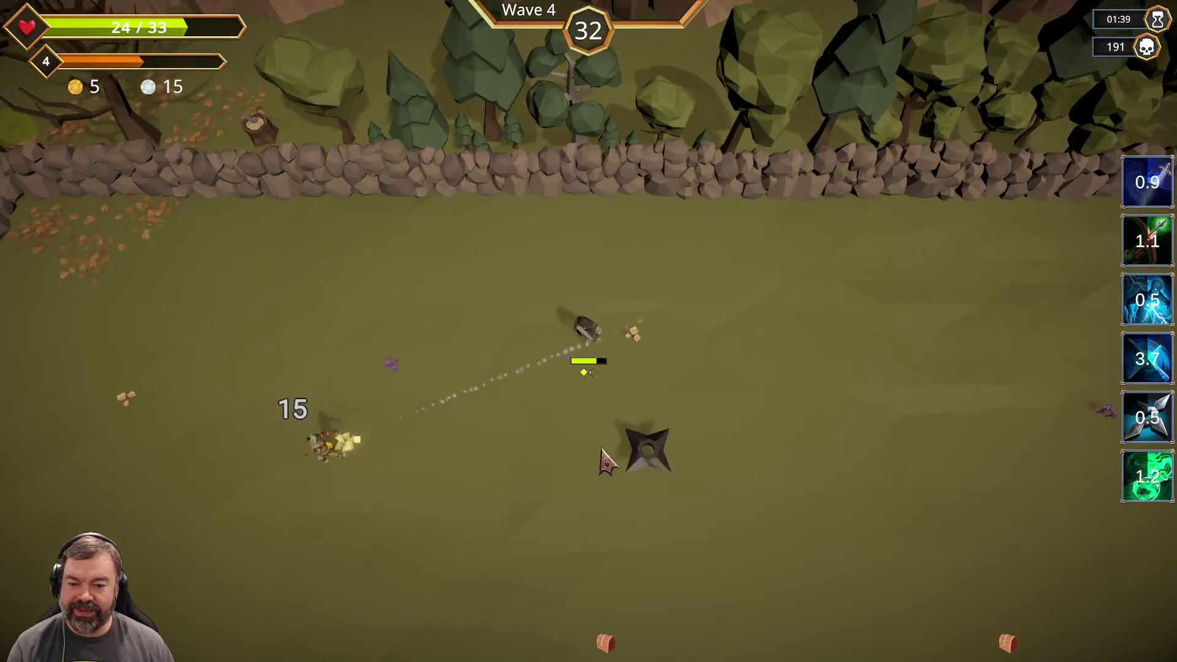
key(a)
Dodge along the walls through Wave 4 to level 5, then take +3% Critical Chance.
key(w)
key(a)
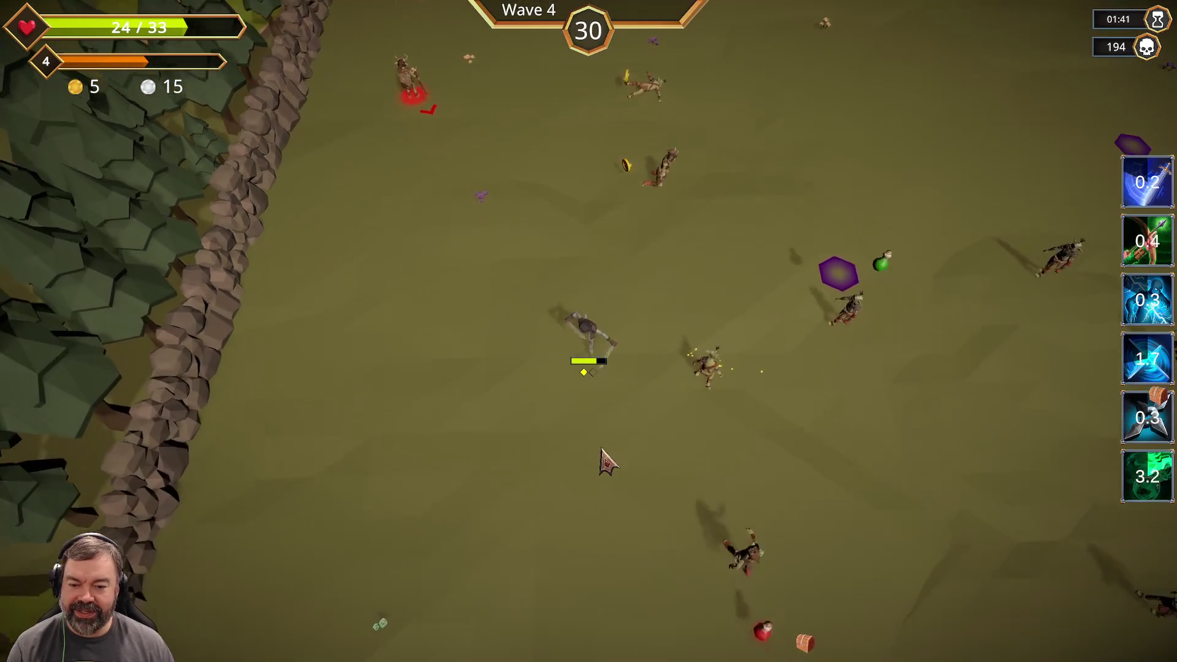
key(d)
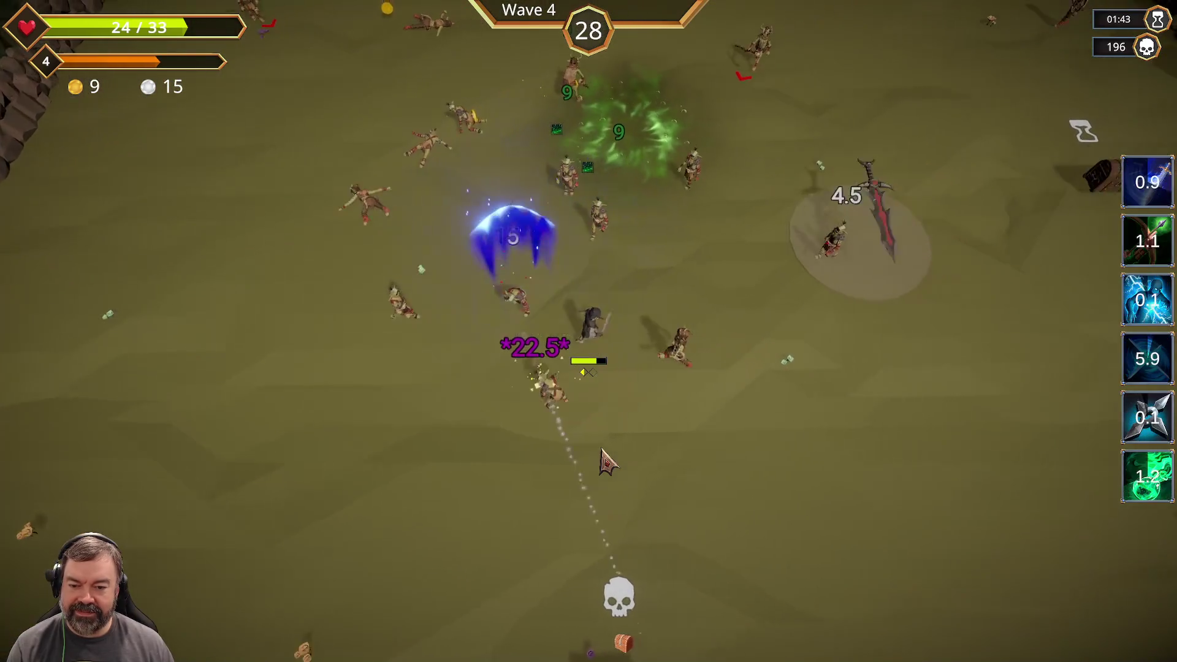
key(s)
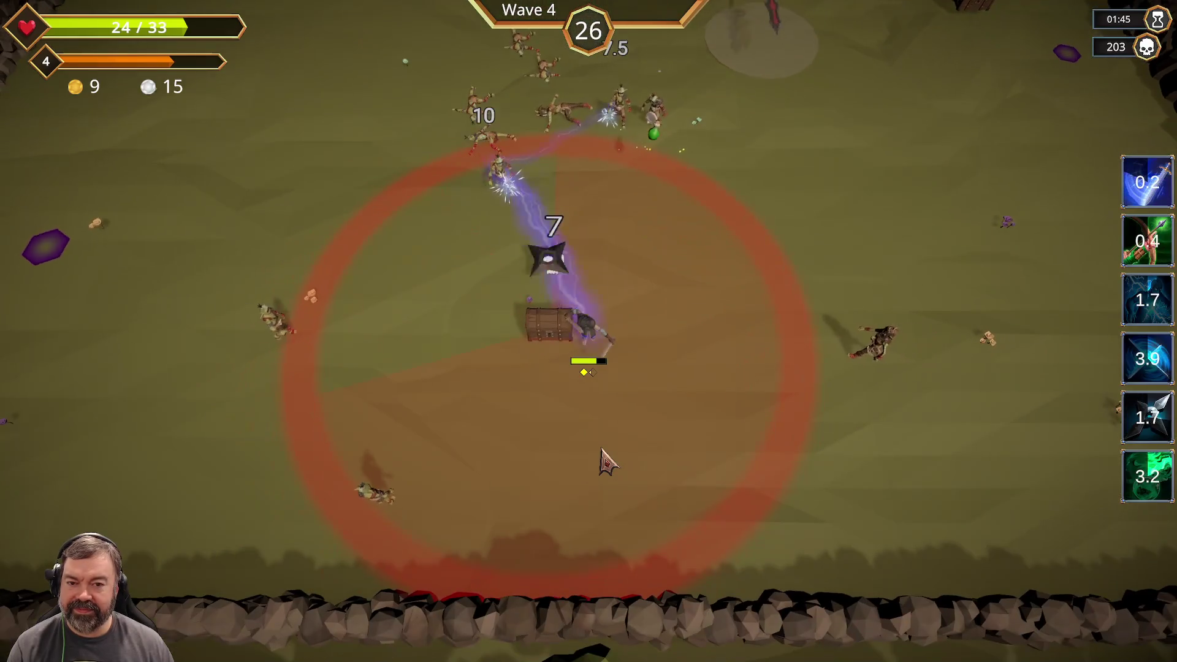
key(w)
key(a)
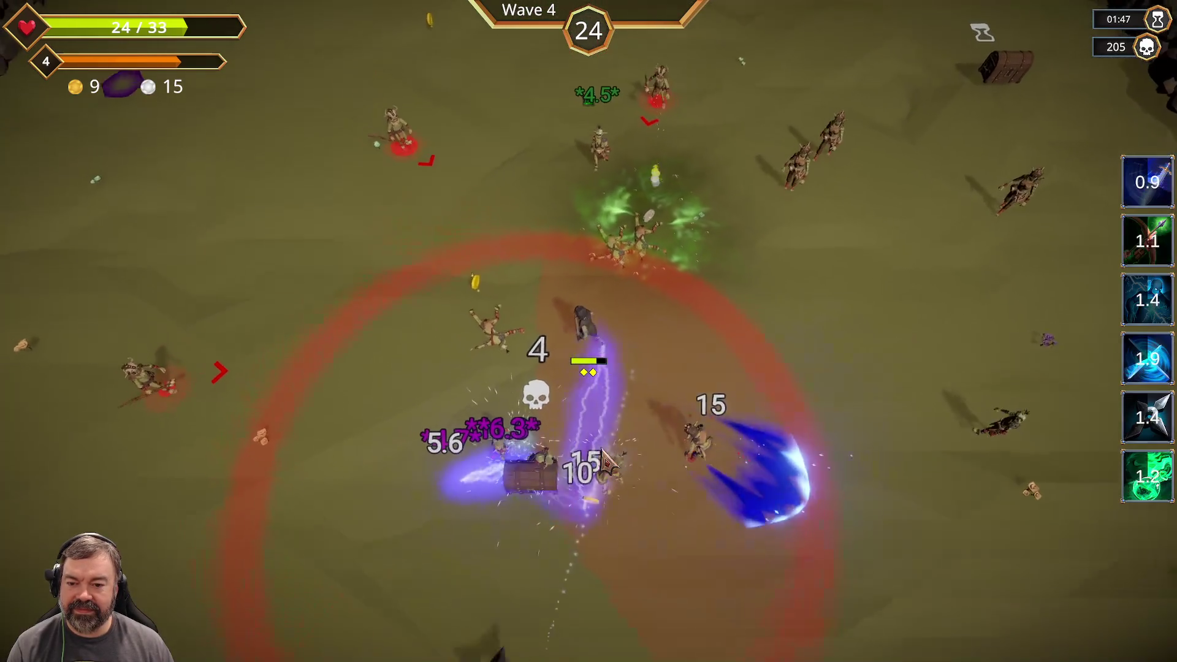
key(s)
key(d)
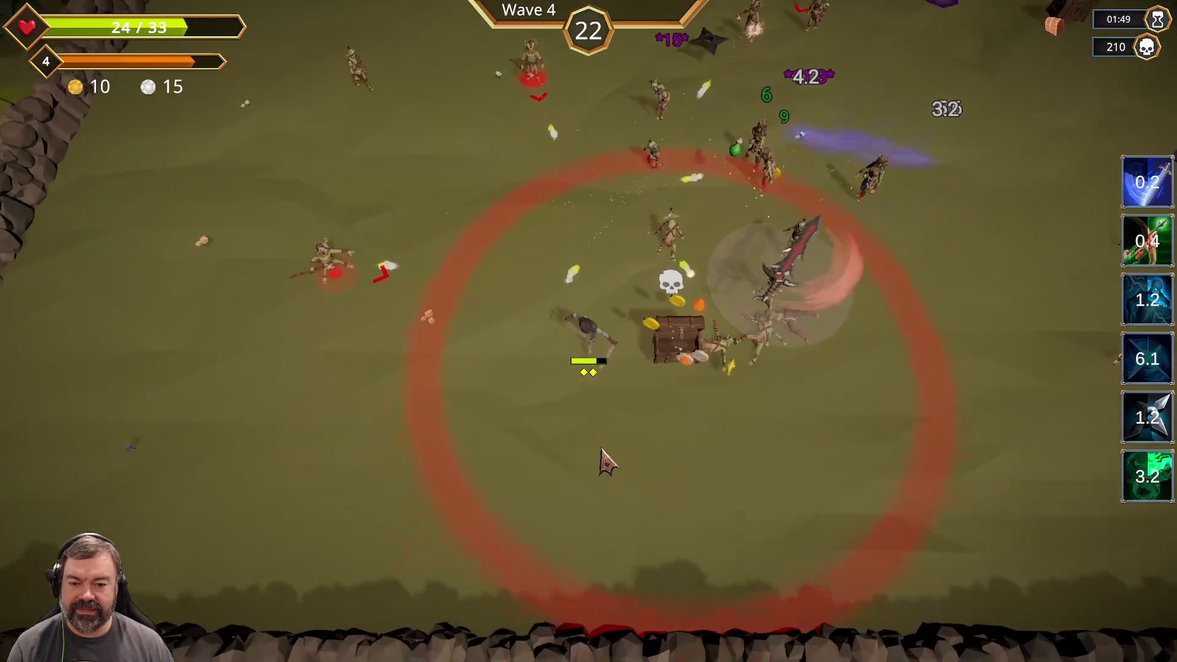
key(s)
key(d)
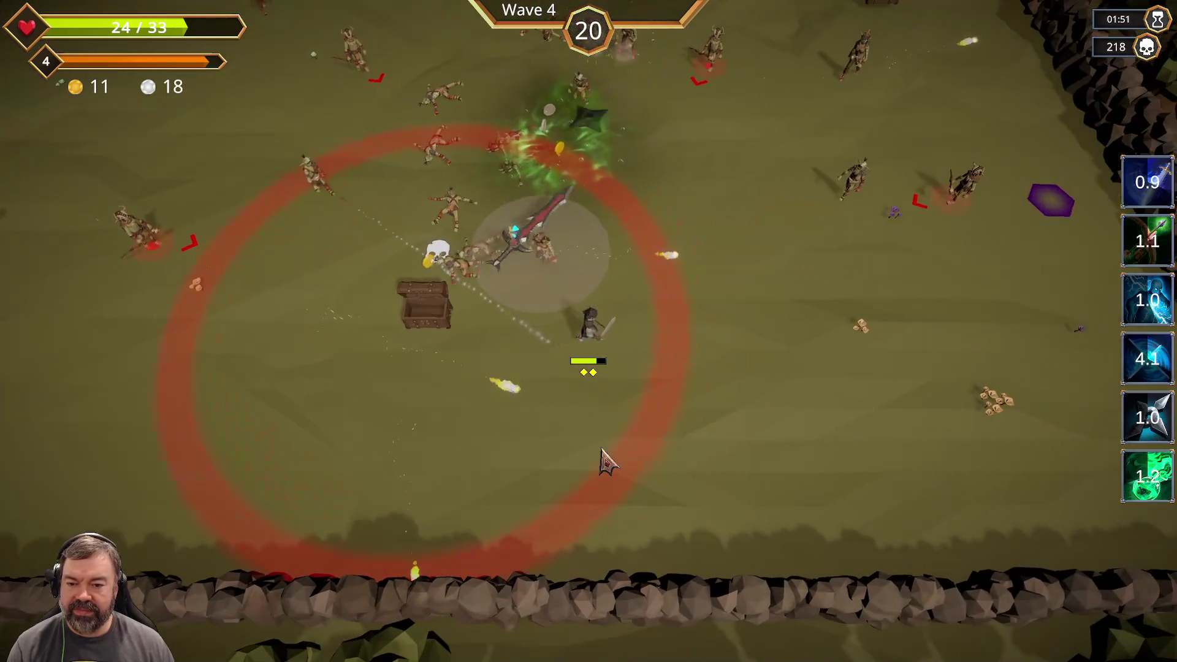
key(w)
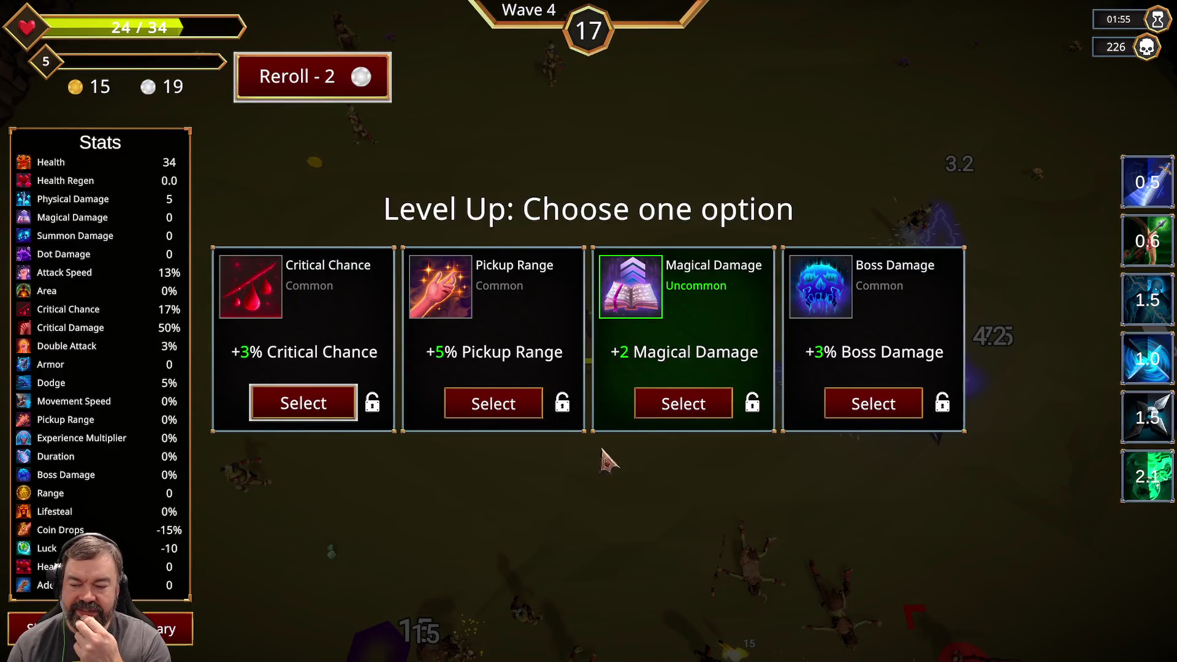
click(344, 416)
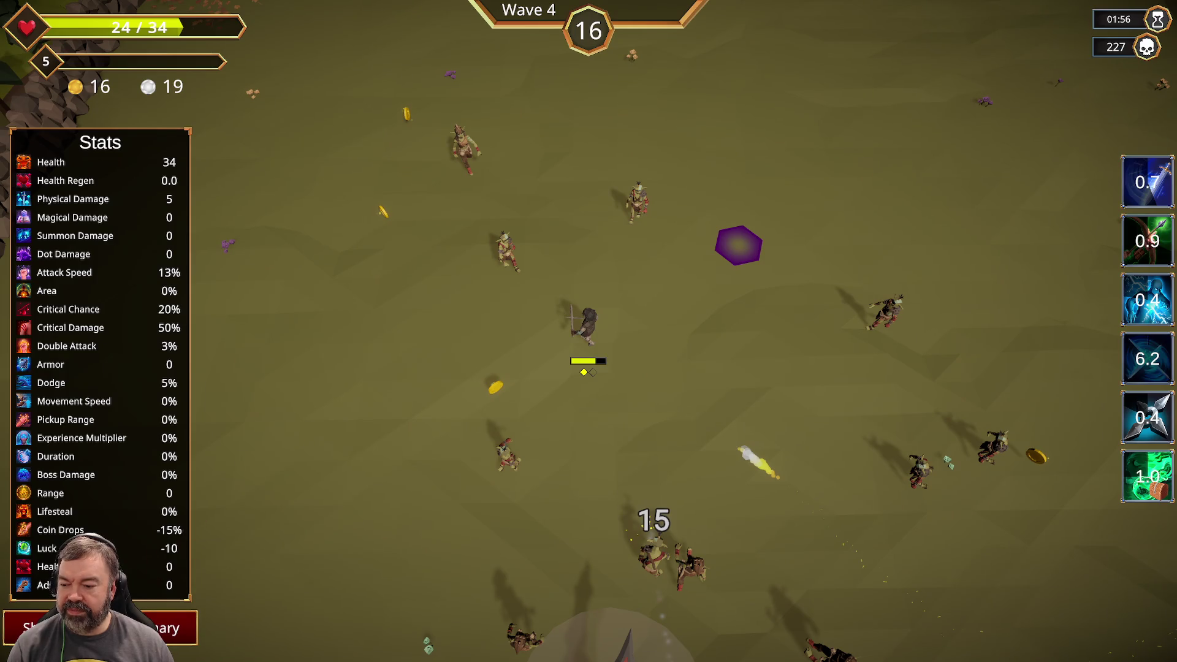
Check the per-weapon damage summary, close it, and play Wave 4 out to the shop.
click(99, 627)
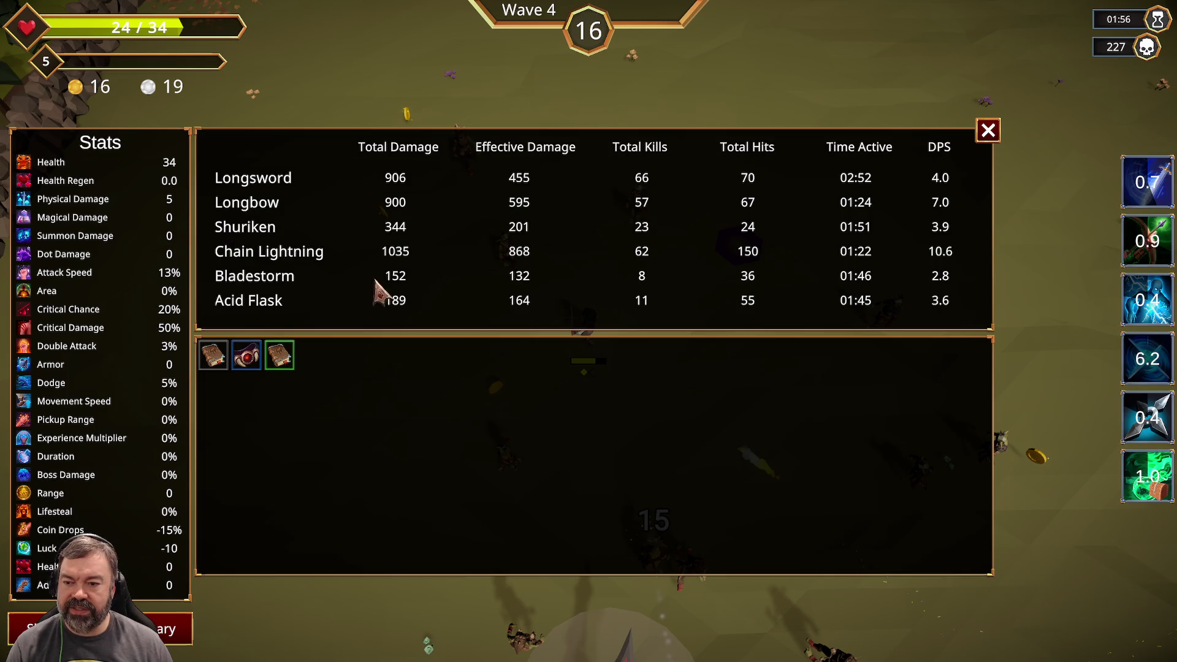
click(988, 138)
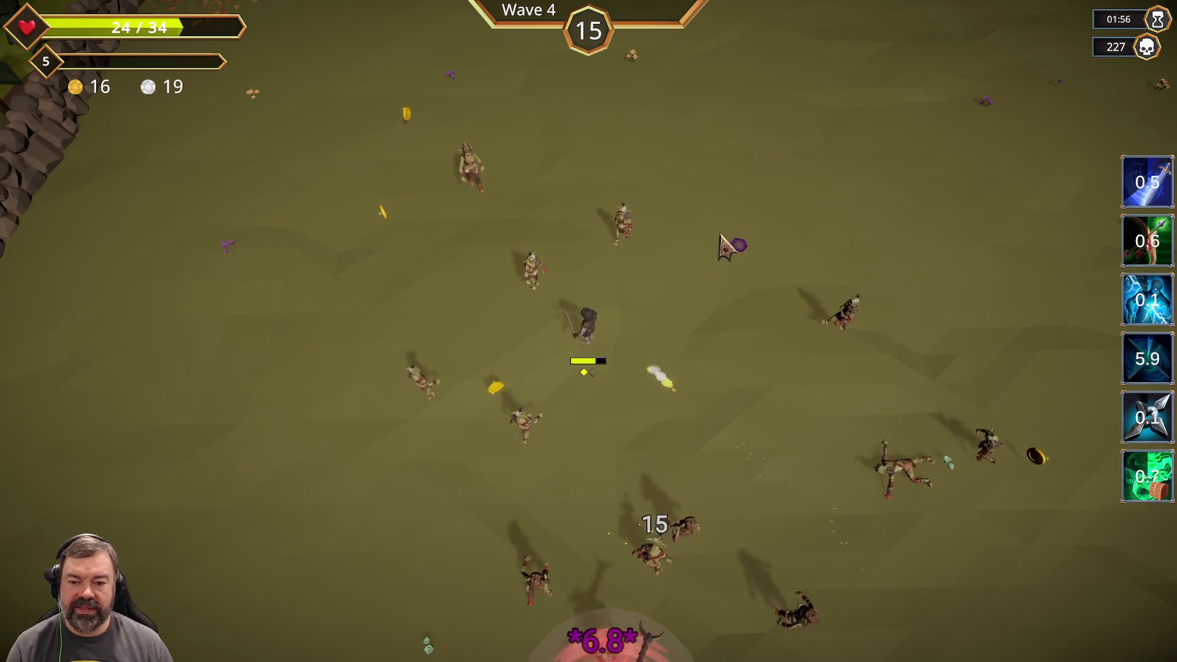
mouse_move(1147, 240)
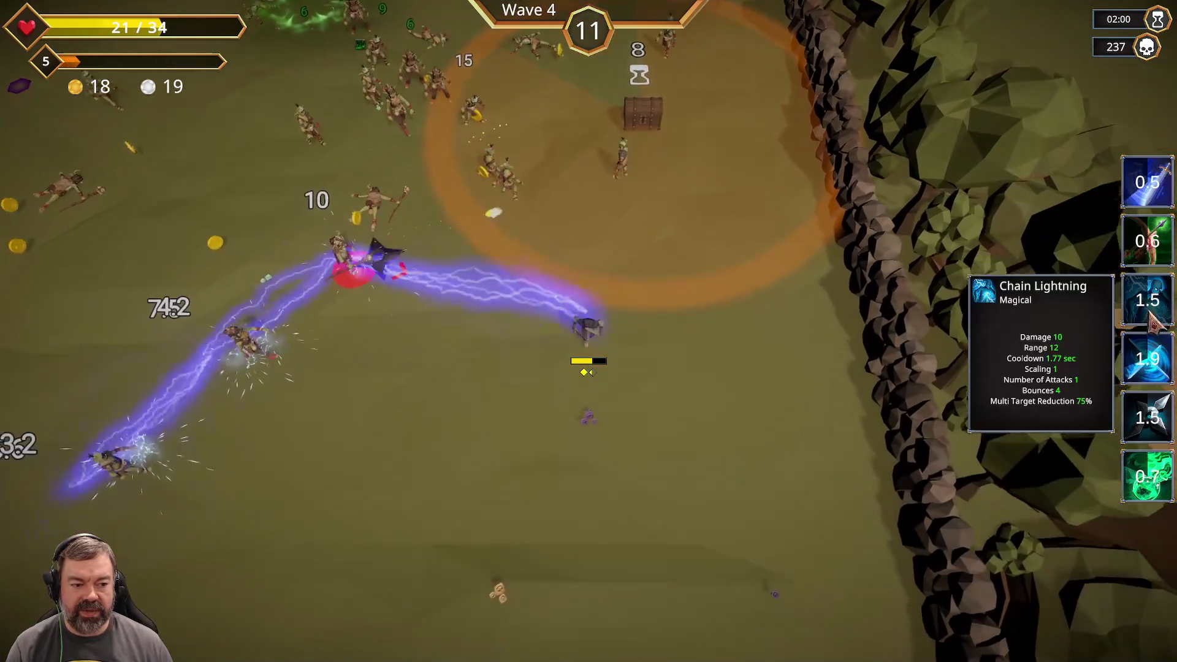
mouse_move(1153, 365)
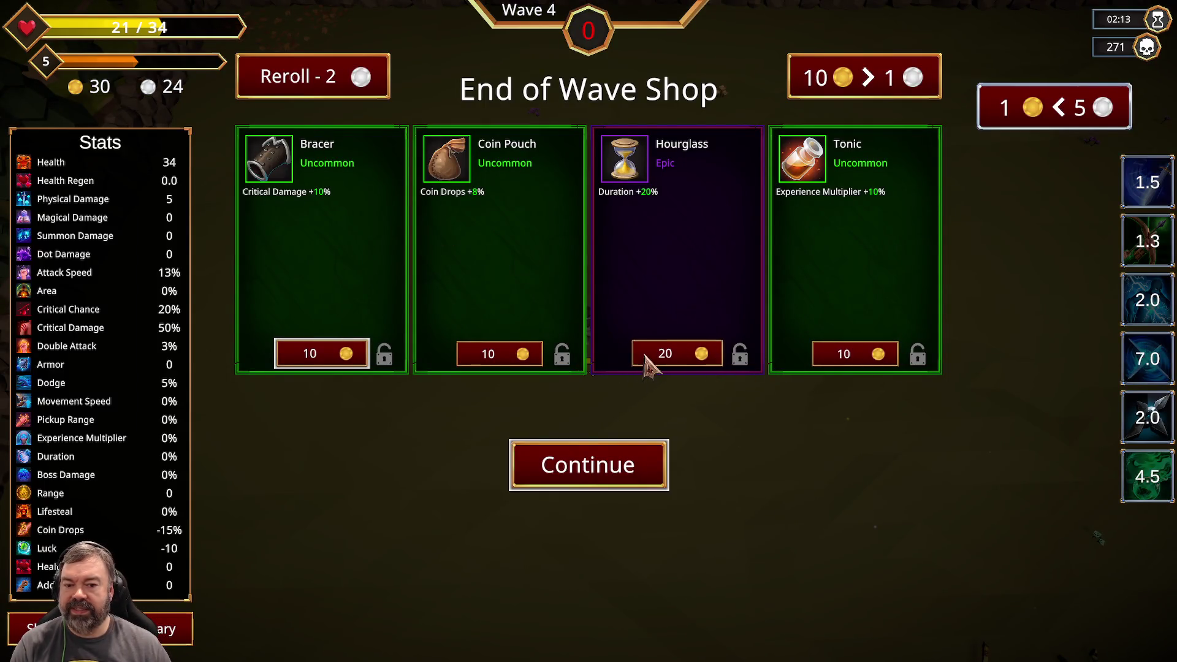
Buy the Hourglass (20 gold), reroll twice, buy the Manual of Arms (10 gold), start Wave 5.
click(650, 362)
click(345, 83)
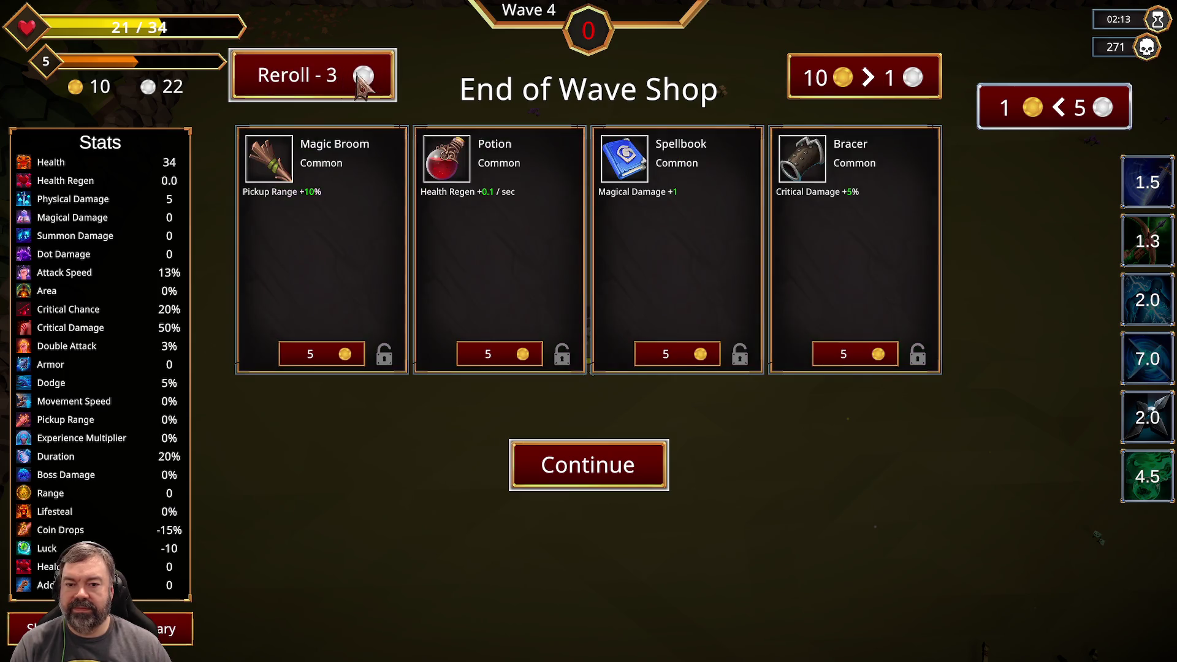
click(366, 90)
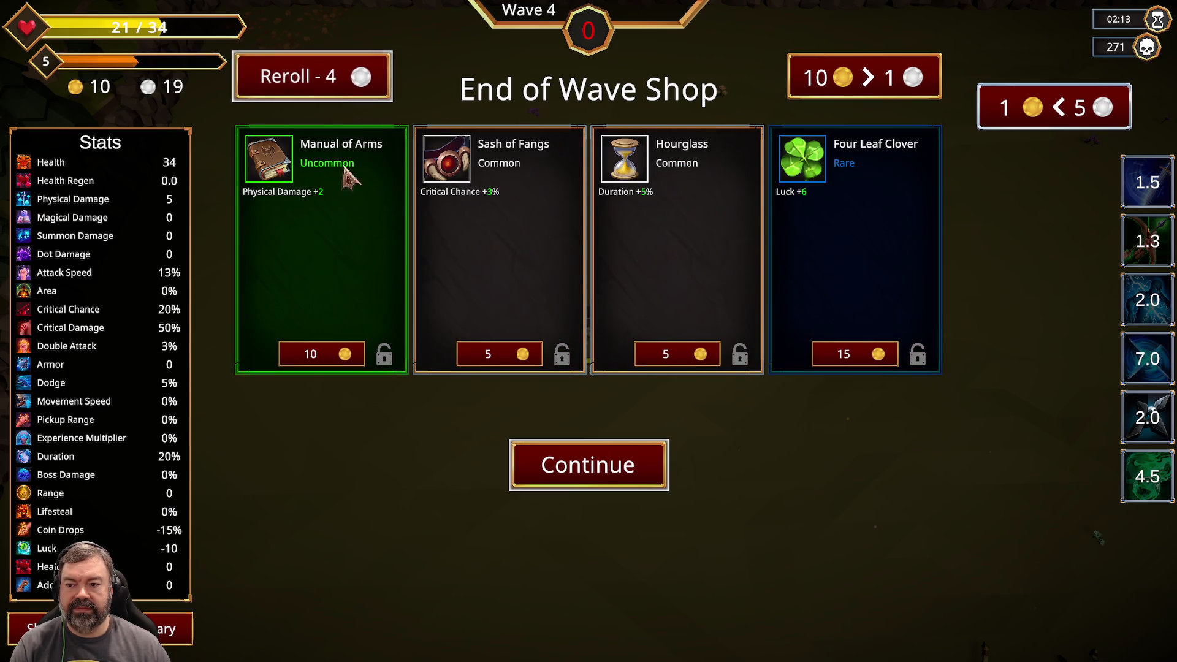
click(349, 362)
click(602, 473)
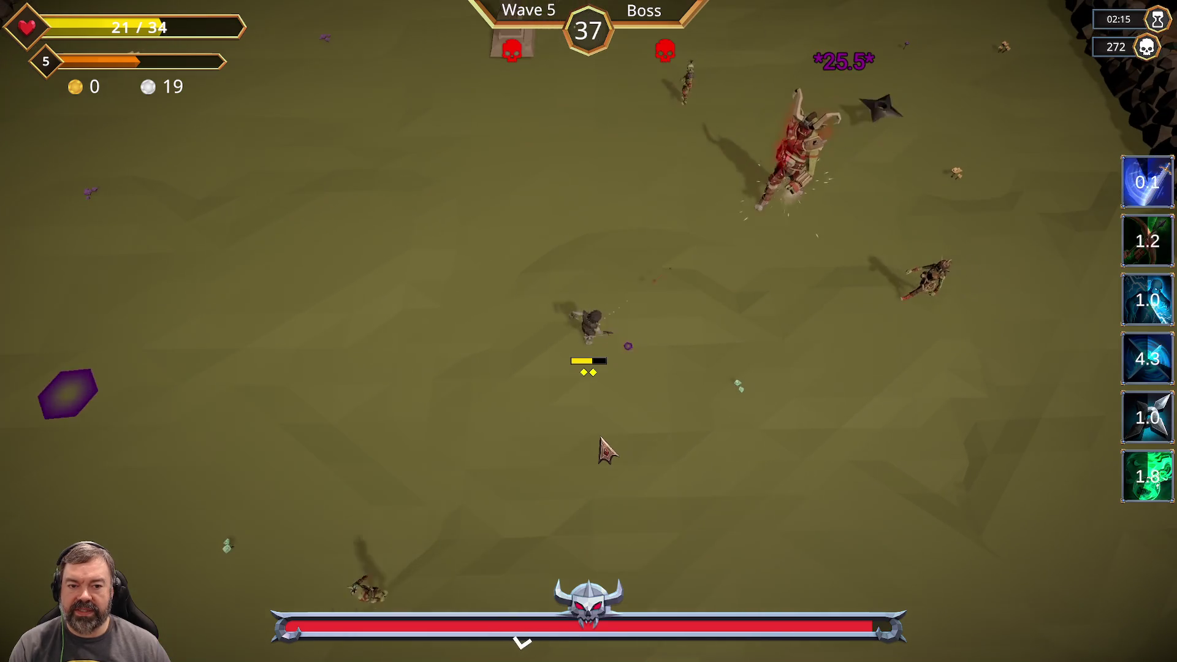
Steer the hero around the obelisk and enemies during the Wave 5 boss fight.
key(a)
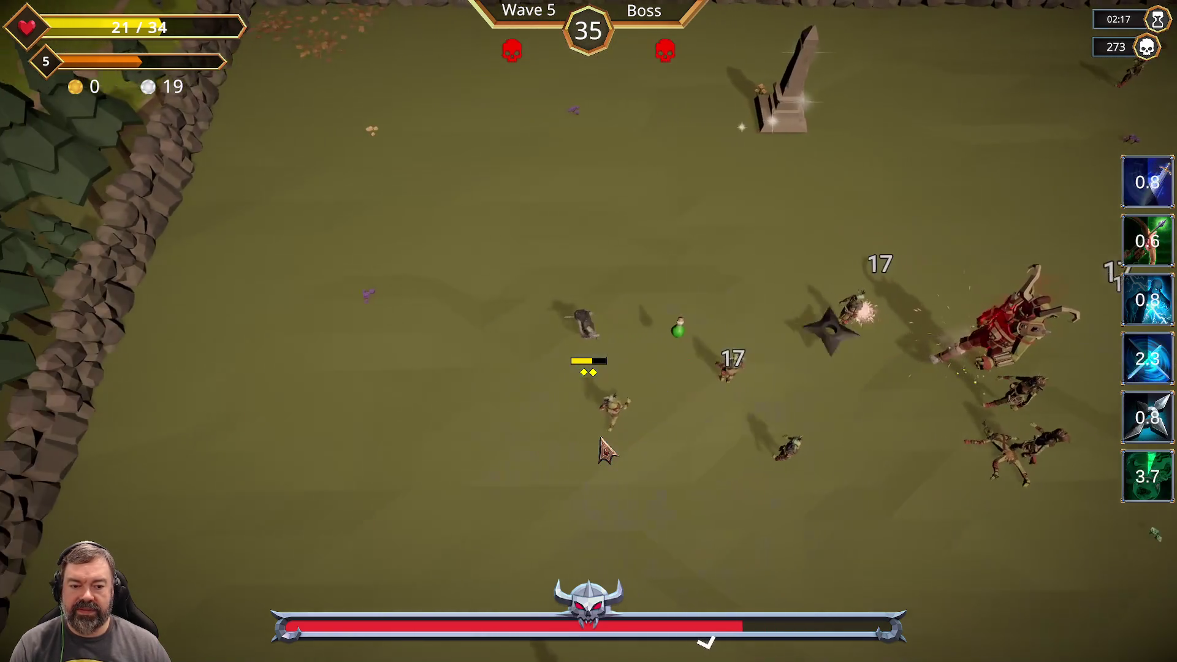
key(s)
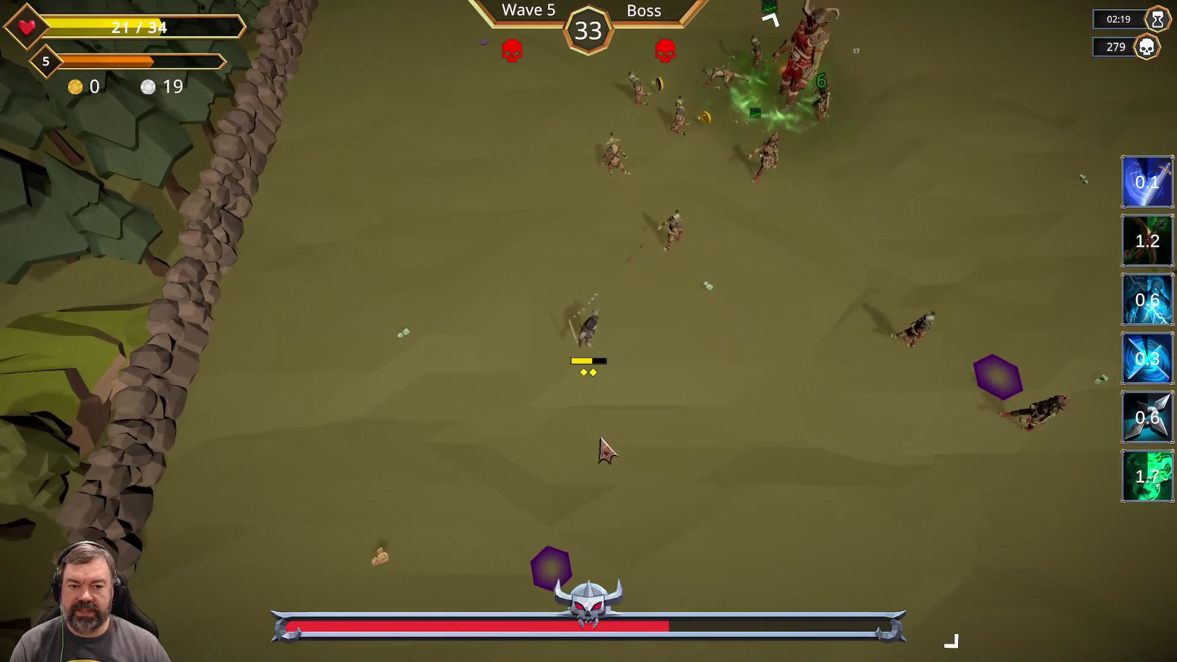
key(a)
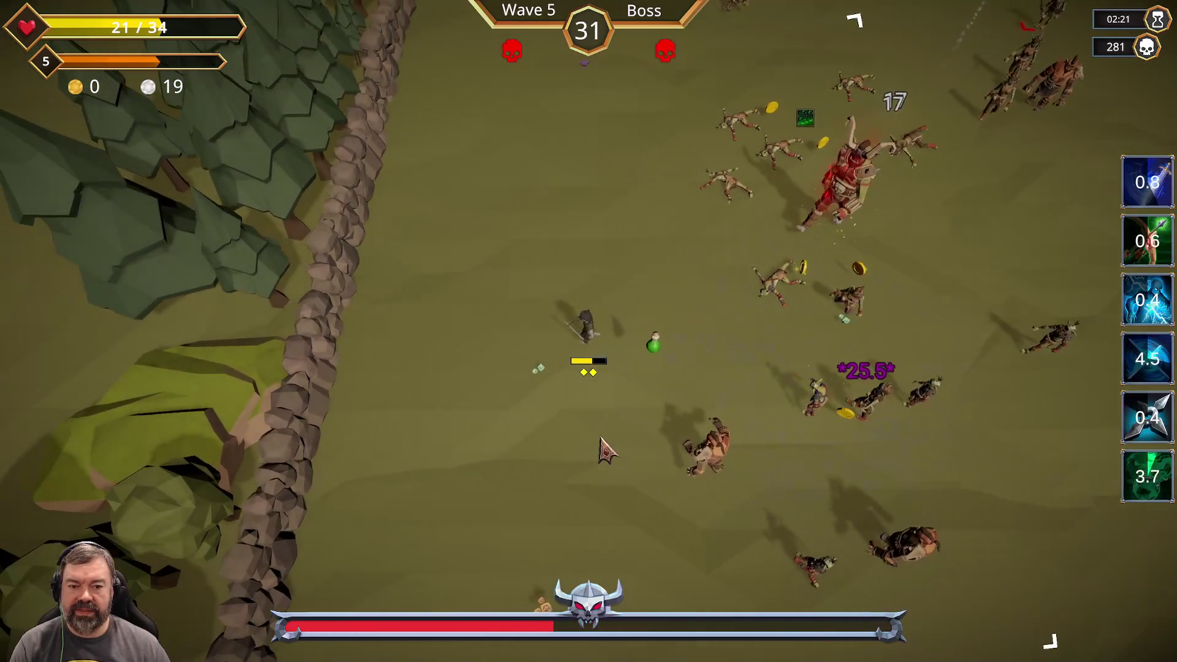
key(w)
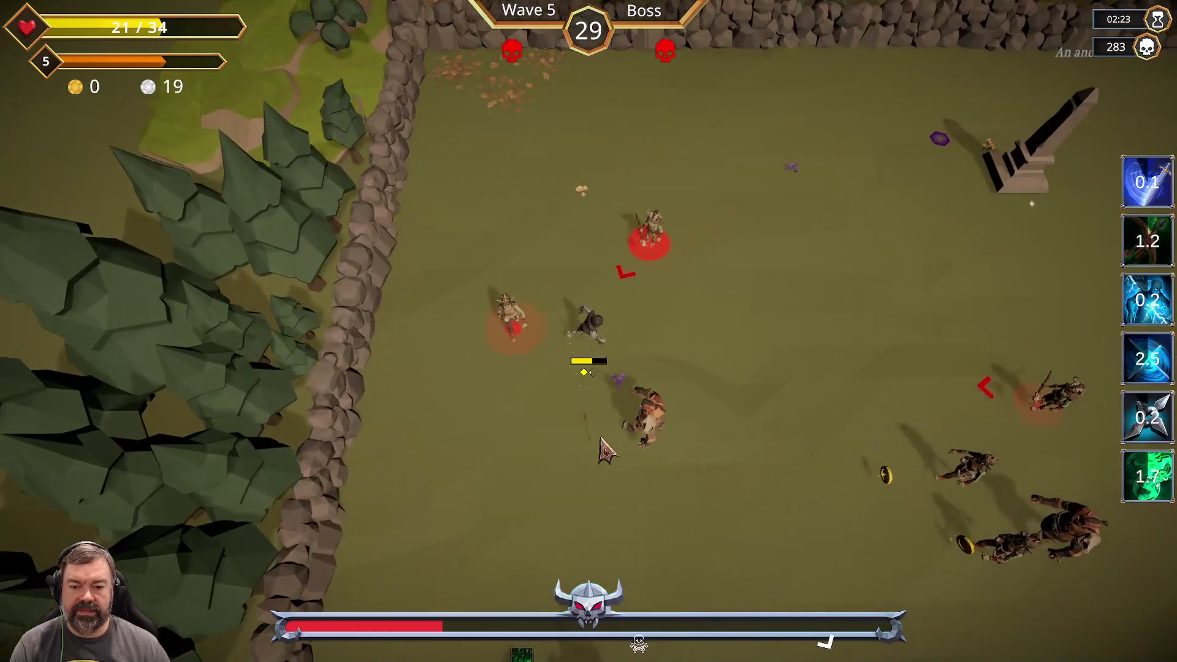
key(d)
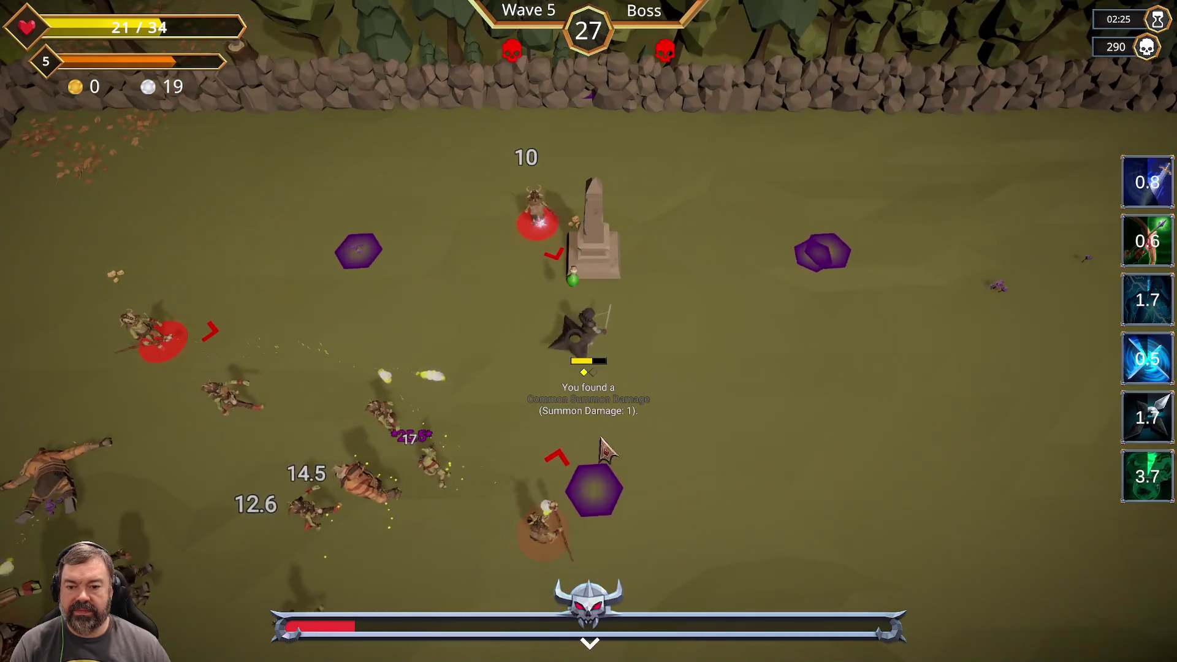
key(s)
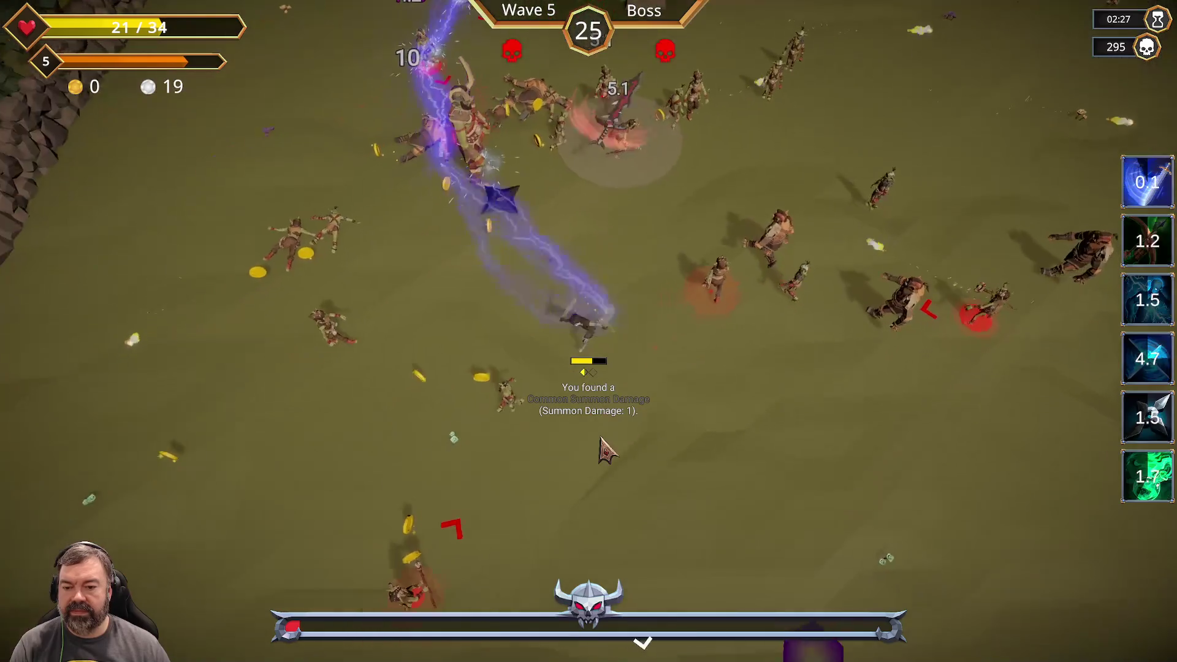
key(a)
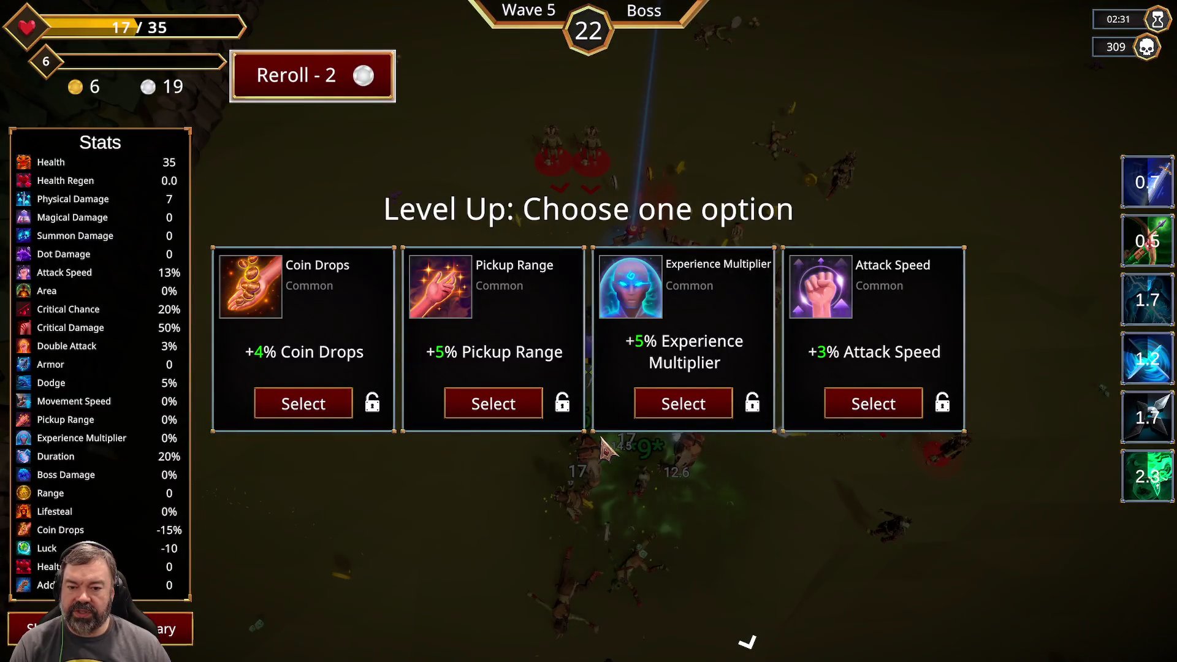
Take the +3% Attack Speed upgrade, then pause and quit to the main menu.
click(843, 407)
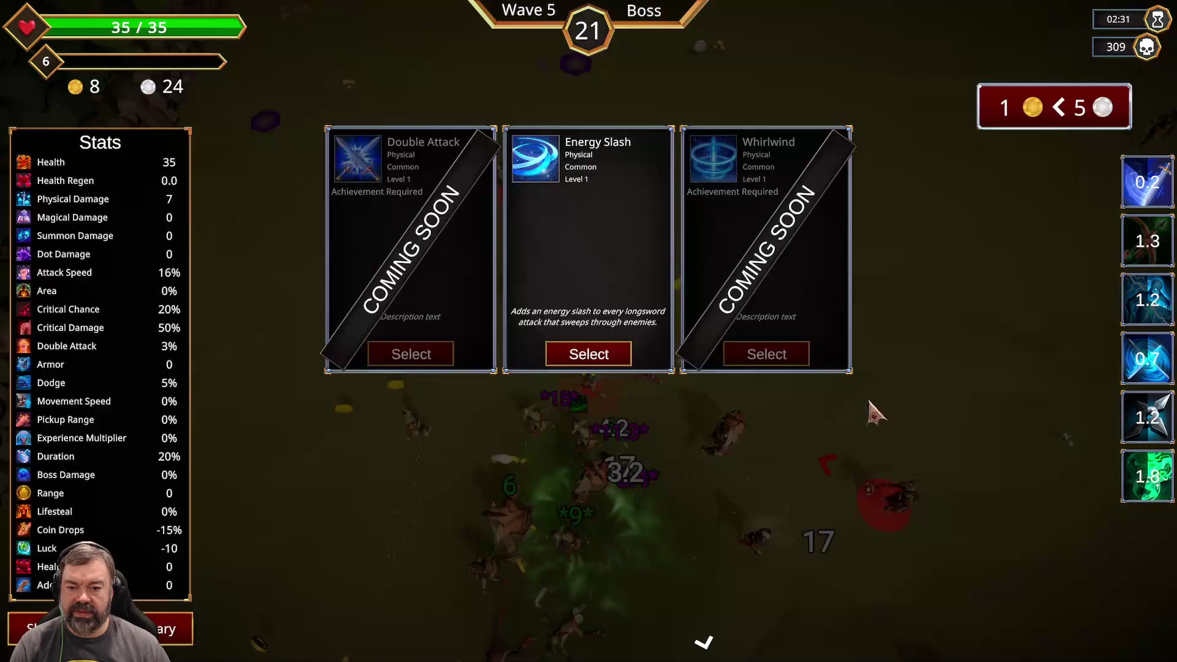
key(Escape)
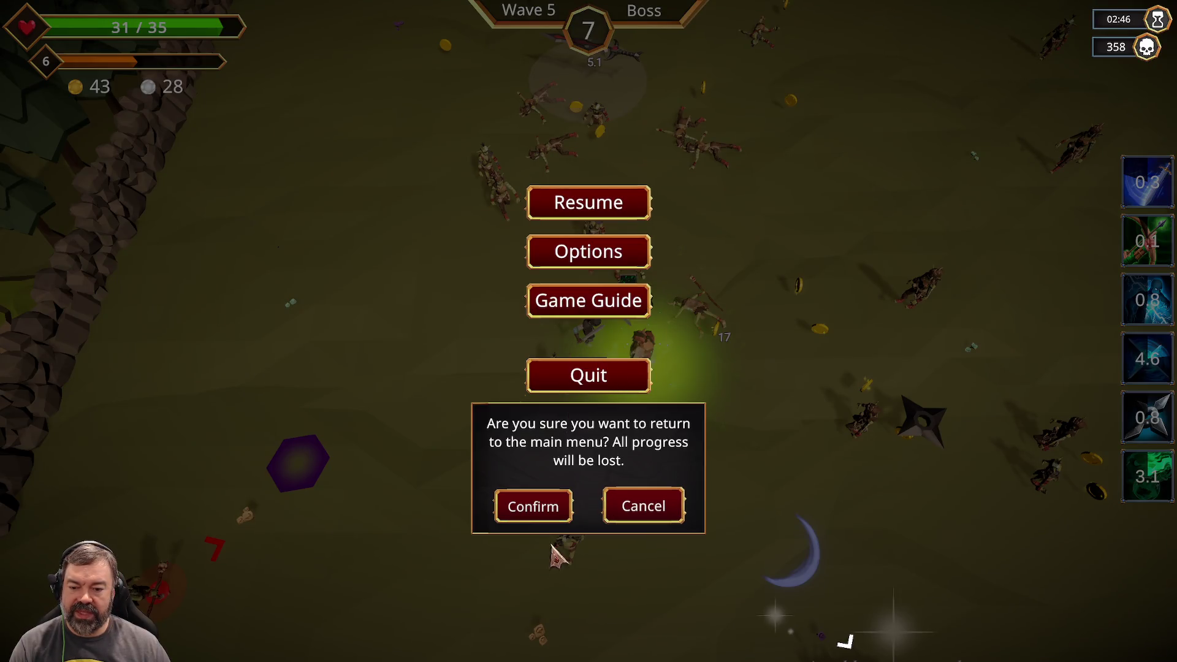
click(527, 518)
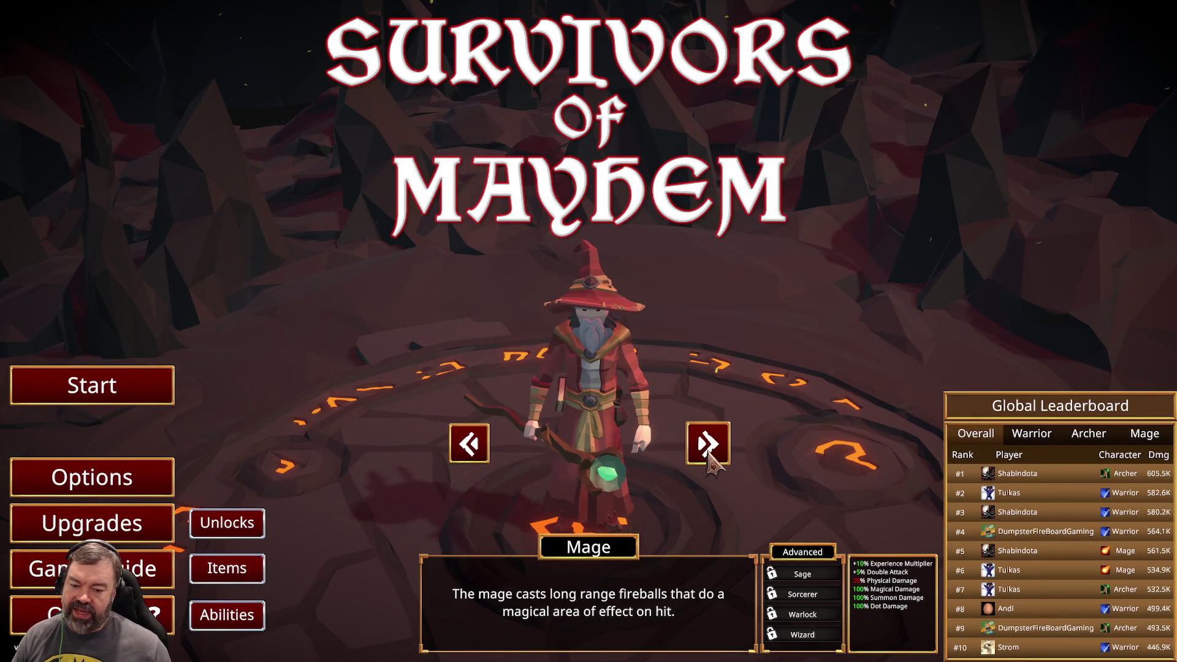
Cycle the playable characters to the Warrior and begin a new run.
click(708, 454)
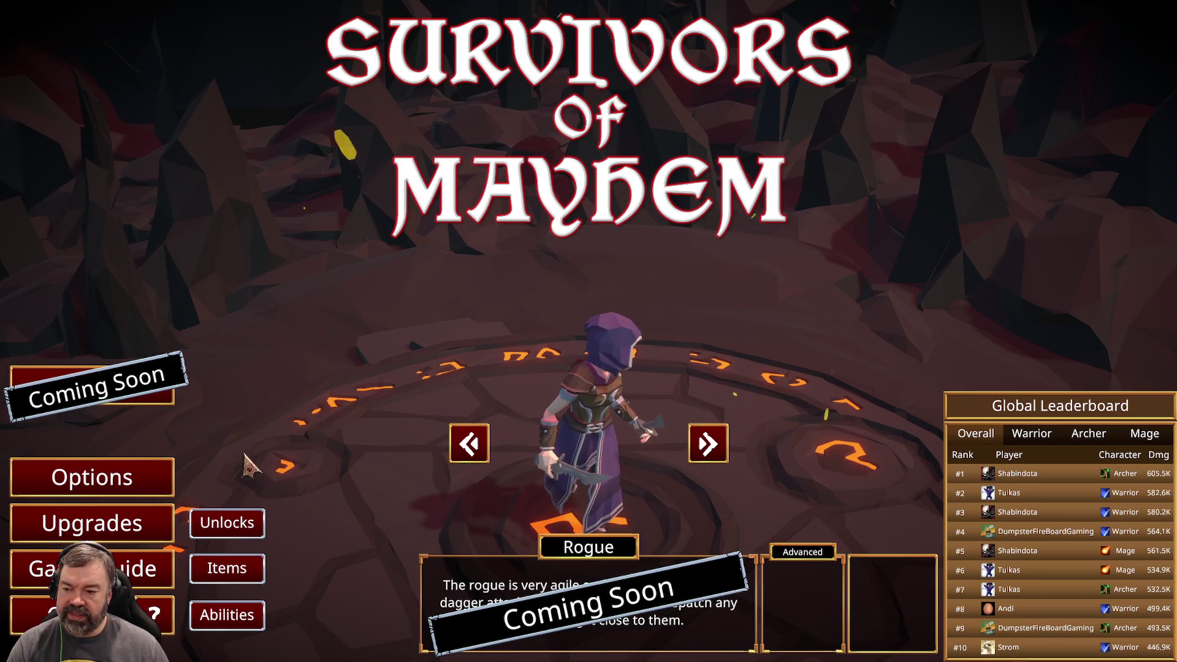
click(707, 443)
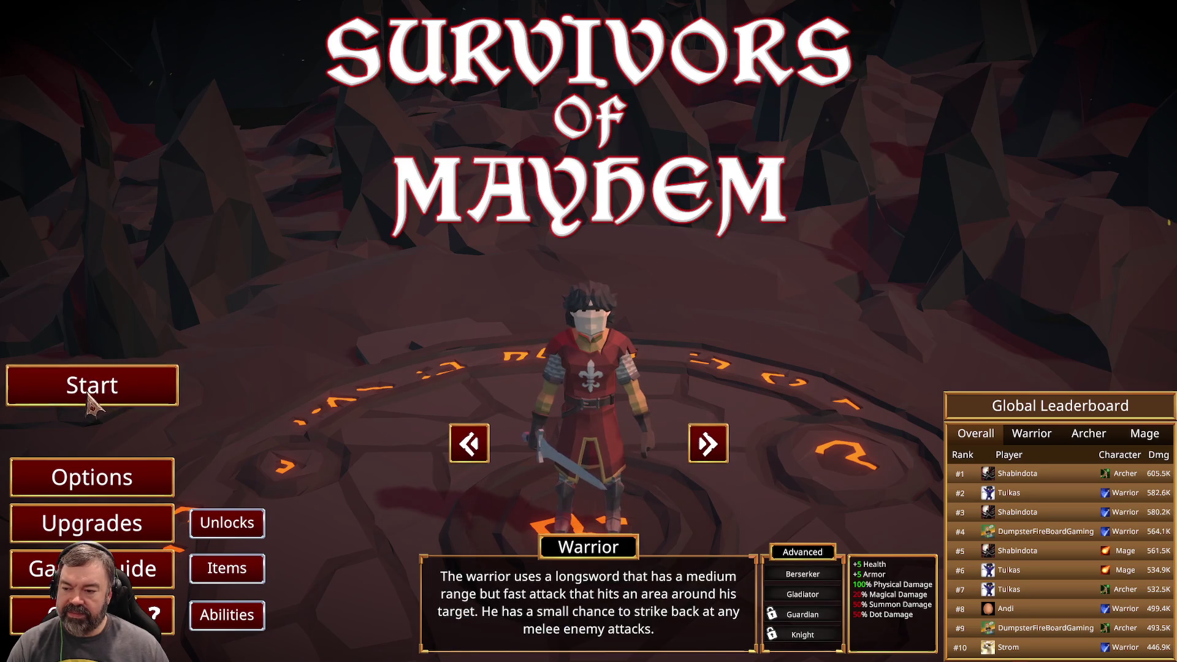
click(92, 395)
Browse levels to Burning Depths and back to Glacial Expanse, cancel, and quit the game.
click(720, 283)
click(727, 281)
click(730, 283)
click(729, 283)
click(458, 283)
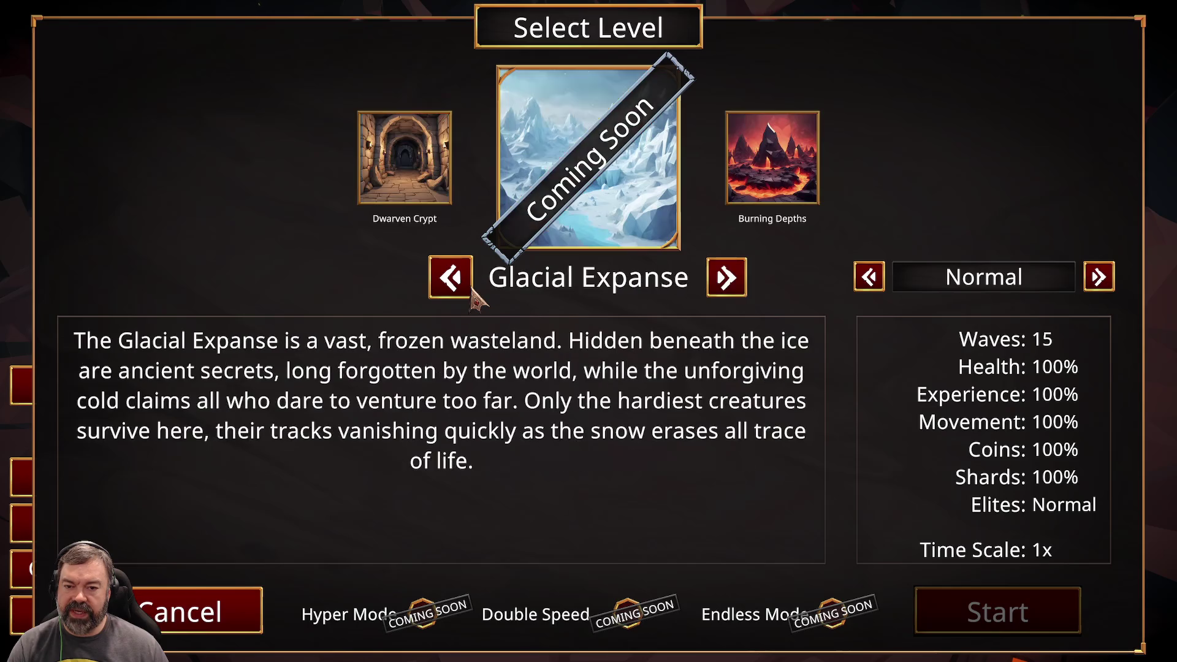
click(232, 608)
key(alt+F4)
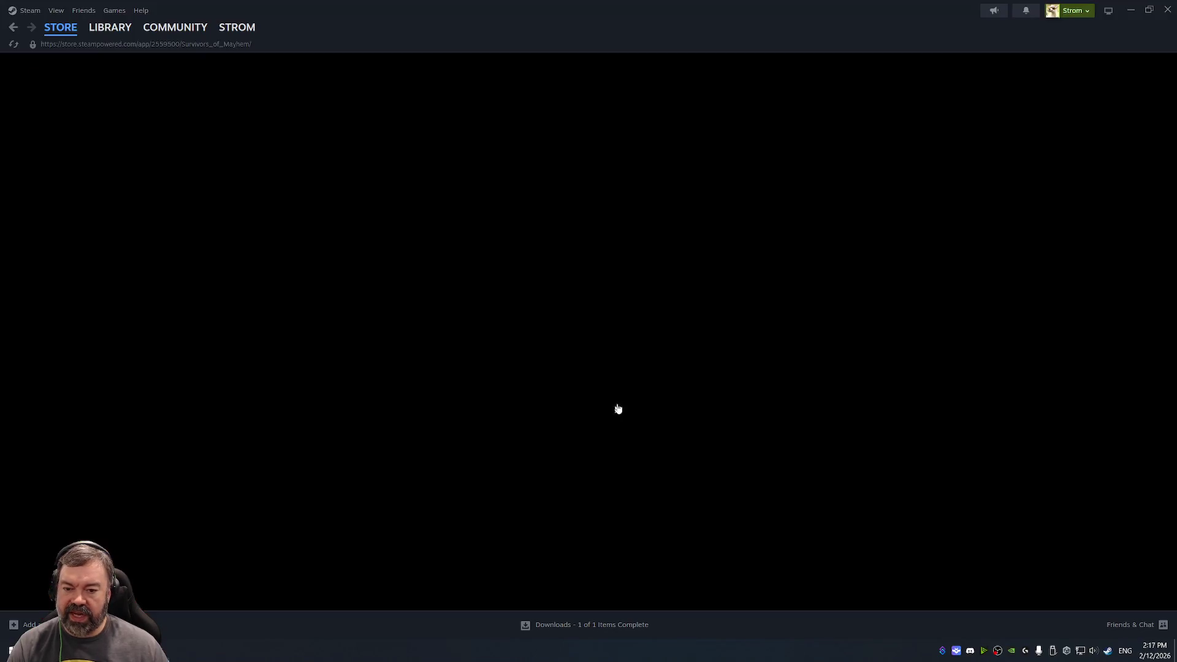
Close the Steam window showing the Survivors of Mayhem store page.
click(1166, 13)
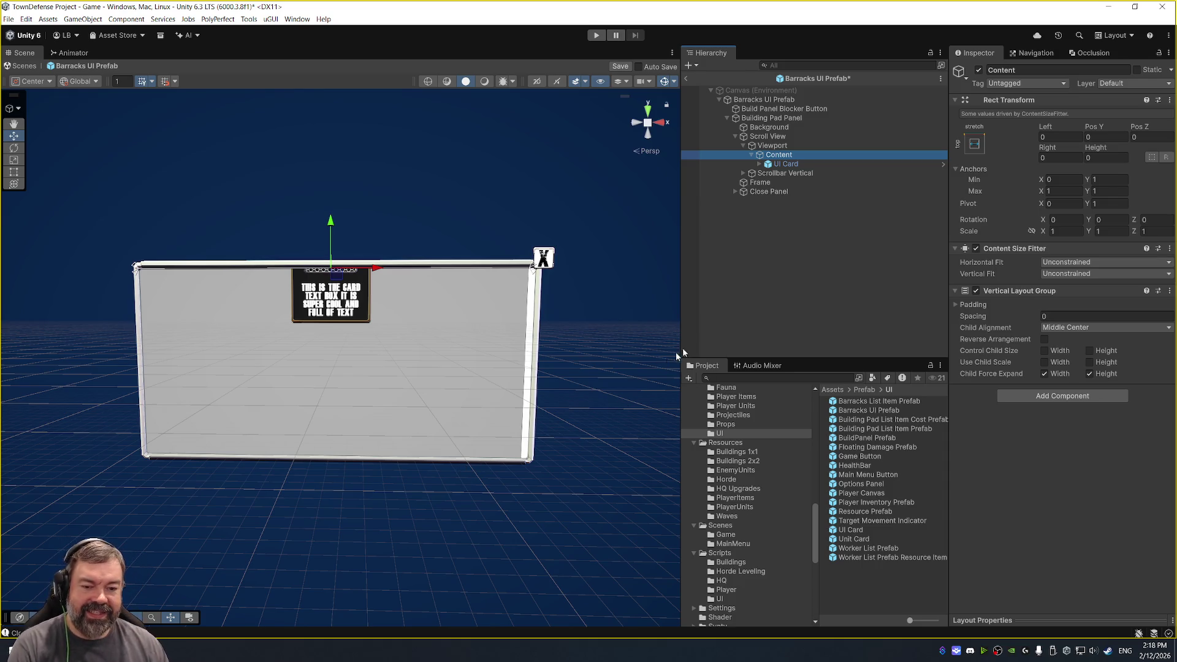
Frame the UI Card and Content in the Scene view and turn off Child Force Expand width.
click(776, 167)
key(f)
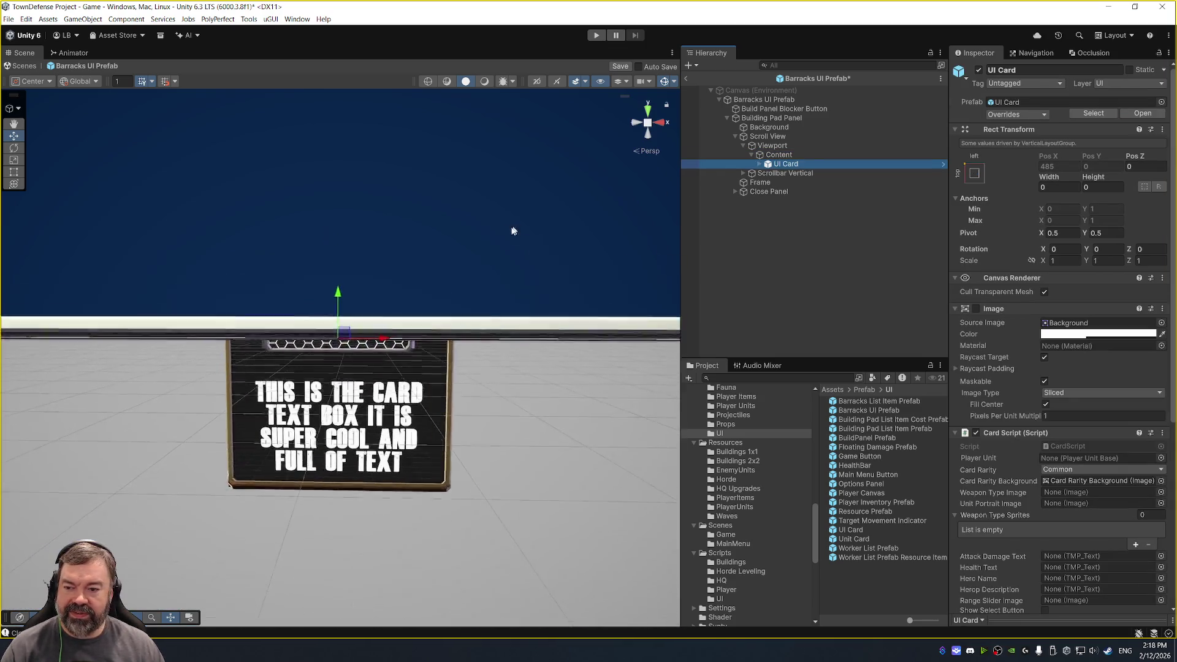
click(826, 154)
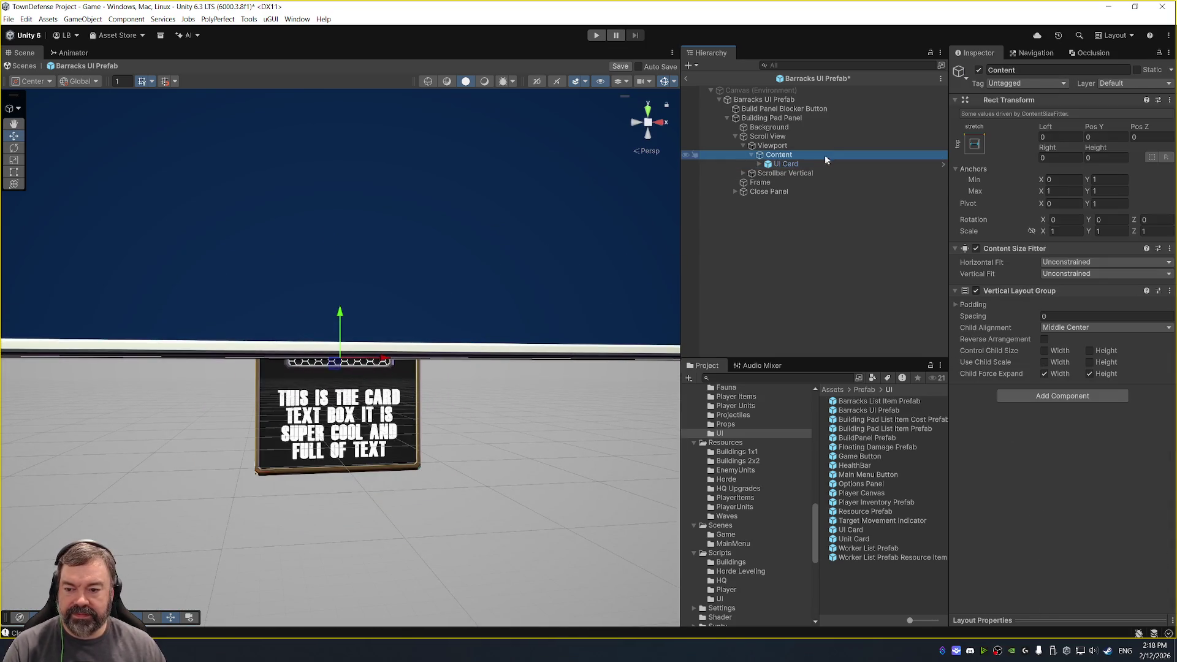
key(f)
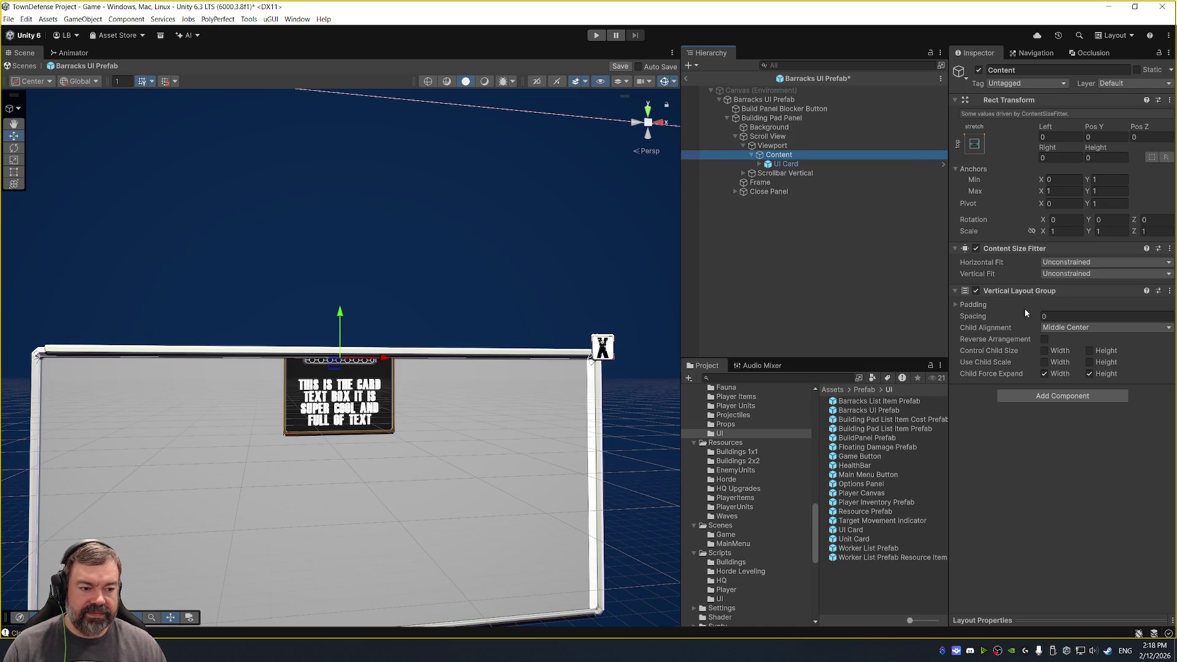
click(1045, 373)
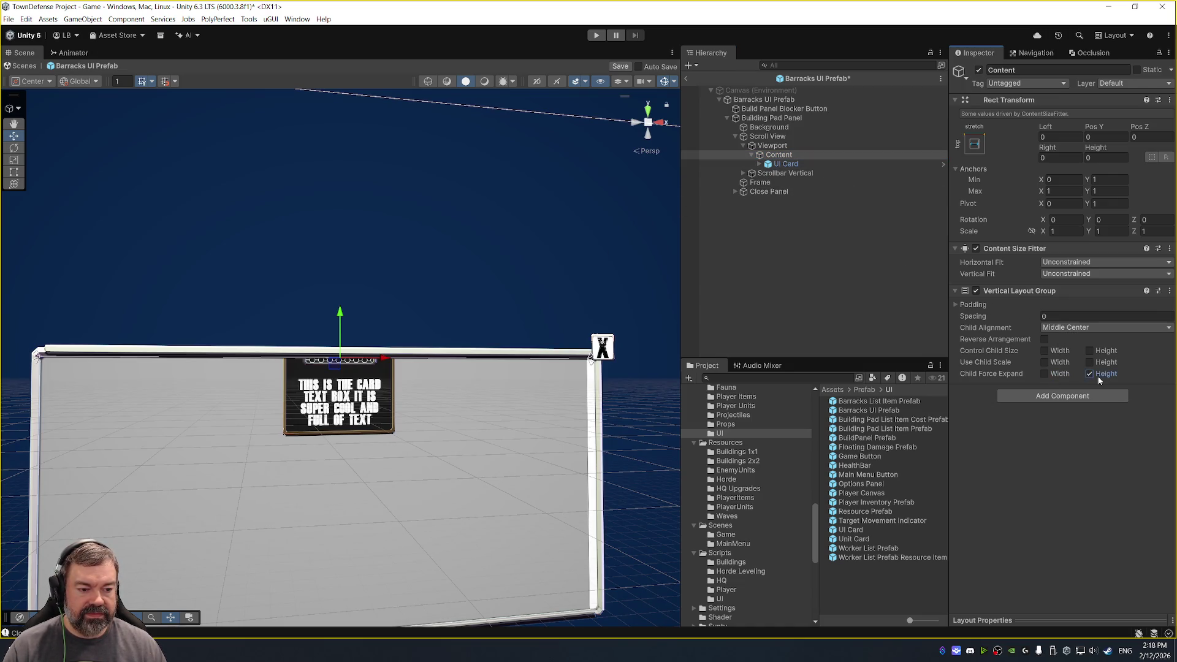
Remove the Vertical Layout Group component from Content.
click(966, 305)
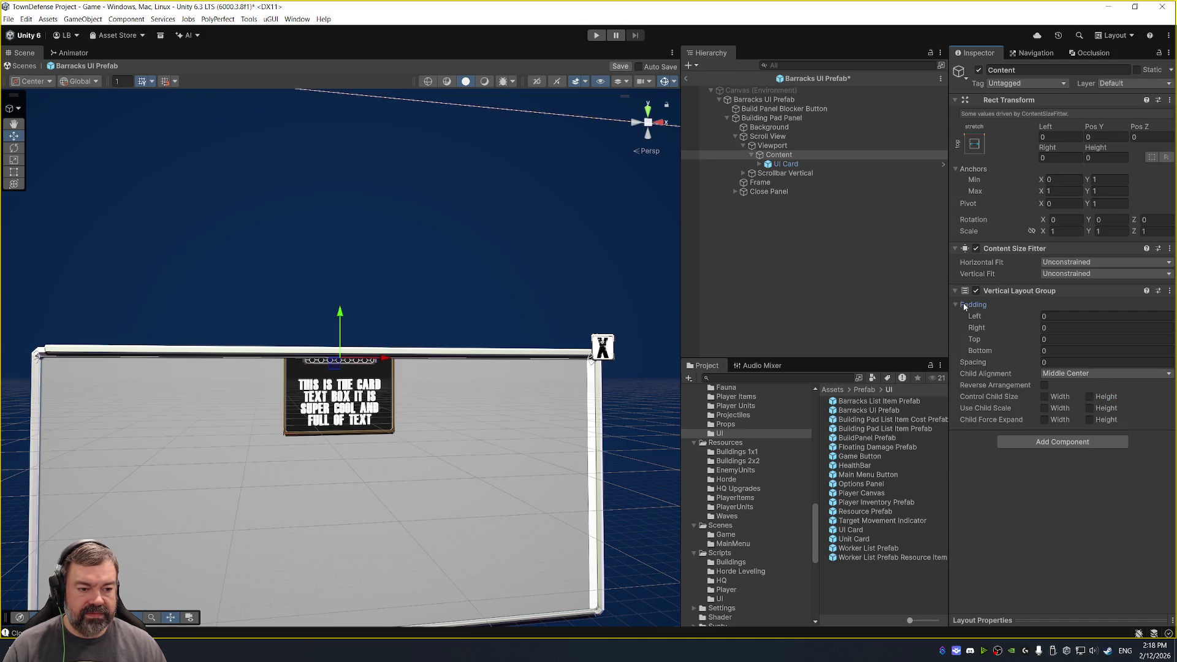
click(966, 305)
scroll(485, 247, down, 5)
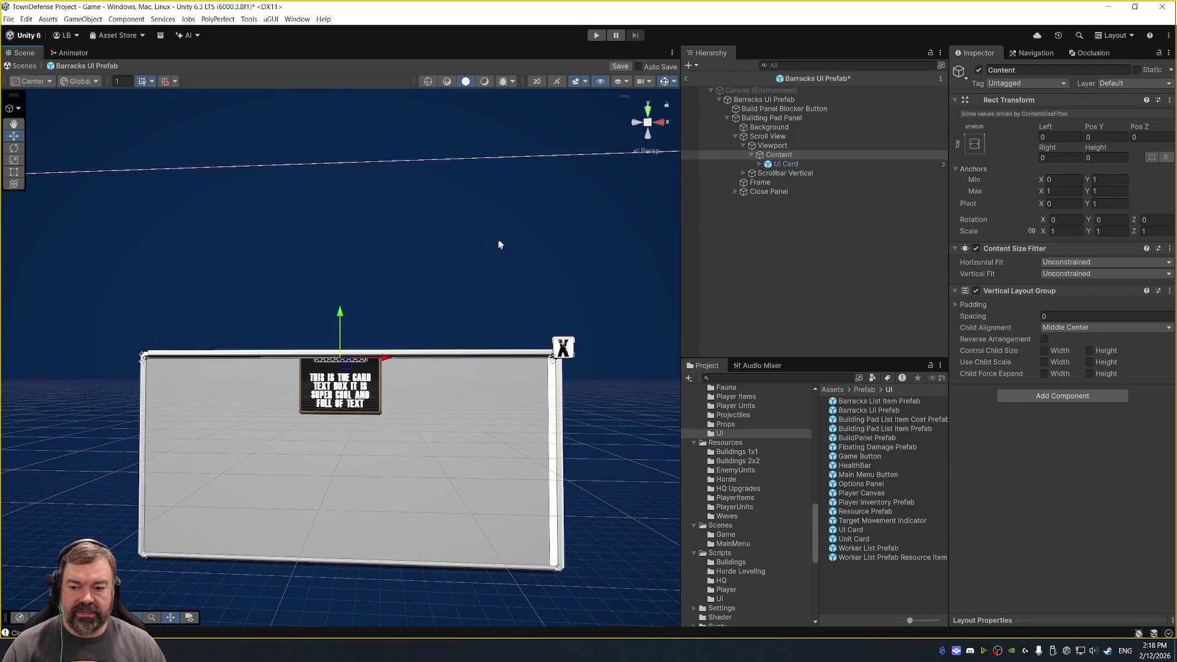
right_click(1027, 292)
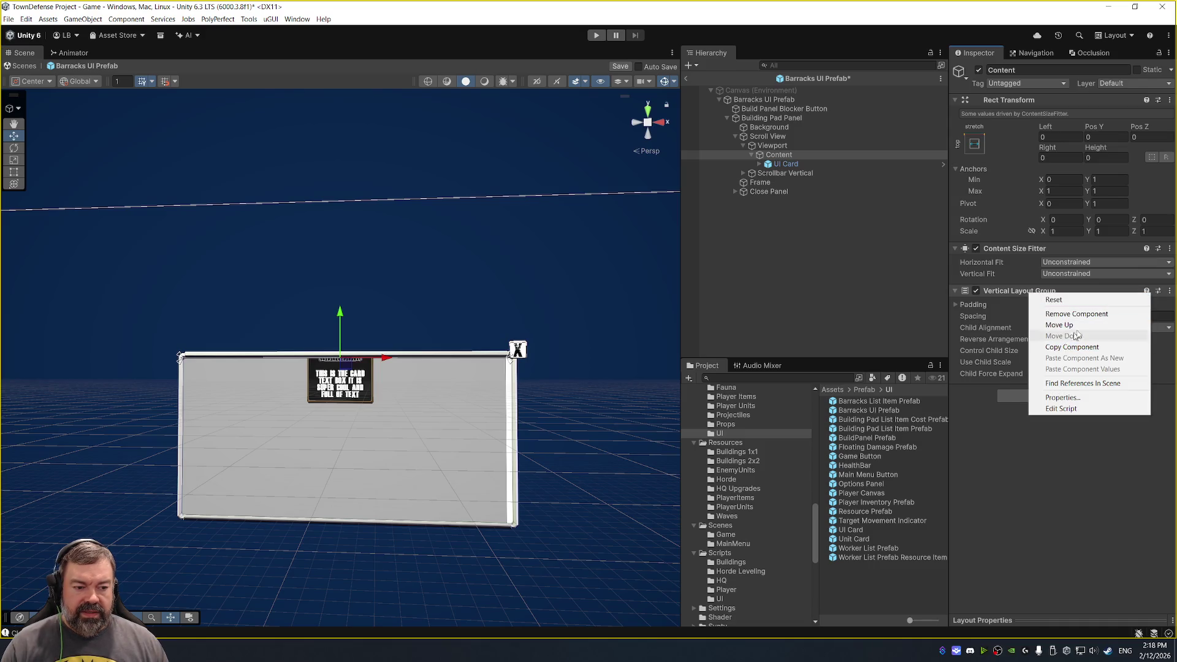
click(1054, 313)
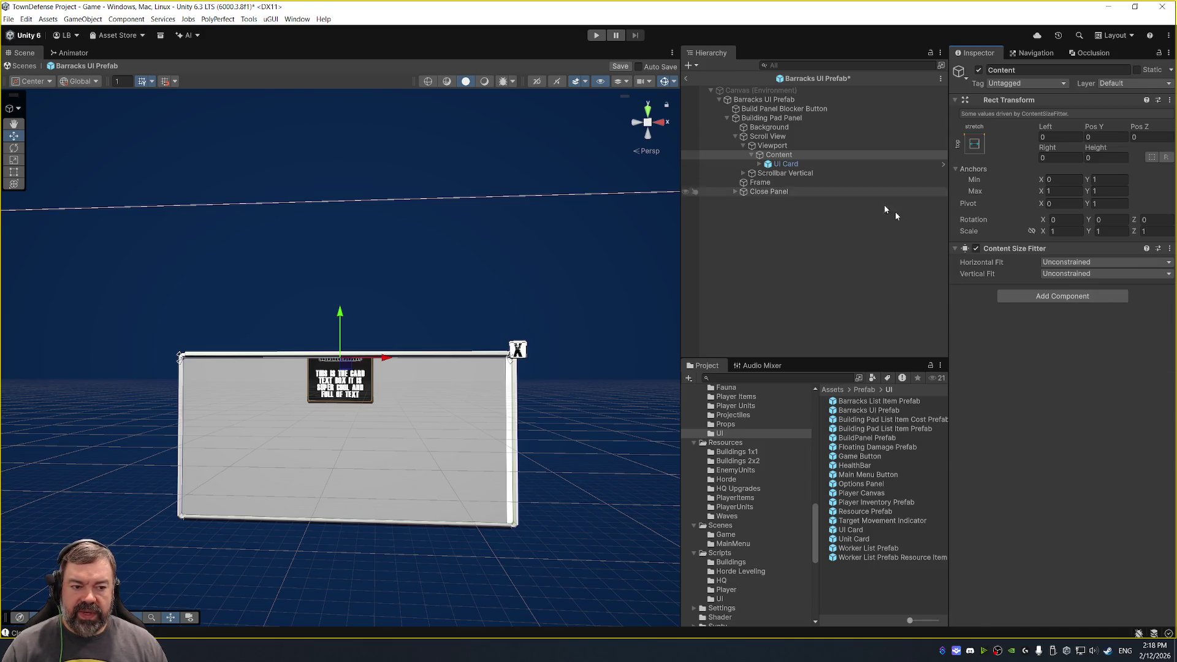
click(1036, 300)
Add a Horizontal Layout Group to Content with Middle Center child alignment.
text(horiz)
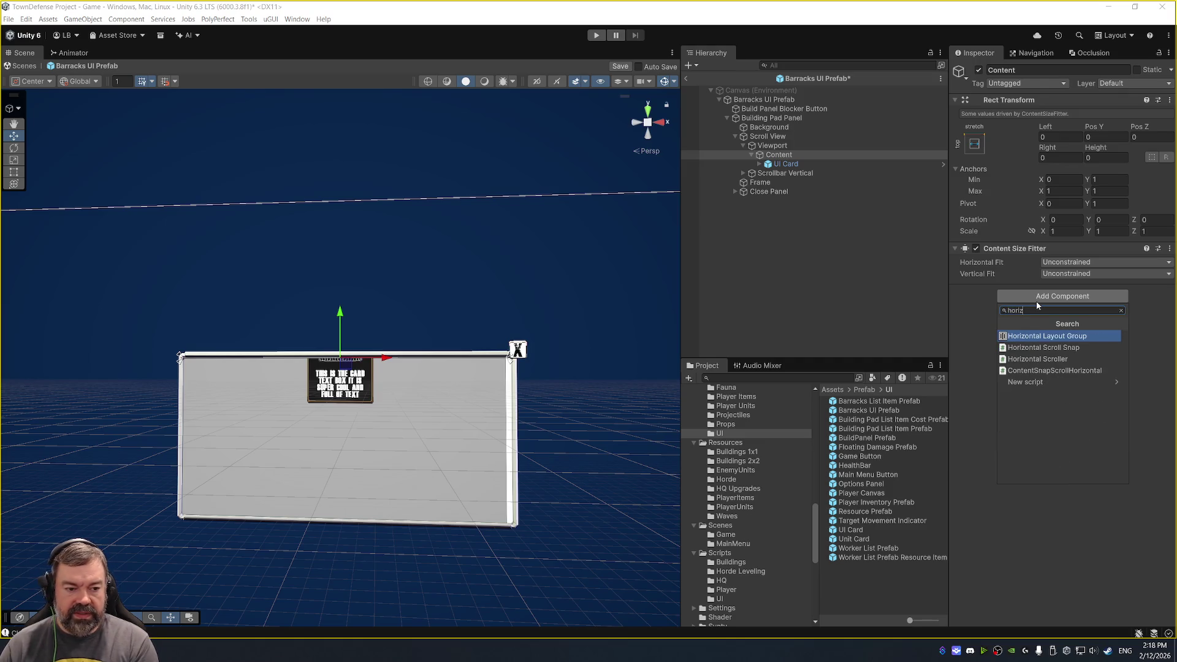
key(Return)
click(1060, 373)
click(1067, 430)
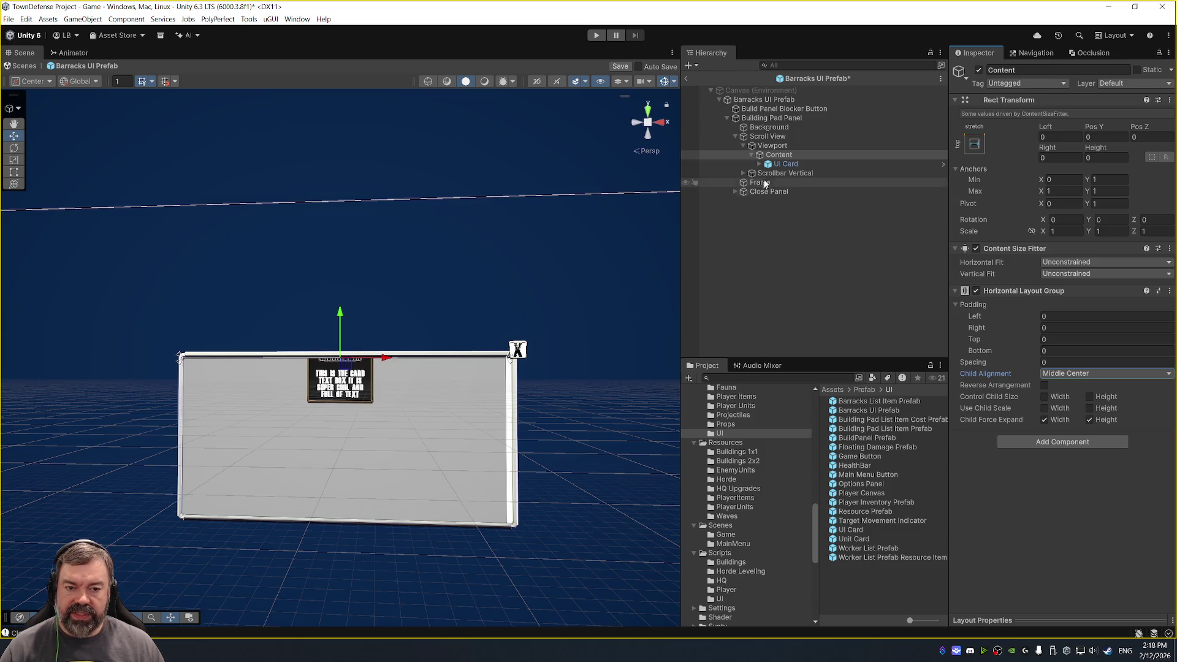
Stretch Content down to fill the panel and set its Top and Bottom offsets to 0.
click(788, 146)
click(1054, 146)
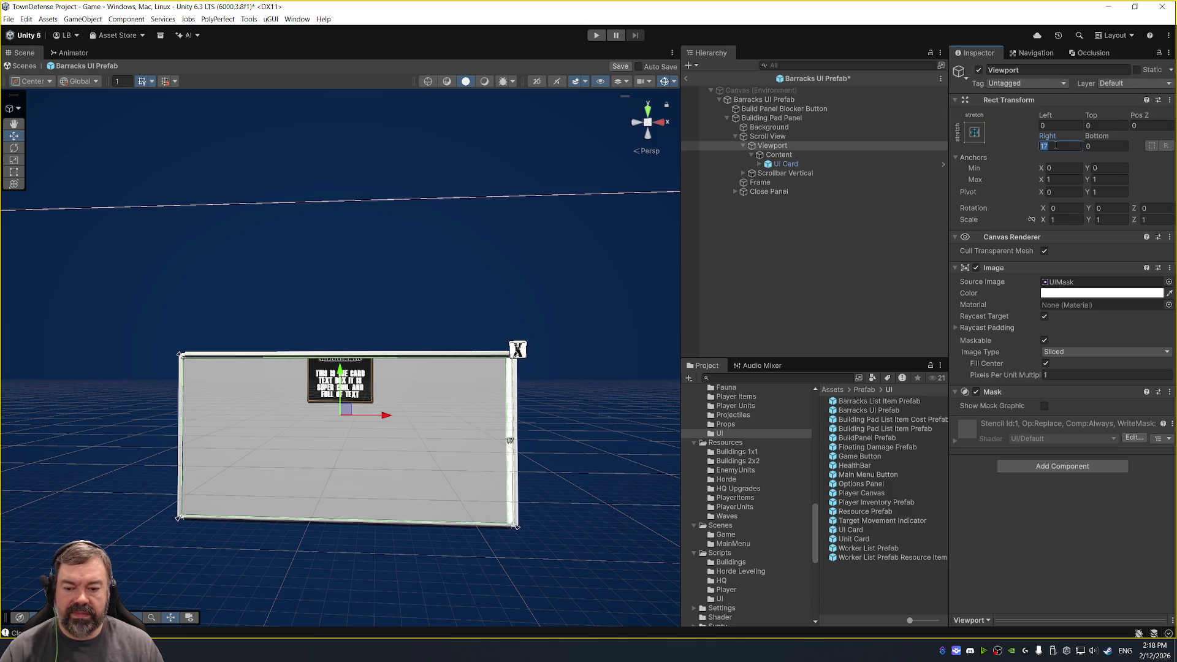
click(800, 153)
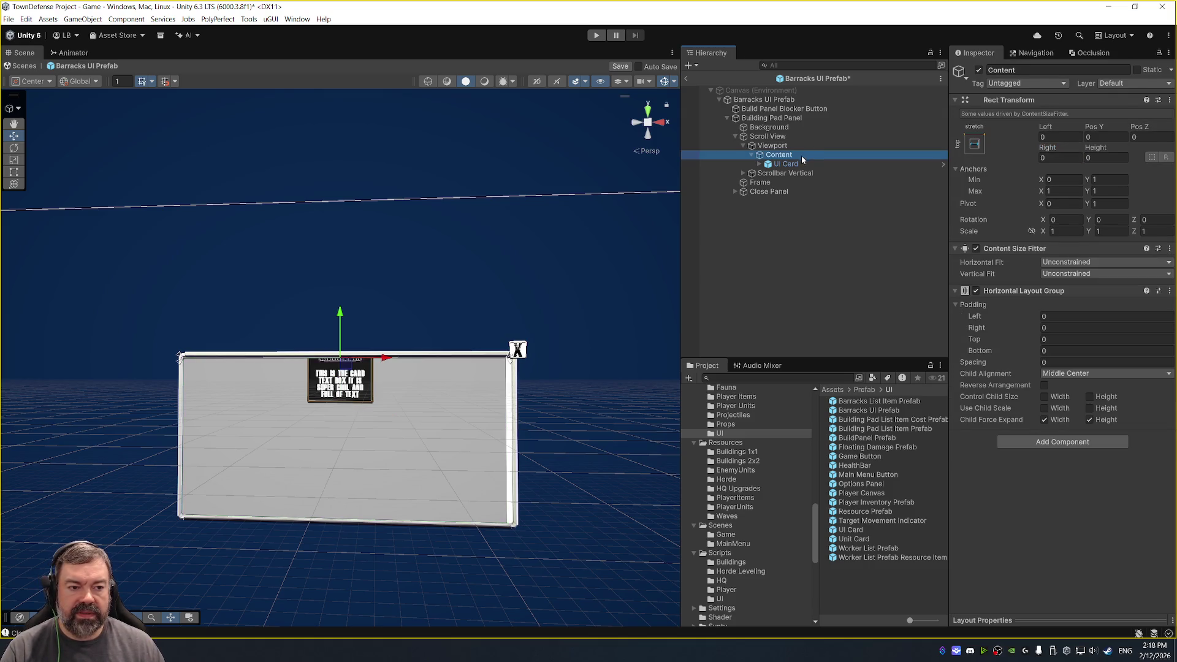
scroll(447, 279, up, 3)
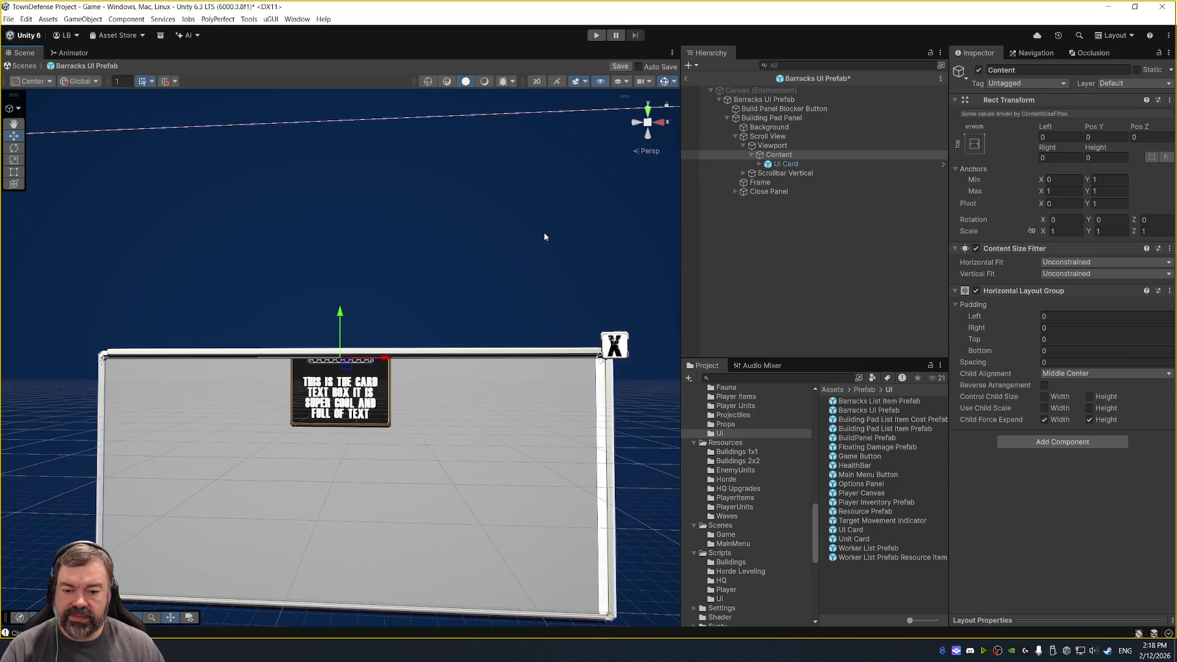
drag(603, 321, 606, 588)
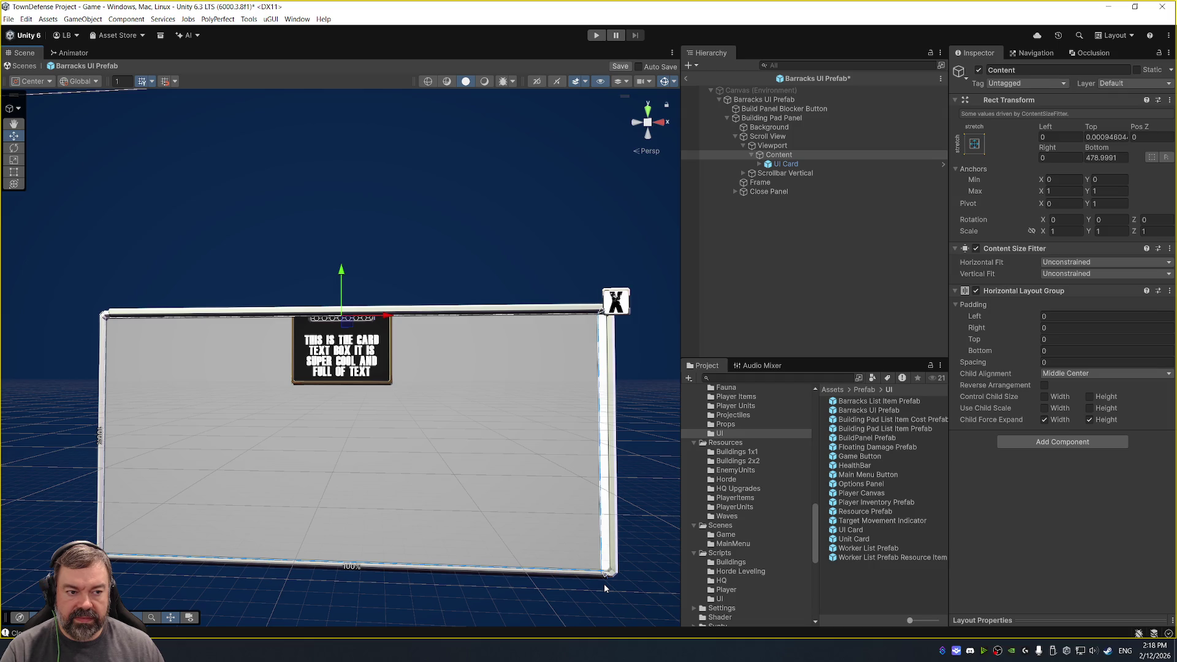
click(1115, 158)
text(0)
click(1106, 137)
text(0)
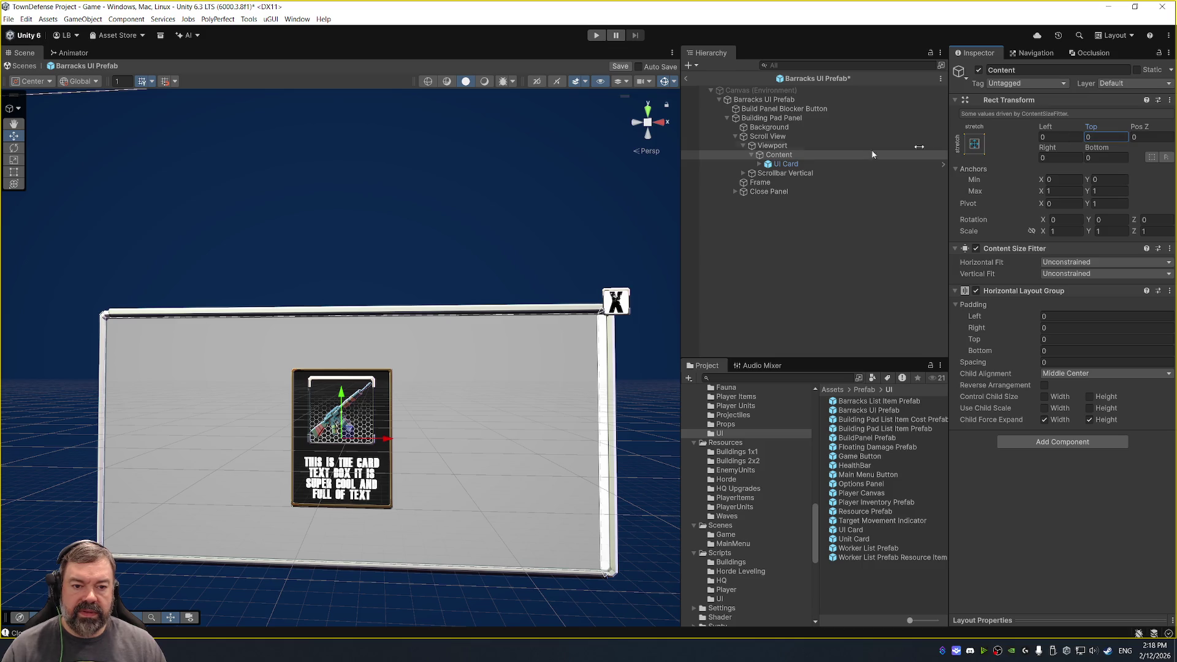
click(974, 144)
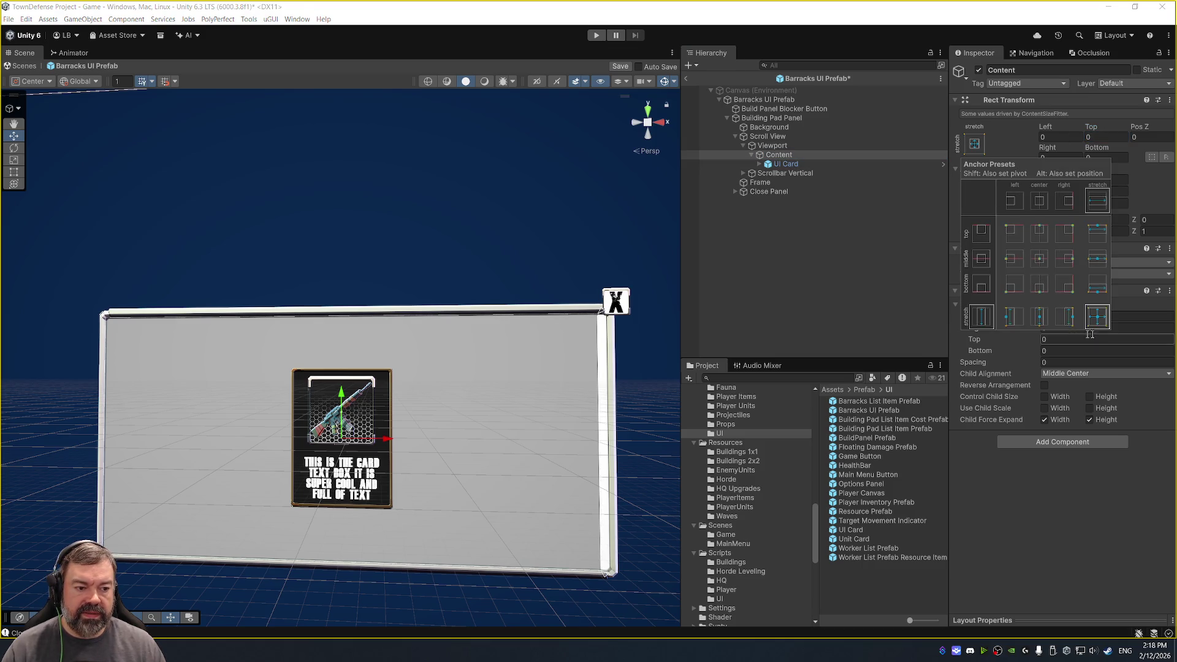
click(527, 186)
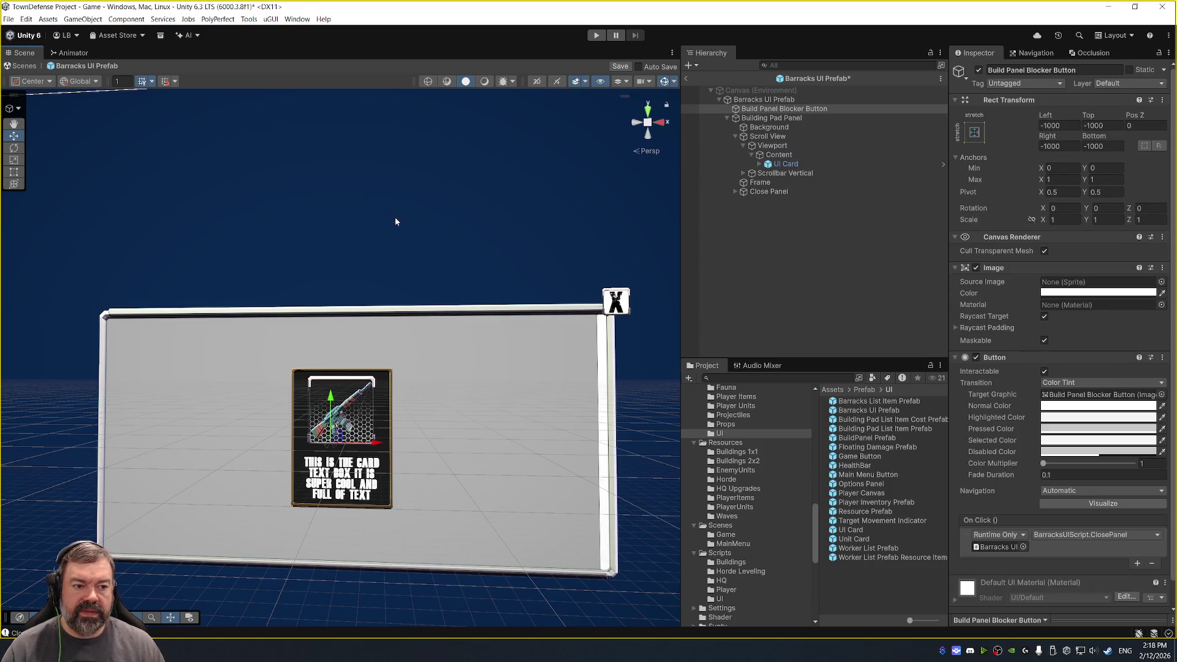
Replace the UI Card under Content with the Unit Card prefab.
click(808, 162)
key(Delete)
mouse_move(854, 539)
mouse_down()
mouse_move(815, 175)
mouse_move(775, 155)
mouse_up()
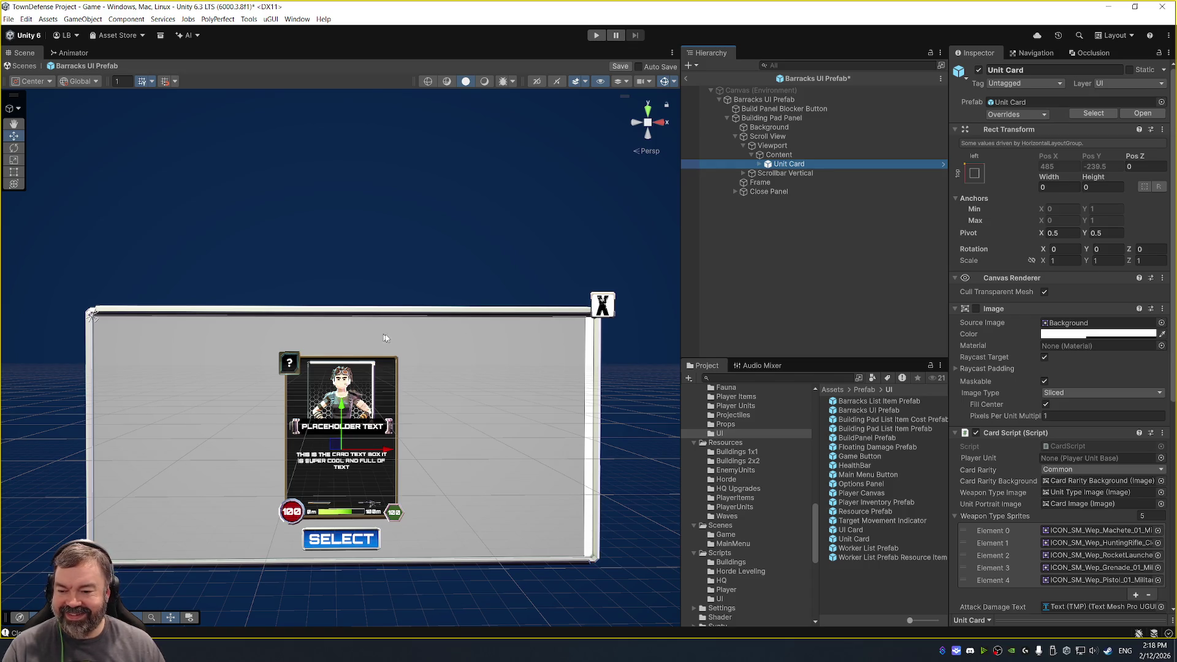
mouse_move(406, 306)
mouse_down()
mouse_move(299, 233)
mouse_move(378, 207)
mouse_up()
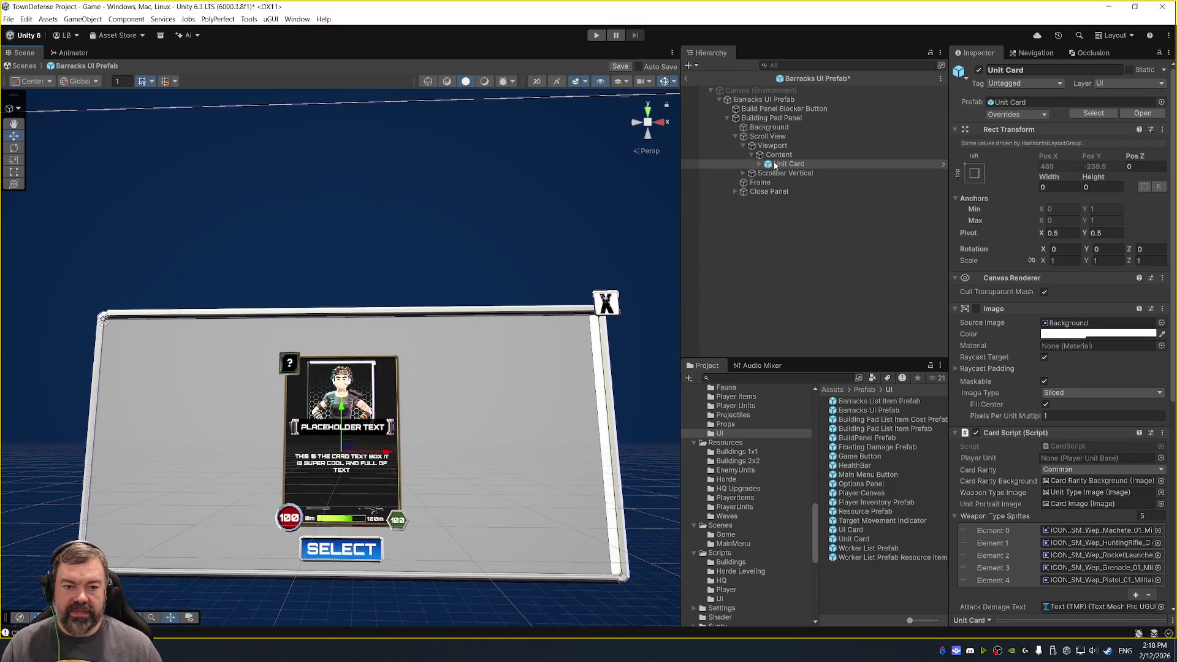
Anchor Content top-stretch with a top pivot and set its height to 433.71.
click(793, 157)
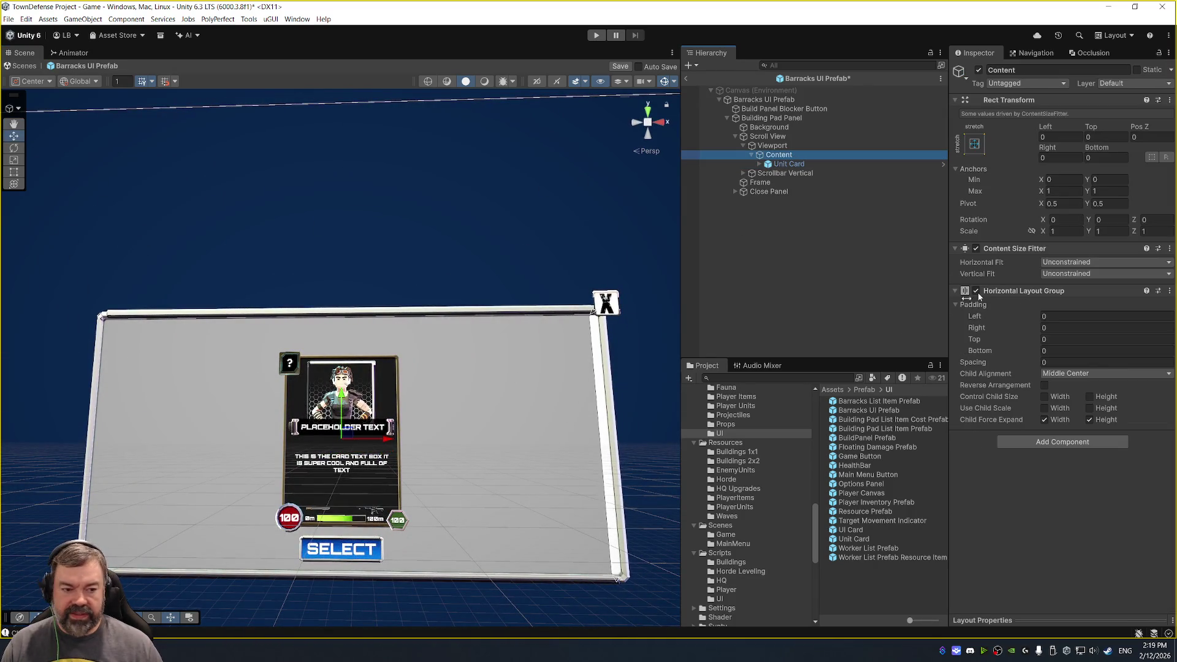
mouse_move(1086, 149)
mouse_down()
mouse_move(1134, 149)
mouse_move(25, 147)
mouse_move(57, 145)
mouse_move(90, 146)
mouse_move(14, 159)
mouse_up()
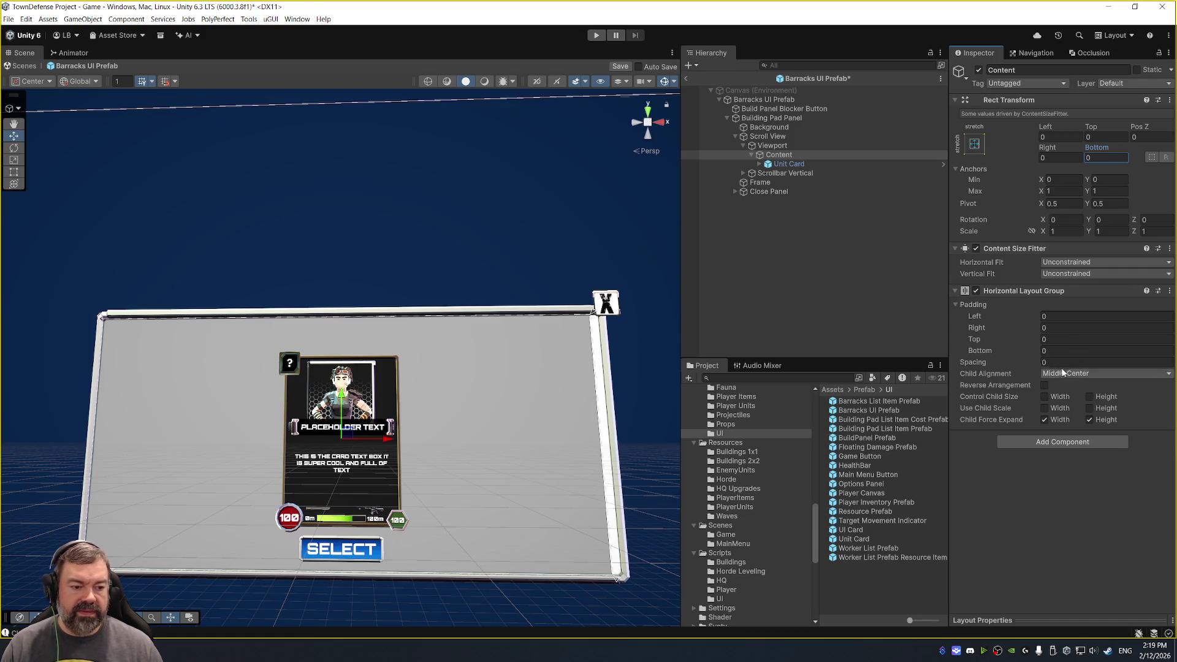
click(976, 143)
key(shift+alt)
alt+shift+click(1102, 262)
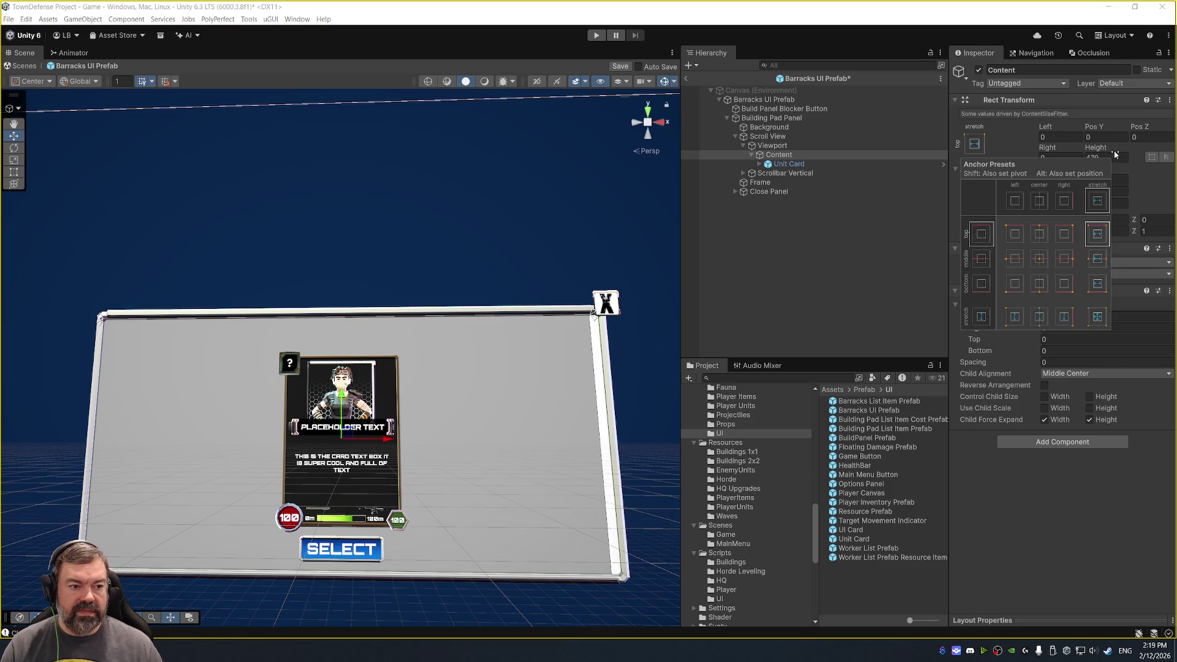
alt+shift+click(1097, 233)
mouse_move(1091, 151)
mouse_down()
mouse_move(46, 216)
mouse_move(215, 236)
mouse_move(386, 204)
mouse_move(387, 241)
mouse_move(381, 232)
mouse_up()
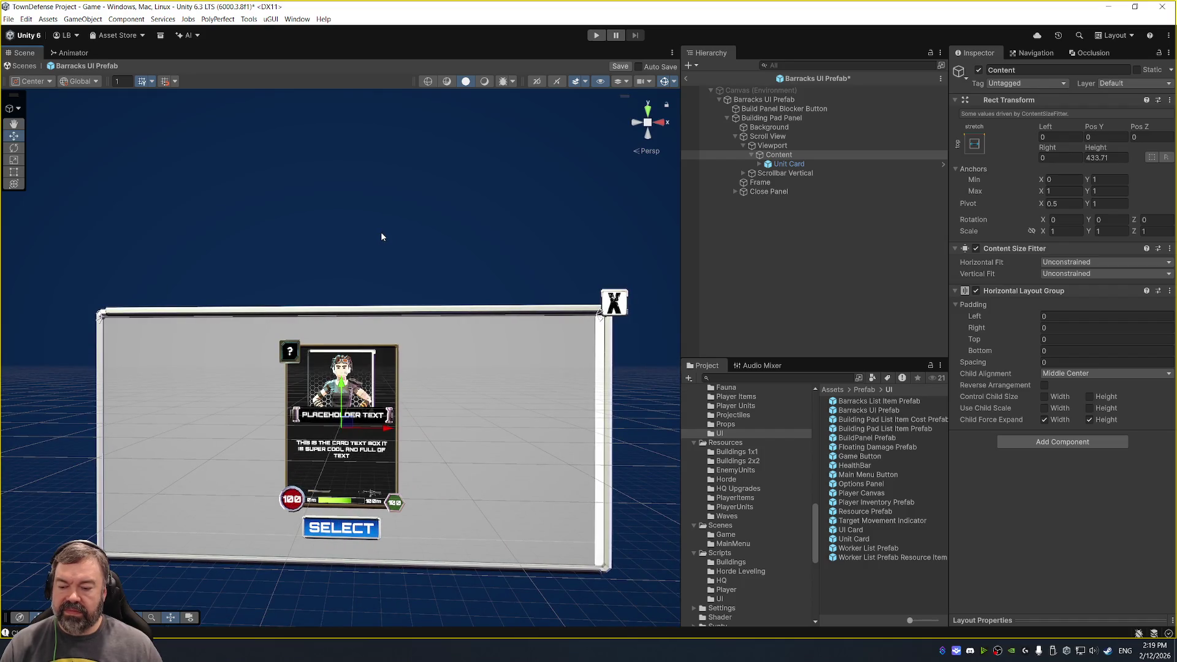
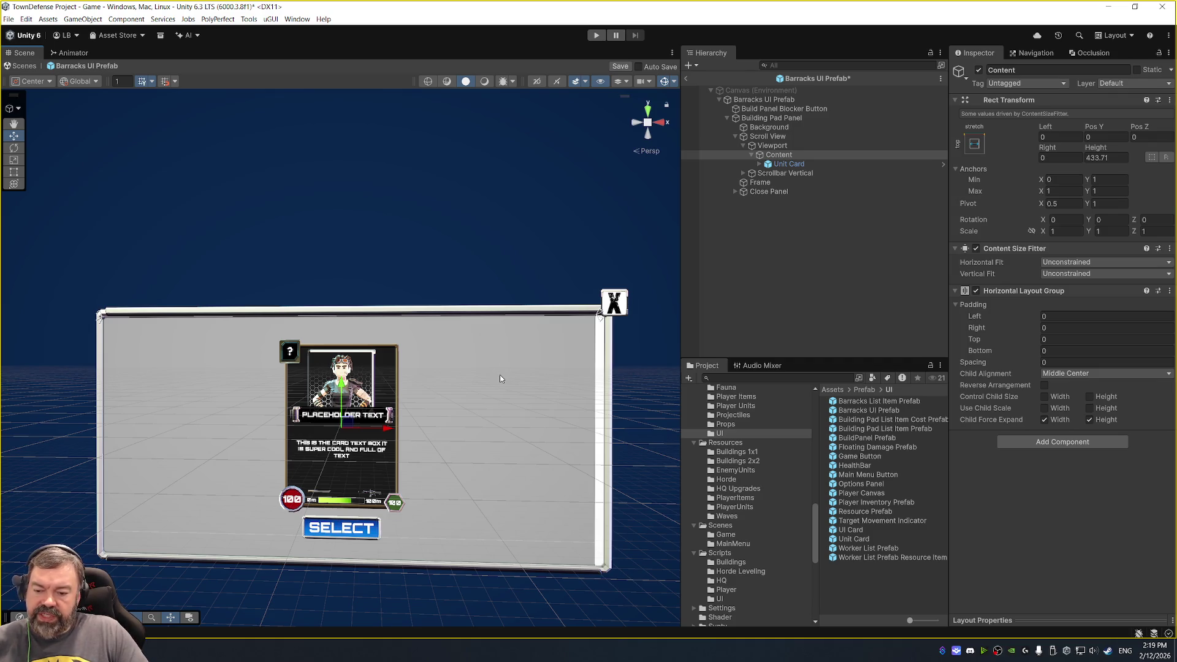
Set the Content object's Rect Transform height to 360.
click(786, 163)
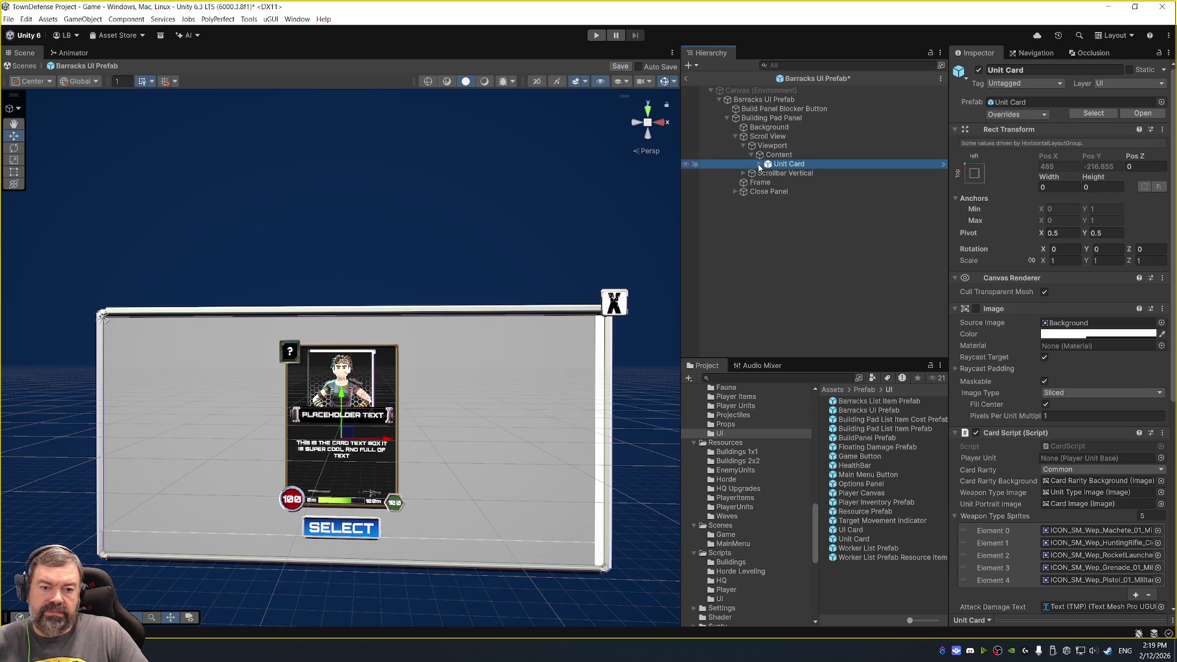
click(763, 155)
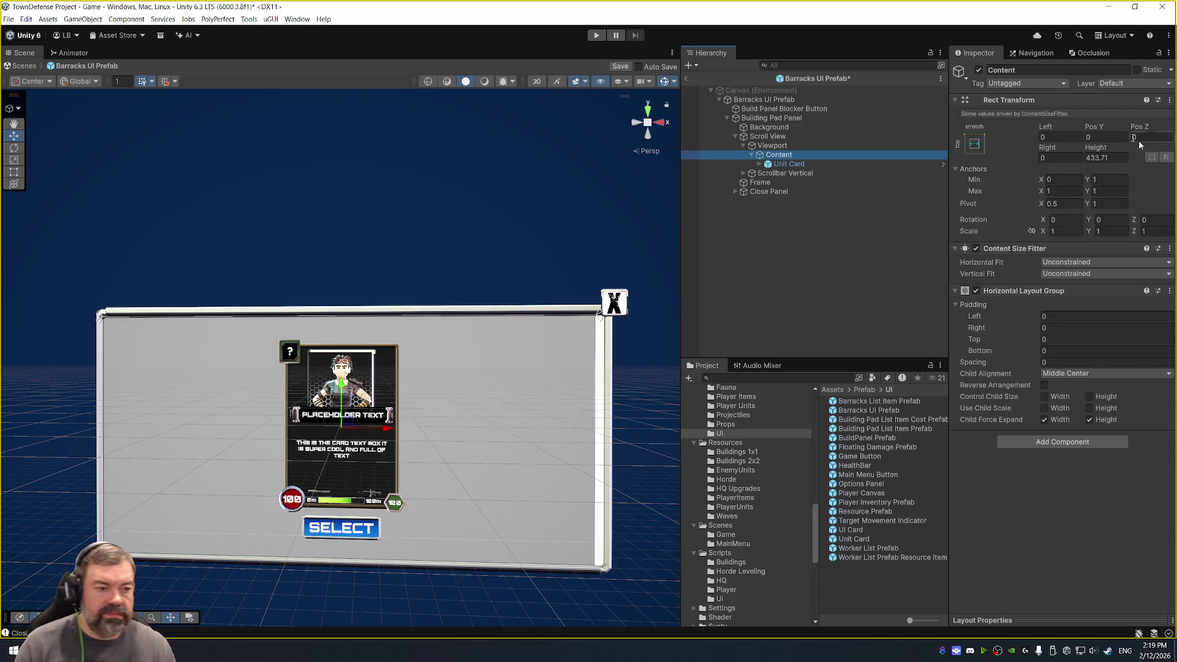
drag(1096, 153, 1031, 170)
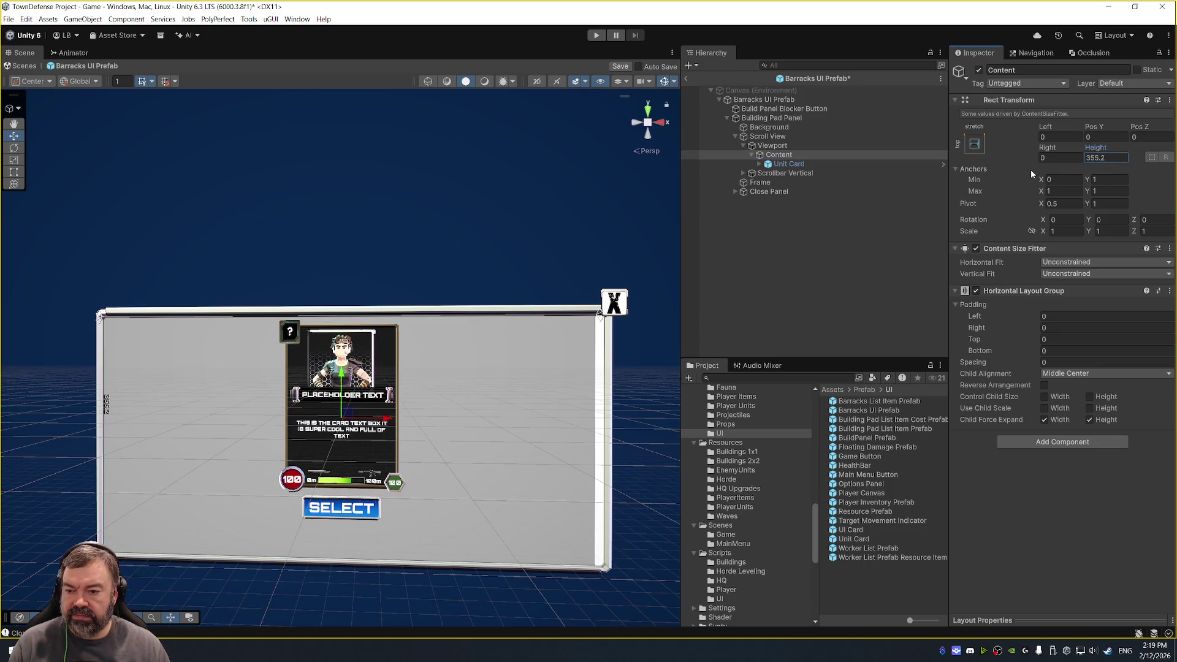
click(1115, 155)
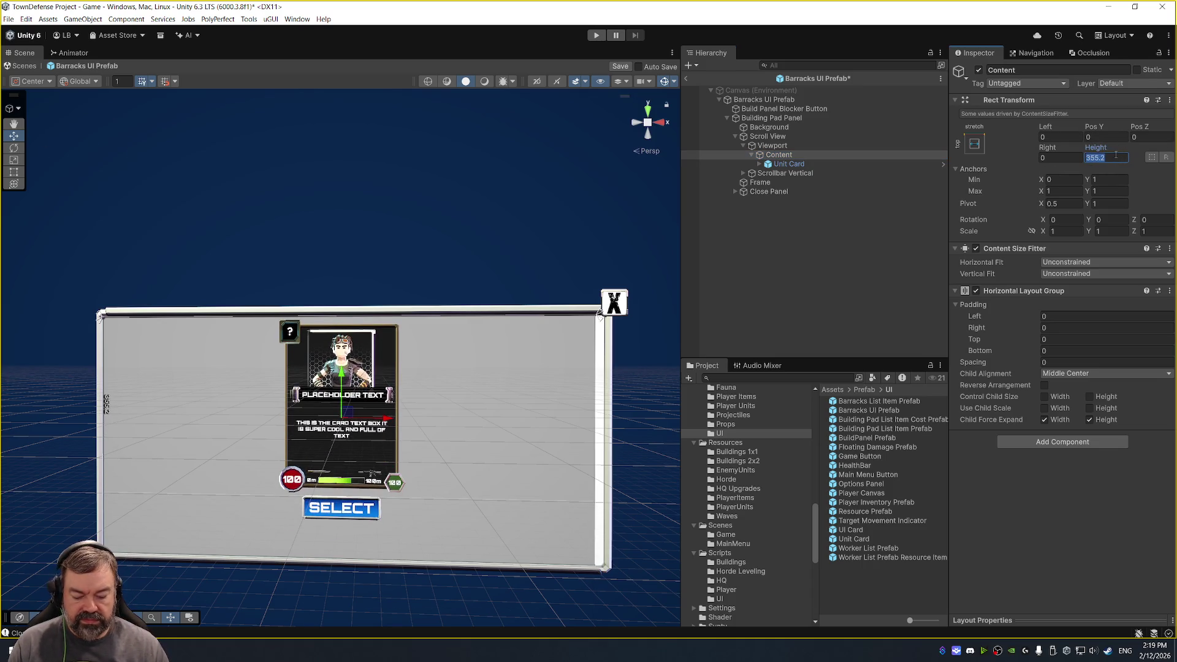
text(360)
key(Return)
scroll(468, 306, up, 5)
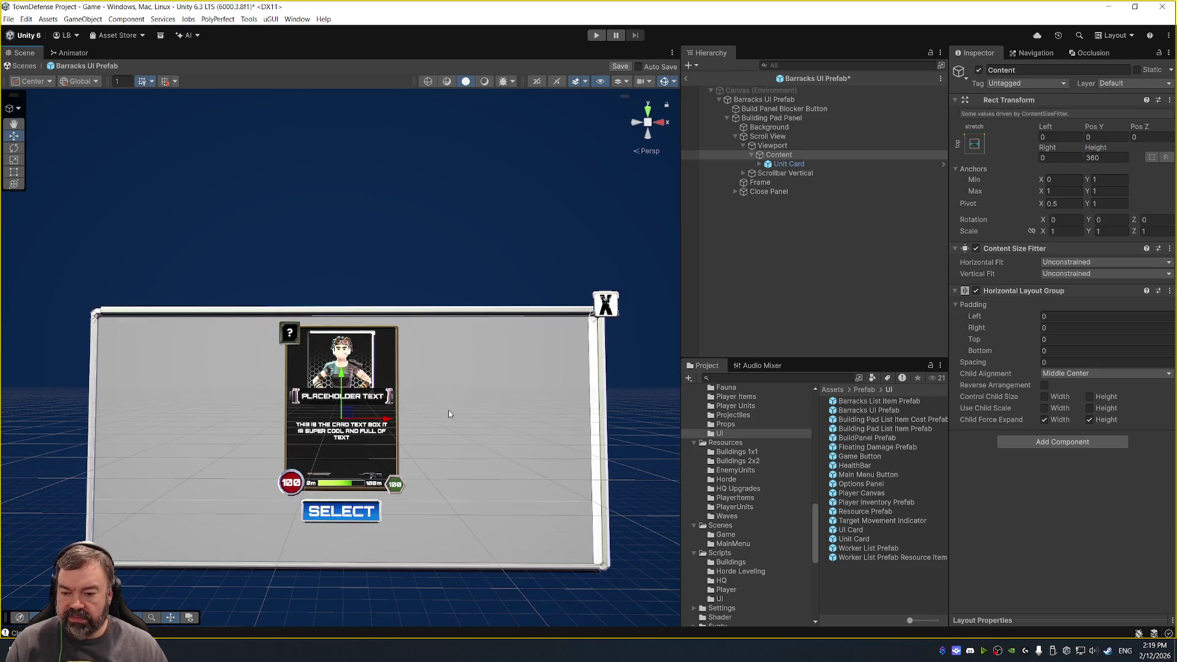
Duplicate the Unit Card into four side-by-side cards, undoing the extra fifth copy.
click(789, 164)
key(ctrl+d)
key(ctrl+d)
scroll(440, 241, down, 3)
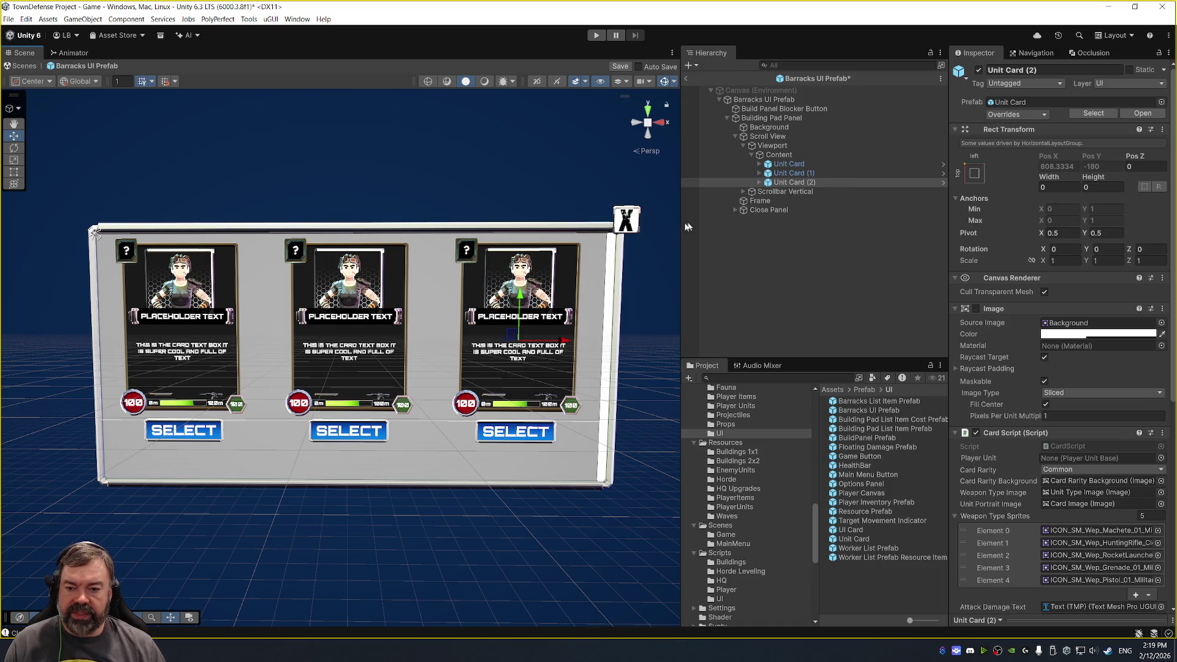
key(ctrl+d)
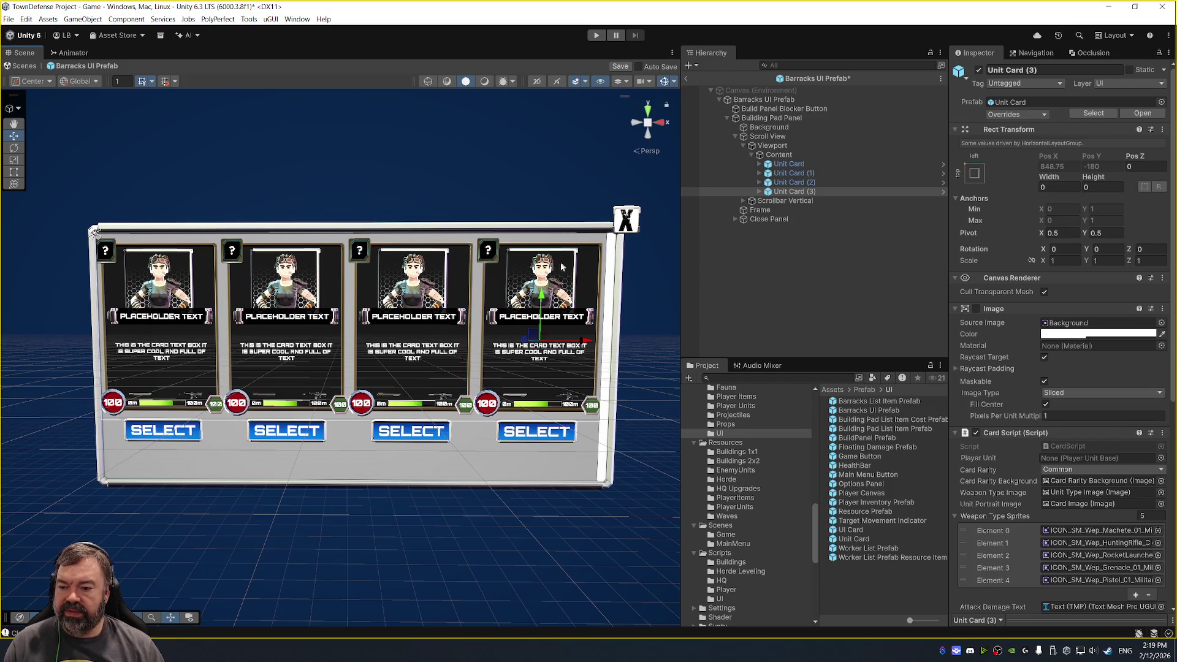
key(ctrl+d)
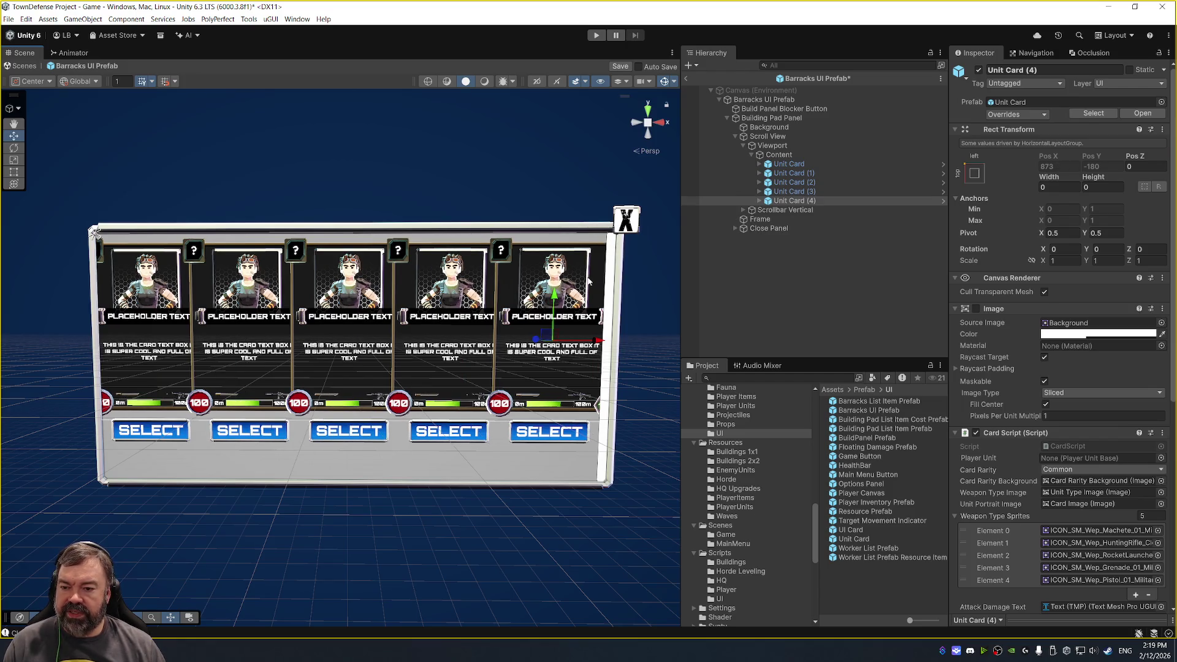
key(ctrl+z)
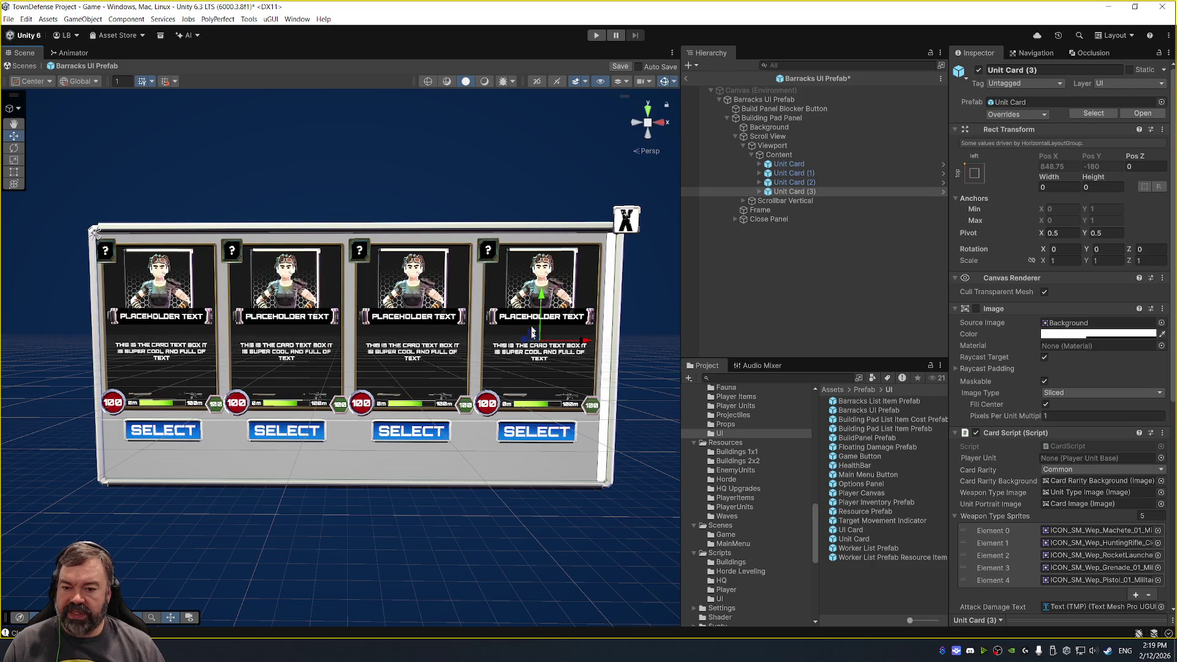
scroll(598, 421, down, 3)
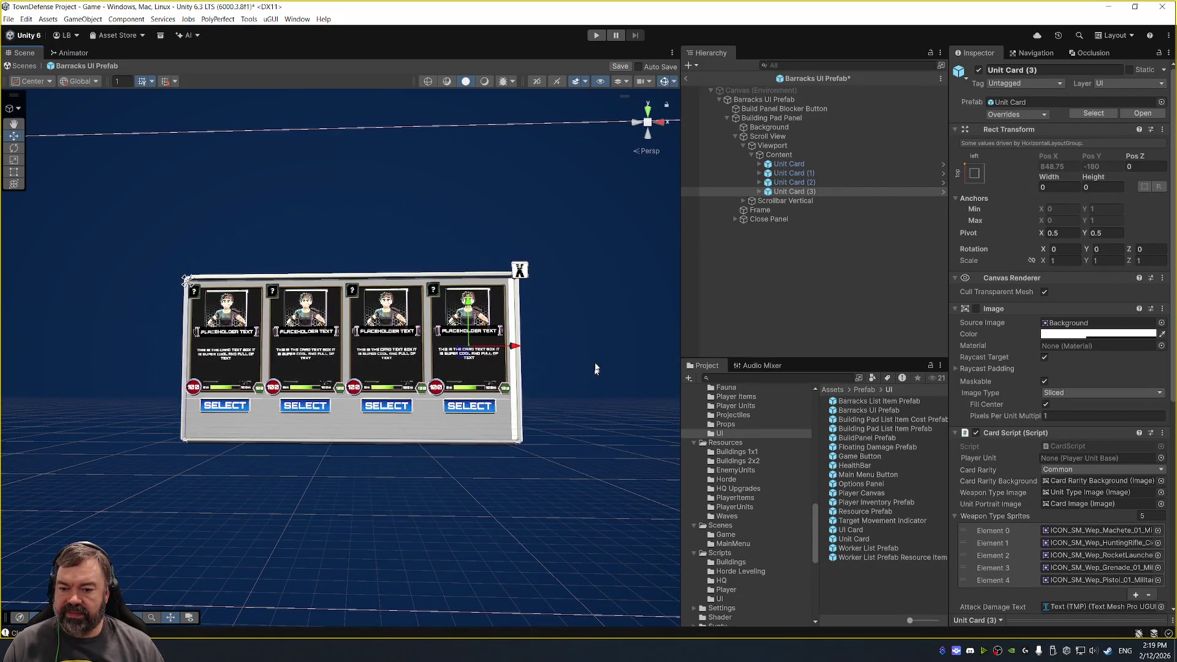
click(837, 145)
Delete the three duplicate Unit Cards, leaving a single card in Content.
click(838, 136)
click(840, 155)
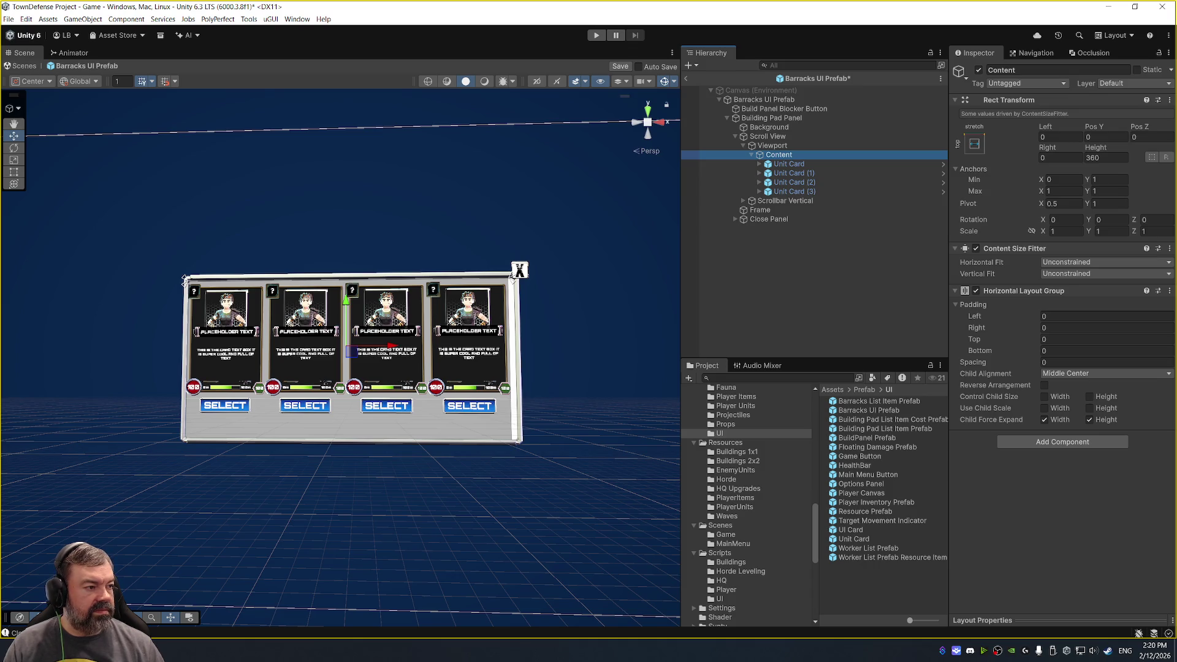
key(alt+Tab)
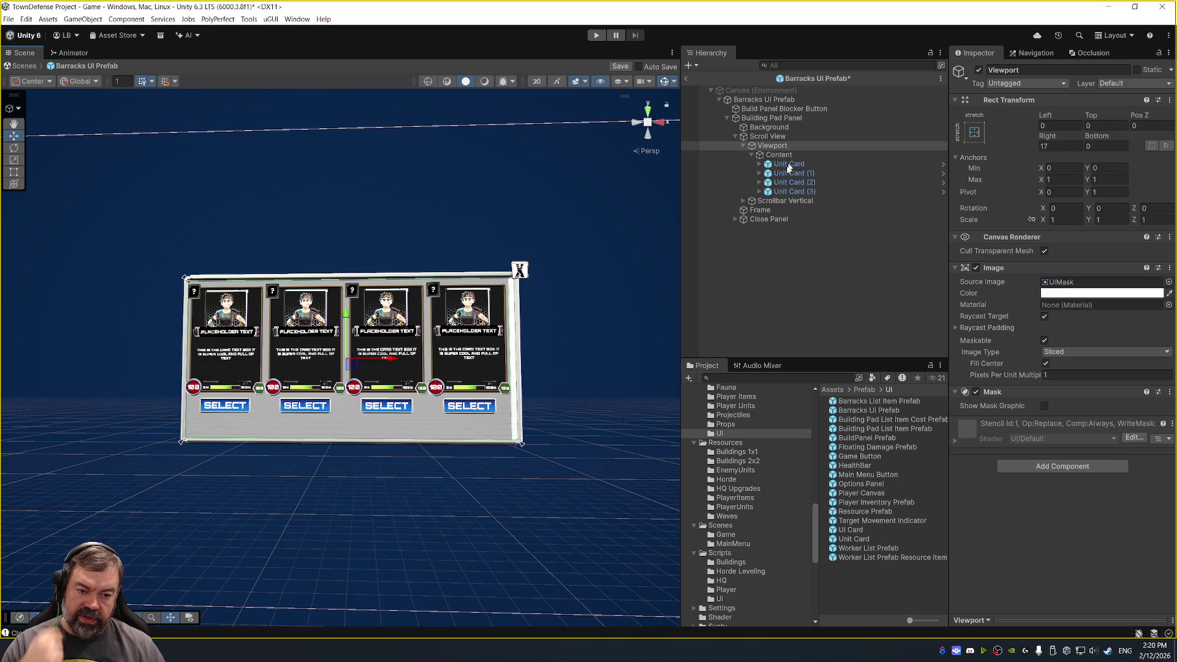
scroll(494, 161, up, 5)
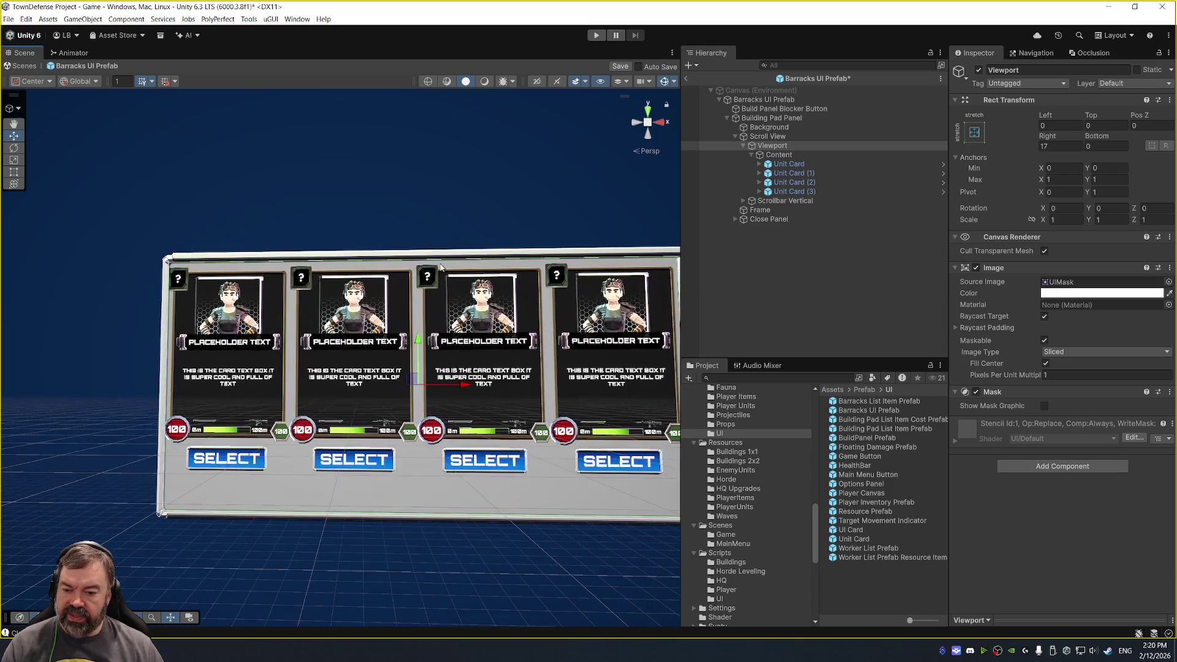
click(796, 191)
shift+click(819, 174)
key(Delete)
Expand the Unit Card and inspect its Card Hover Container, Background and Select Button.
click(759, 163)
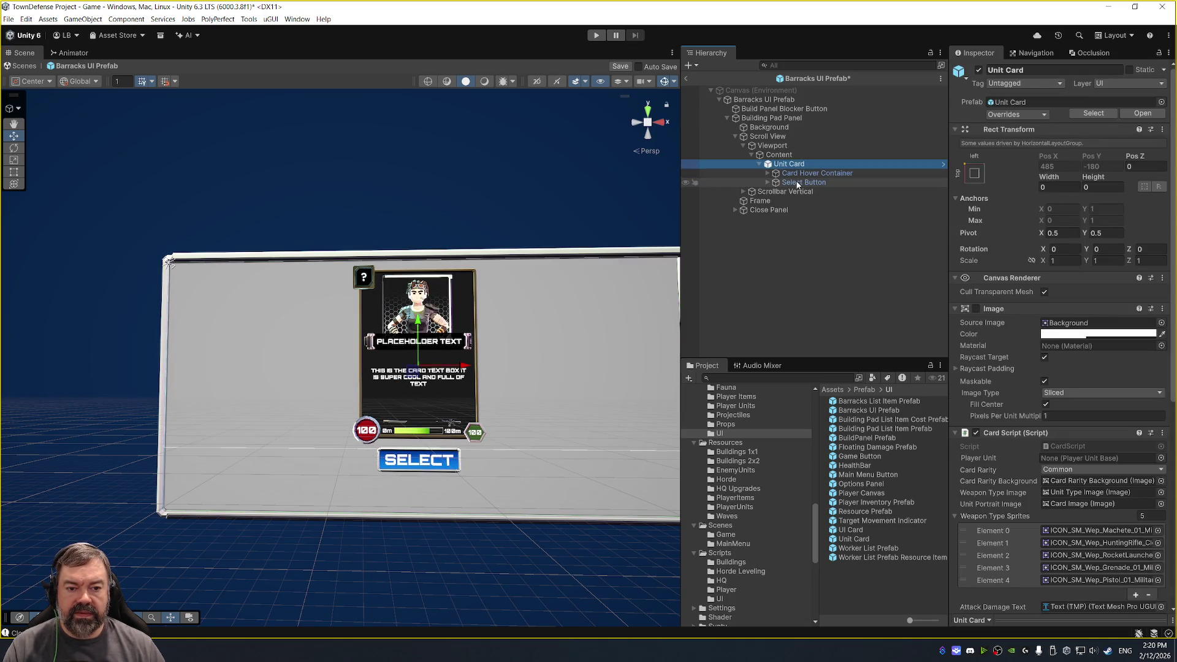
click(814, 173)
key(Right)
click(809, 182)
click(810, 257)
click(789, 163)
click(768, 172)
click(803, 182)
click(801, 164)
Try nesting the Barracks UI Prefab into the hierarchy and dismiss the cyclic nesting warning.
right_click(802, 163)
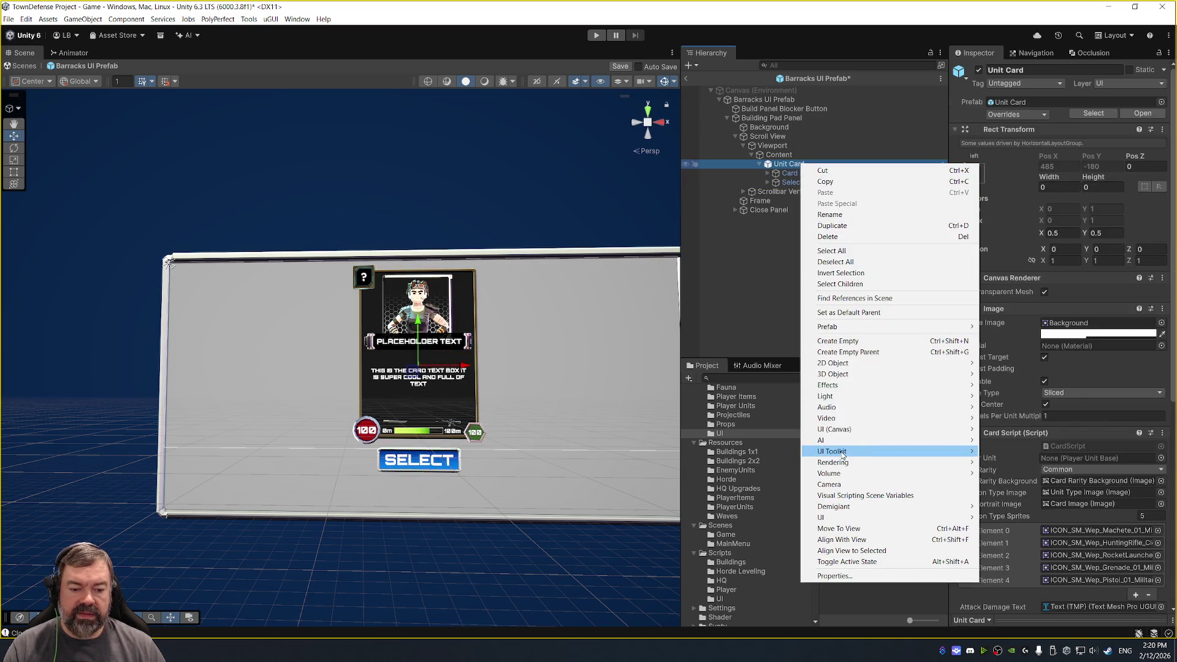
key(Escape)
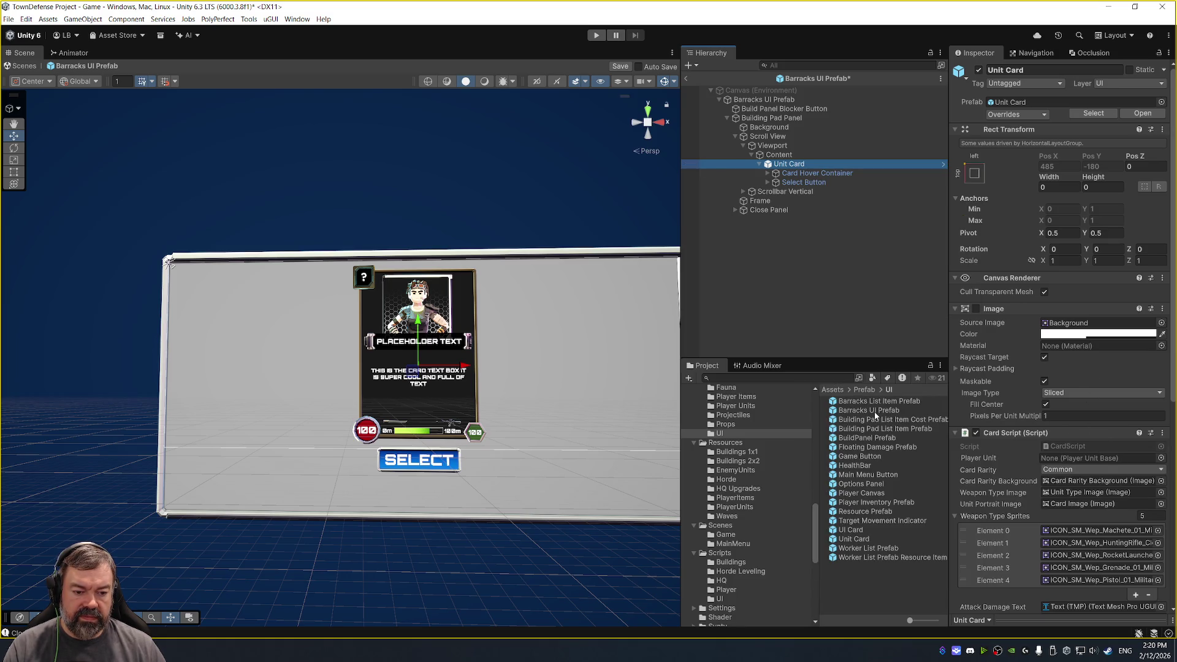
drag(884, 408, 830, 293)
click(660, 341)
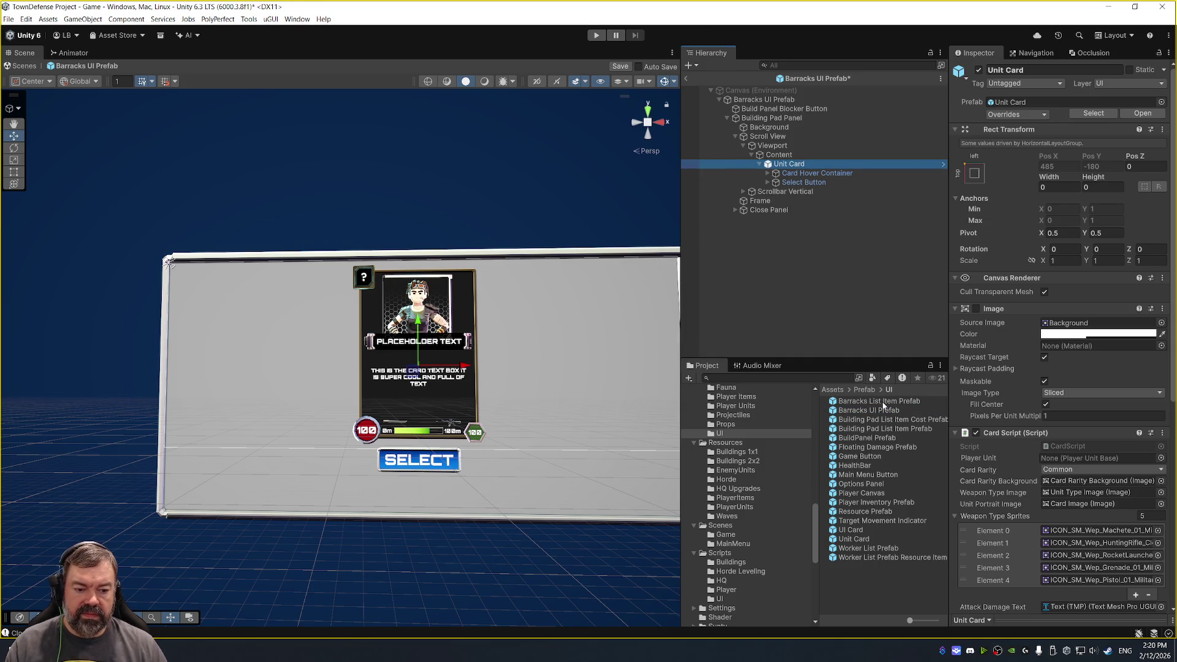
Inspect the Barracks prefab assets, cancelling the switch to the Barracks List Item Prefab.
click(885, 411)
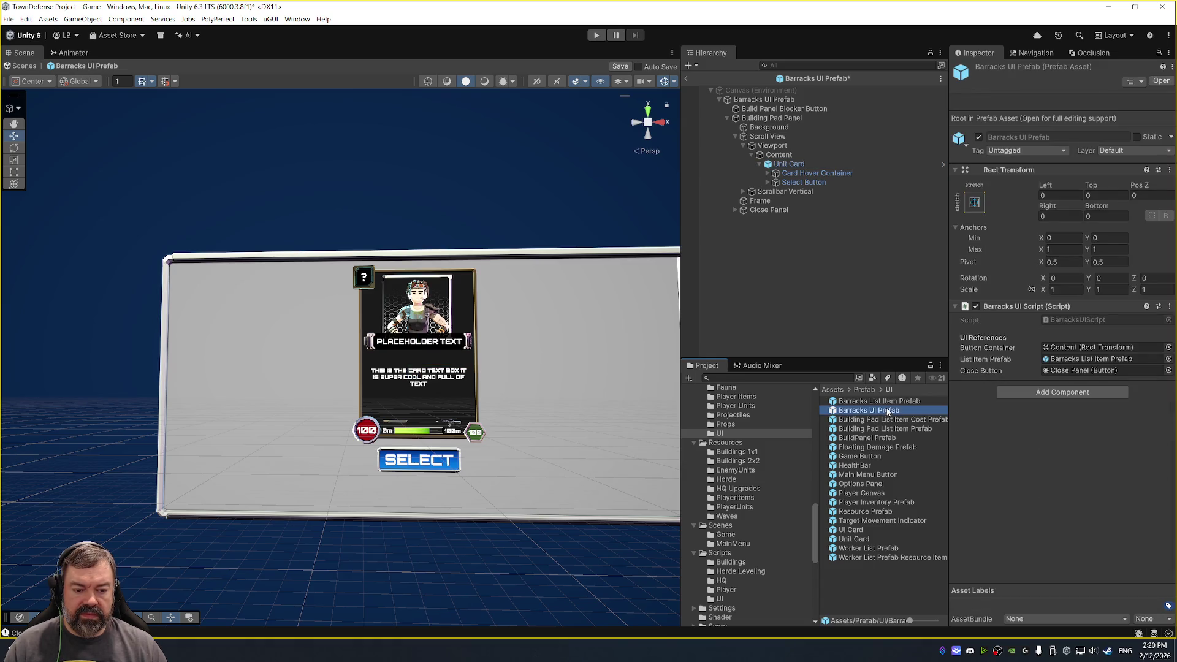
click(893, 402)
double_click(893, 402)
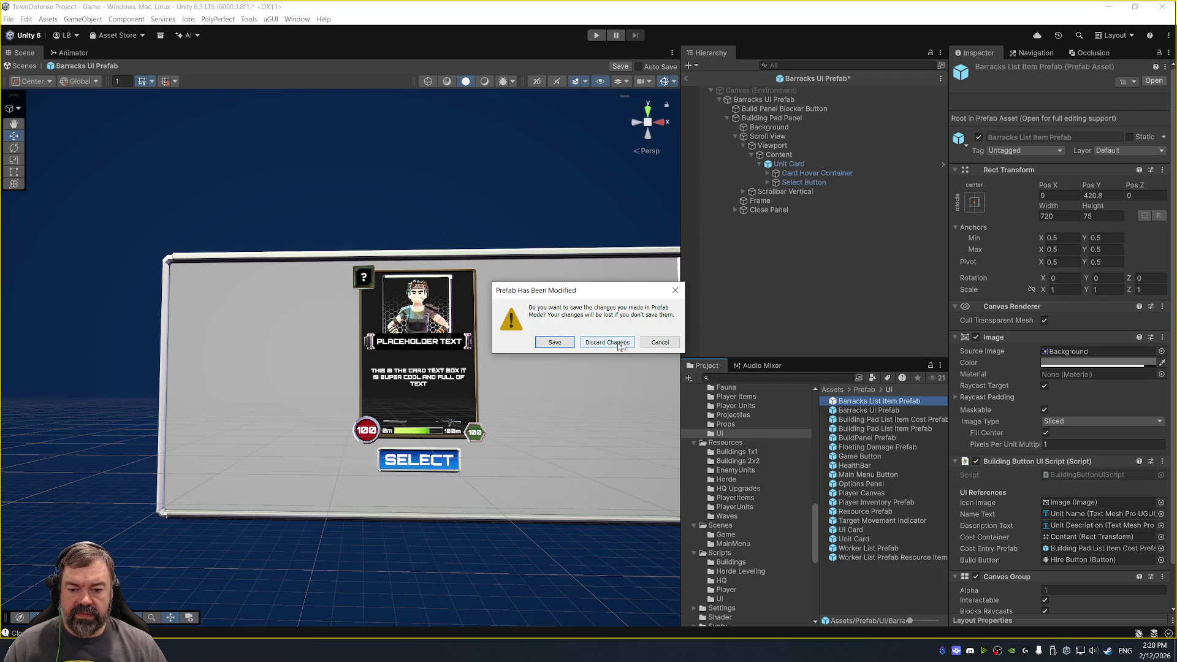
click(659, 344)
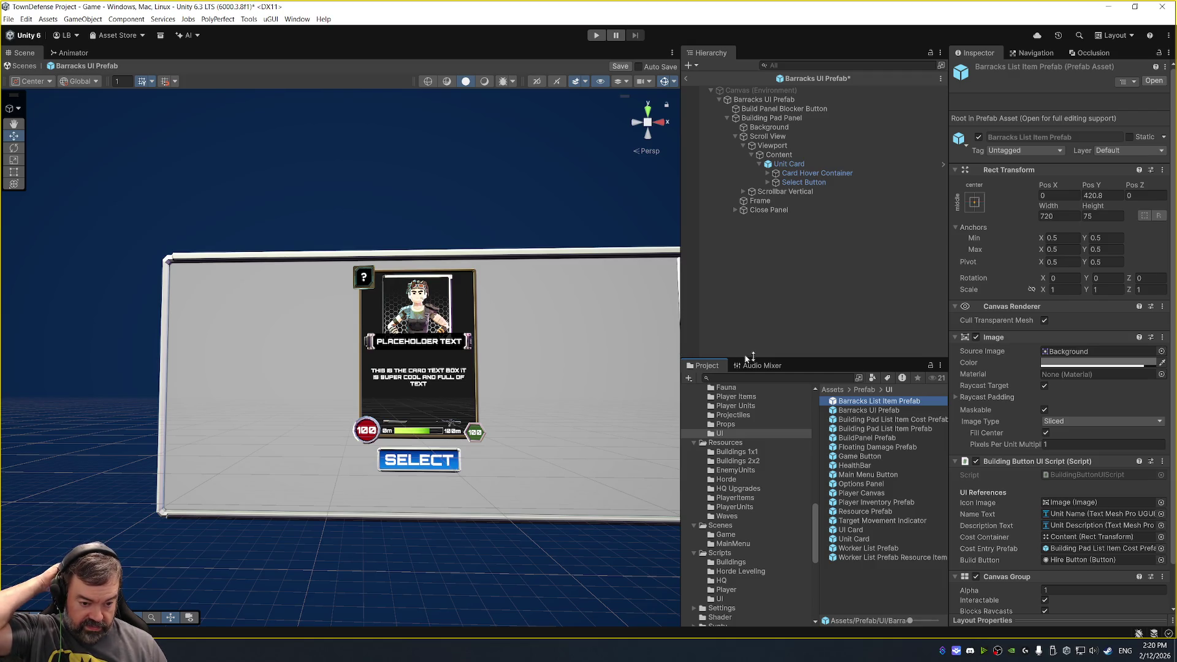
right_click(917, 404)
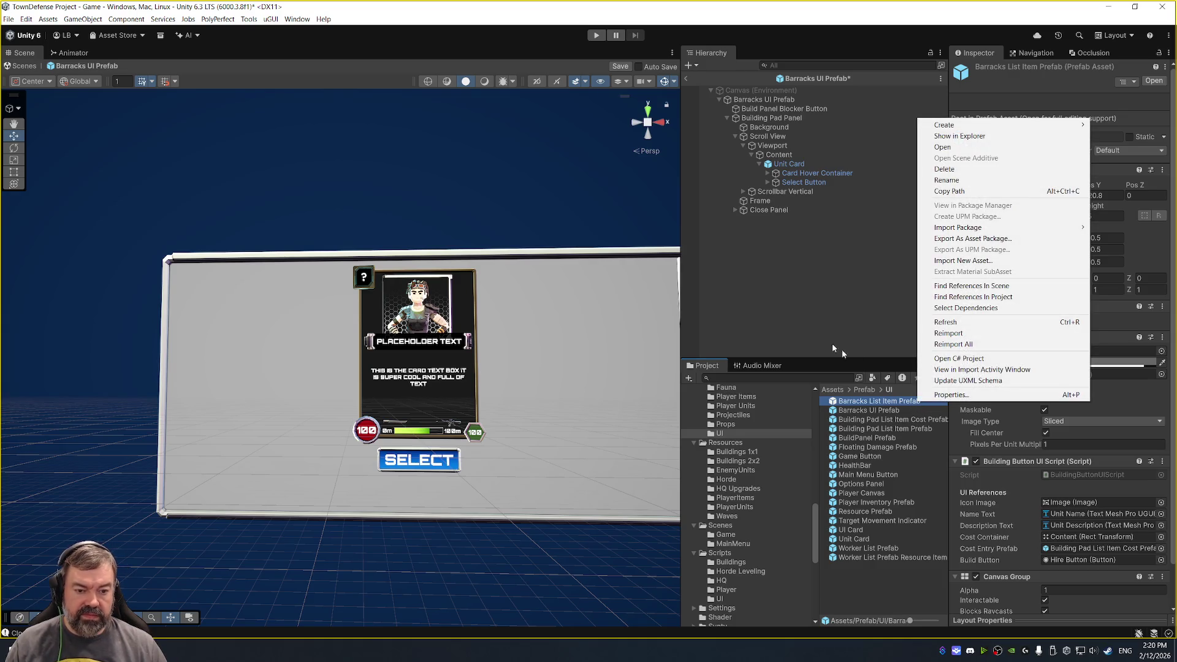
click(895, 408)
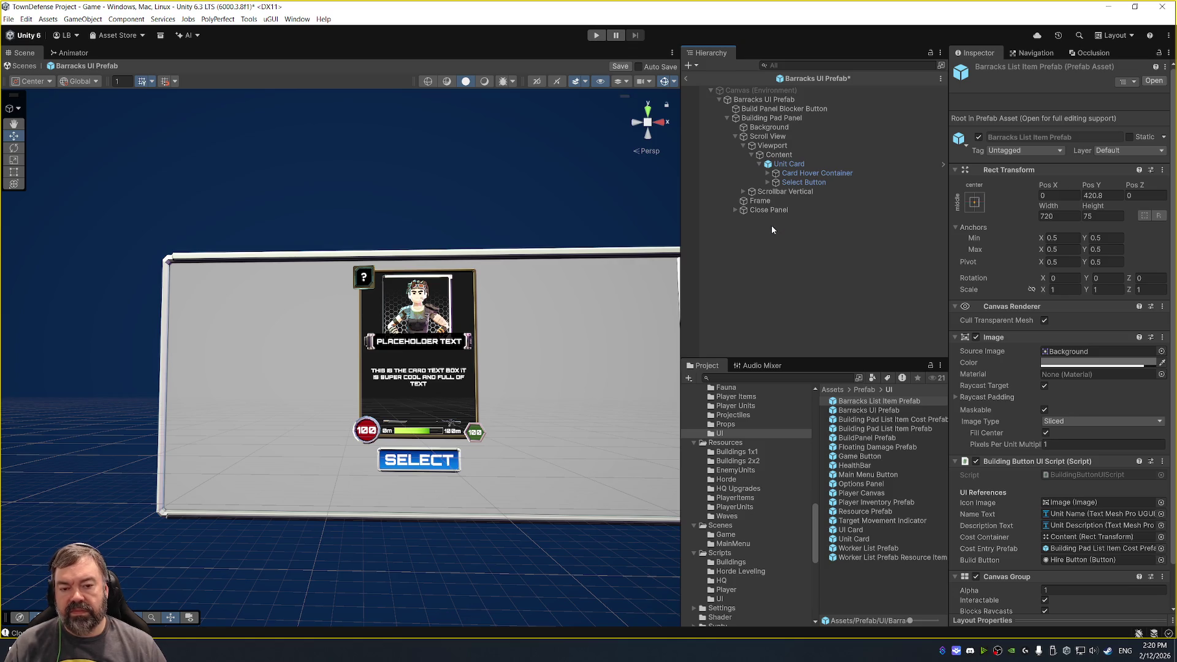
Open the Unit Card's source prefab, saving the Barracks UI prefab changes first.
click(742, 192)
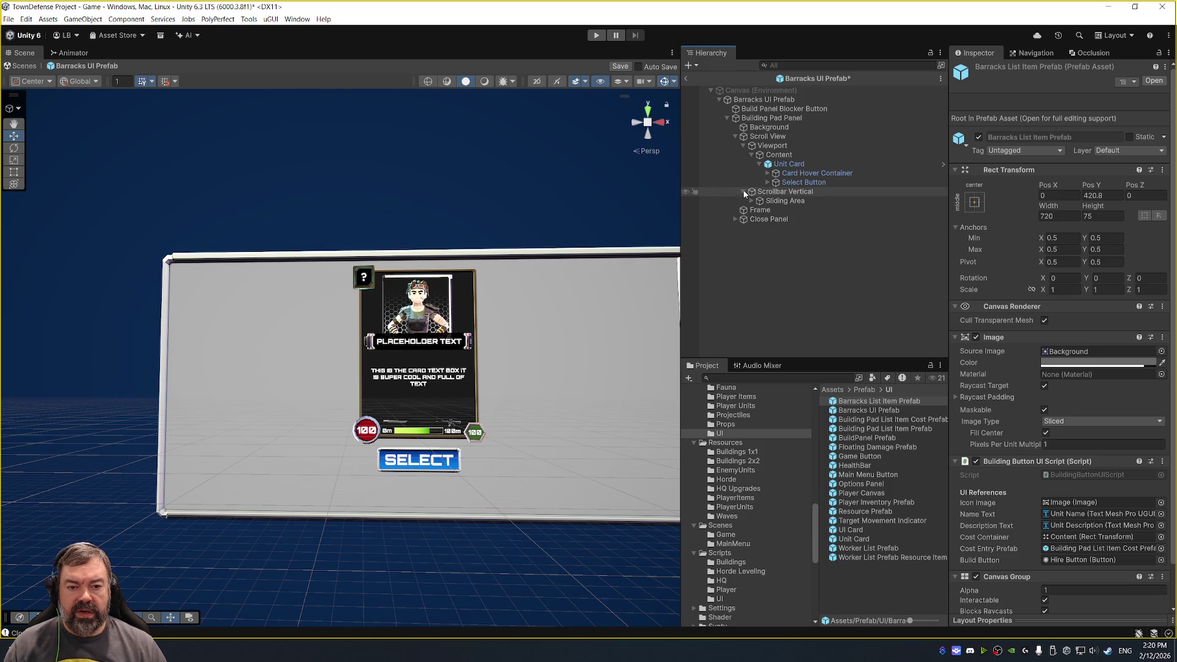
right_click(796, 164)
mouse_move(888, 330)
click(1005, 330)
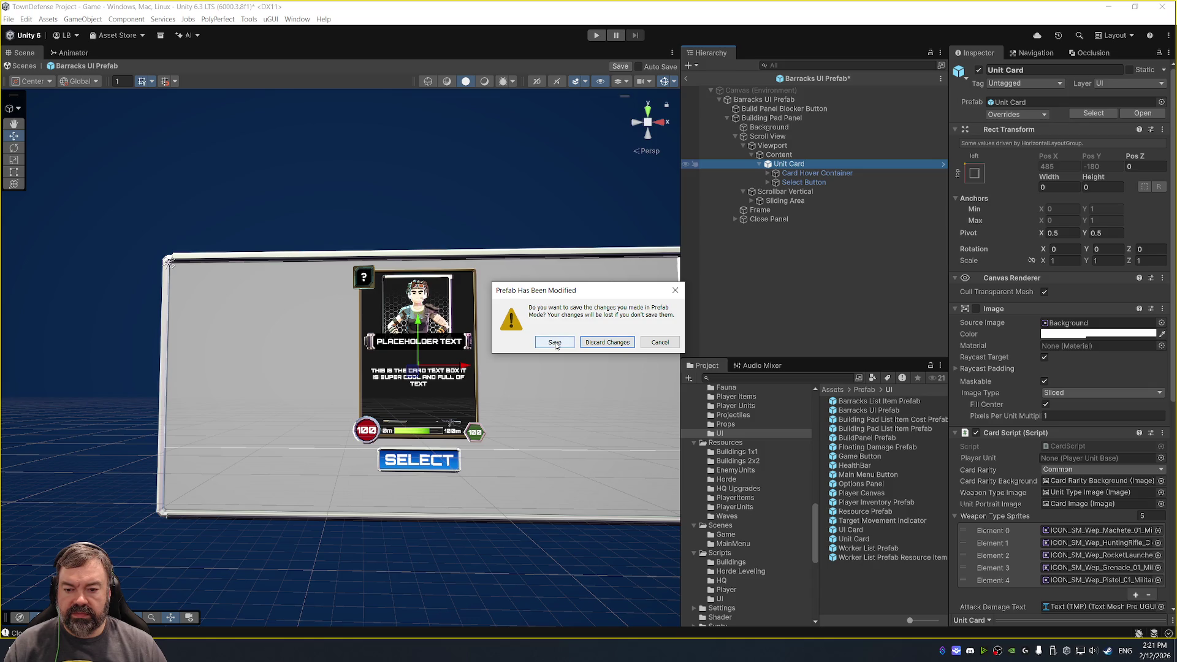
click(586, 343)
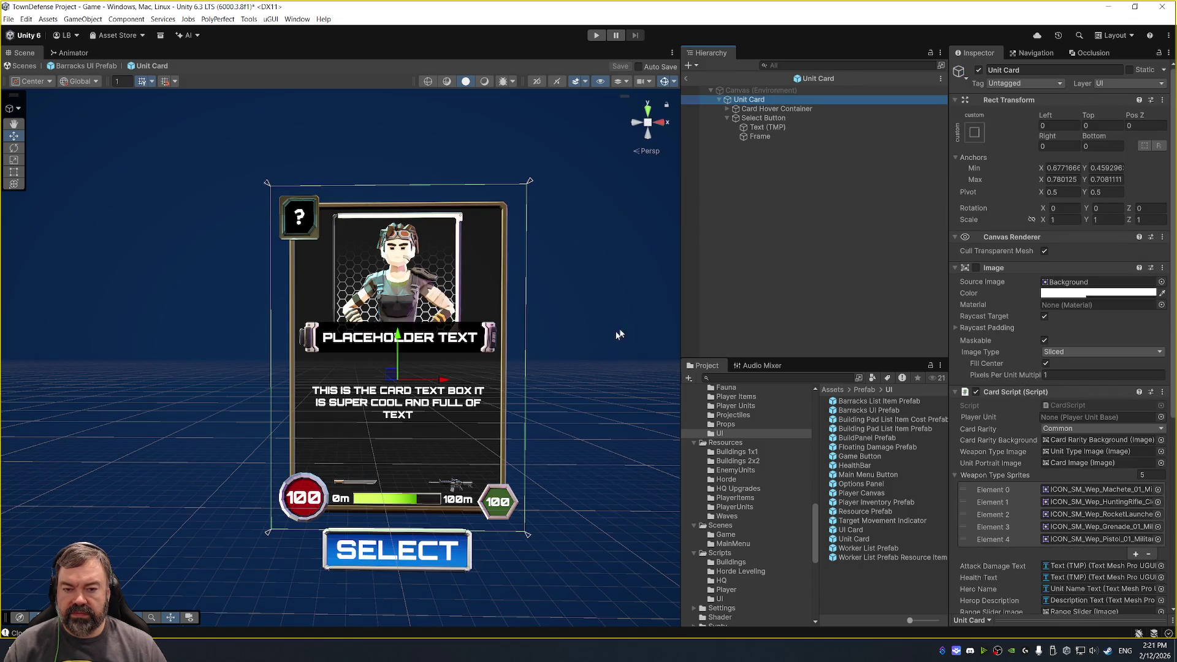
Create an empty child named 'Resources Container' under the Unit Card, placed below the card.
click(766, 118)
right_click(748, 101)
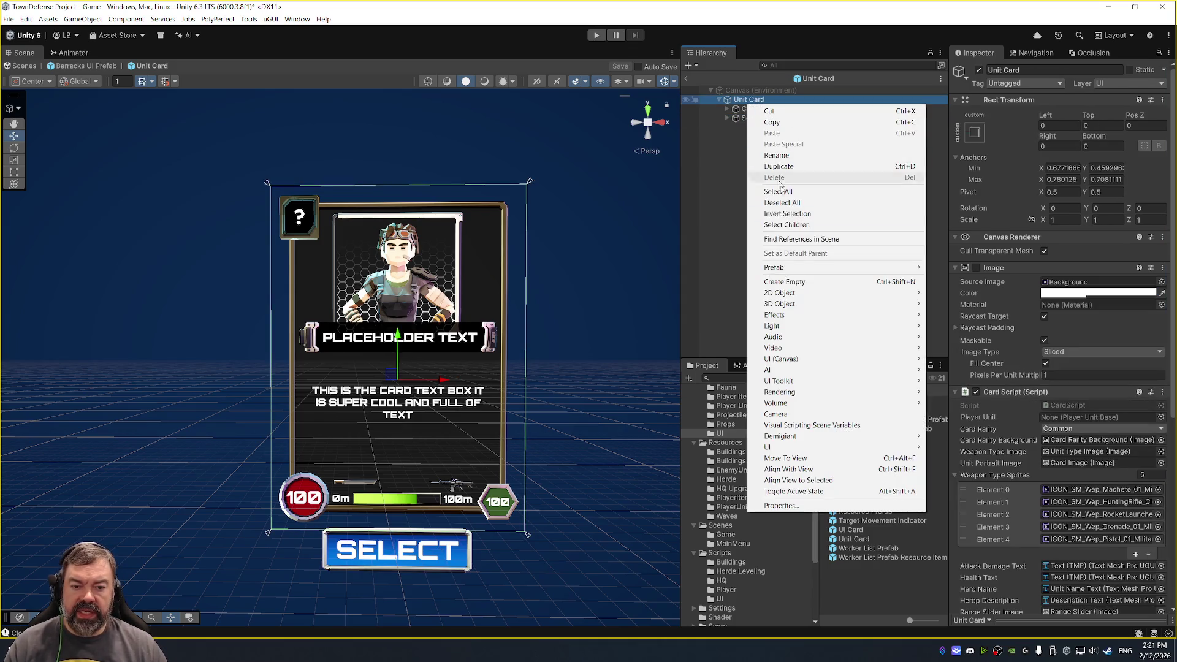
click(791, 281)
text(Resources Cont)
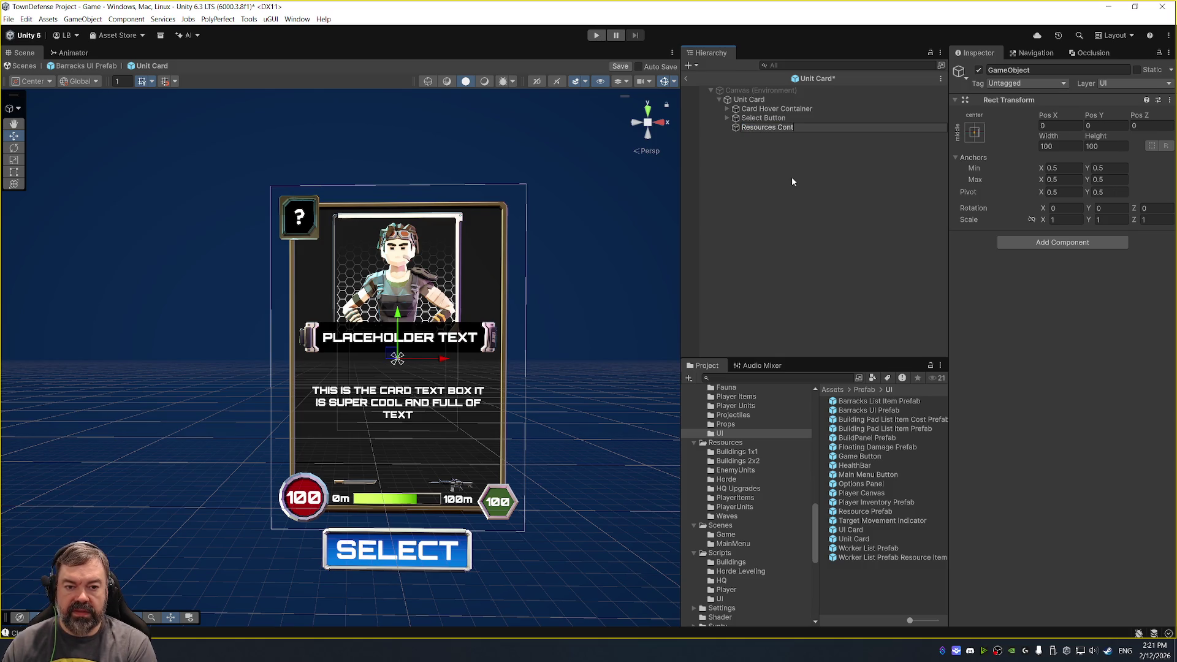
text(ainer)
key(Return)
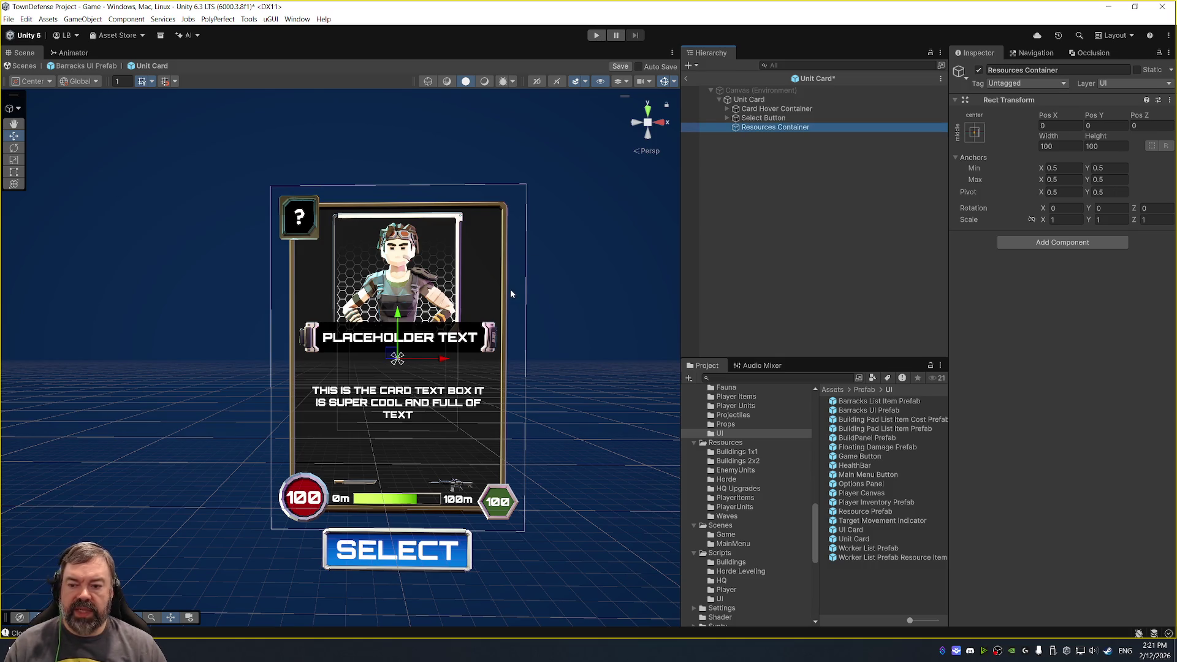
scroll(433, 320, down, 1)
drag(388, 317, 392, 547)
scroll(583, 462, down, 1)
Add a Scroll View inside Resources Container and set its height to 150.
right_click(822, 129)
mouse_move(895, 394)
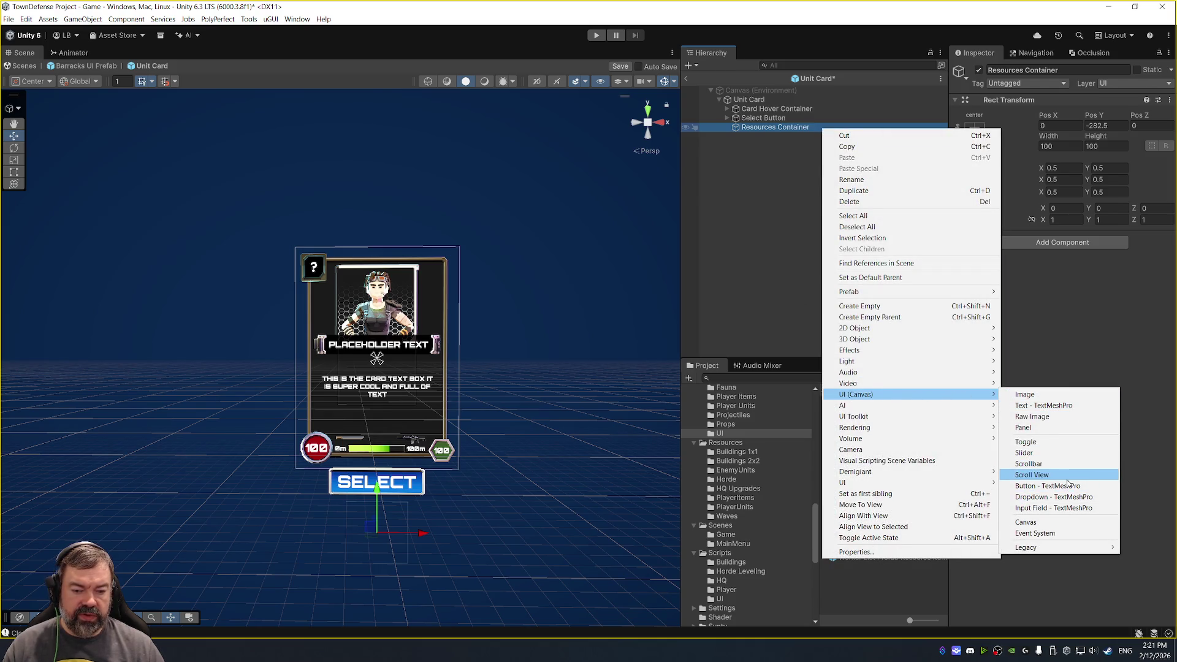
click(1033, 474)
scroll(606, 434, up, 5)
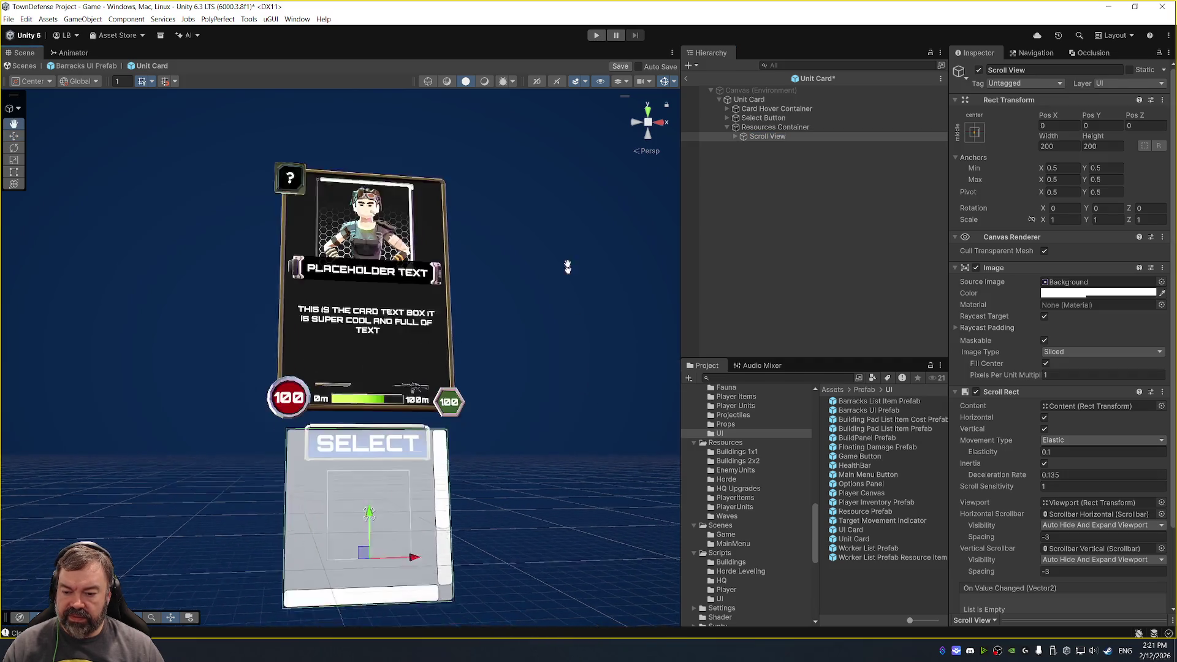
drag(362, 451, 361, 489)
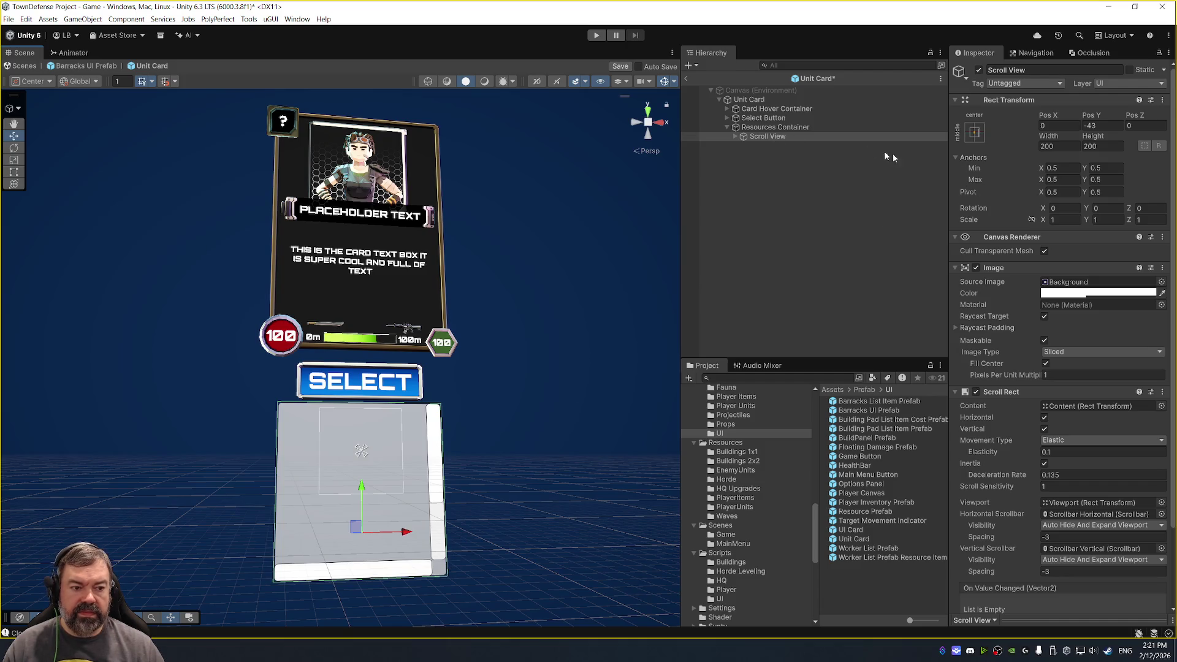
click(1097, 148)
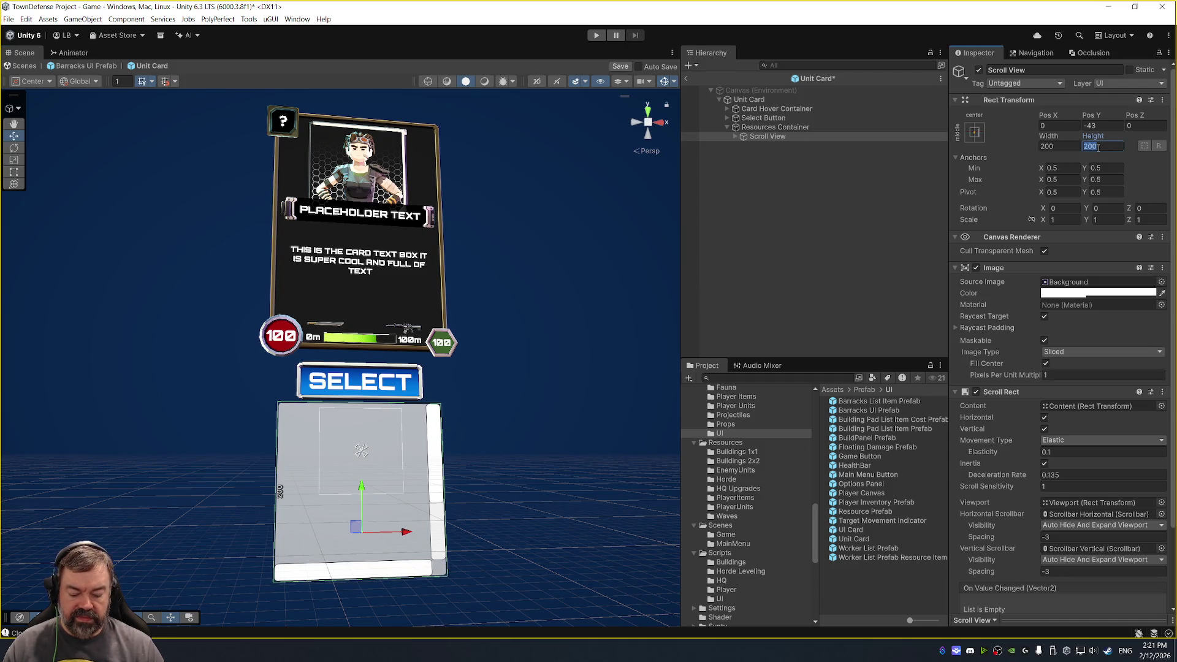
text(150)
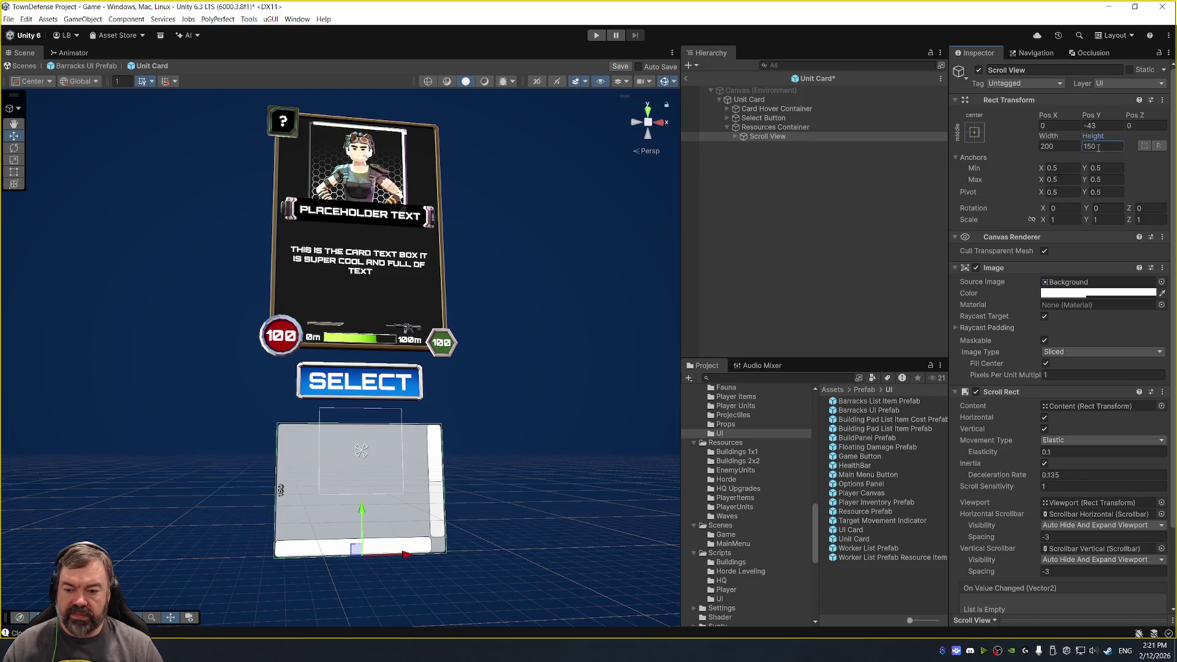
click(816, 137)
Delete both scrollbars and disable the Scroll View's horizontal and vertical scrolling.
key(Right)
key(Right)
click(816, 155)
shift+click(820, 163)
key(Delete)
click(815, 145)
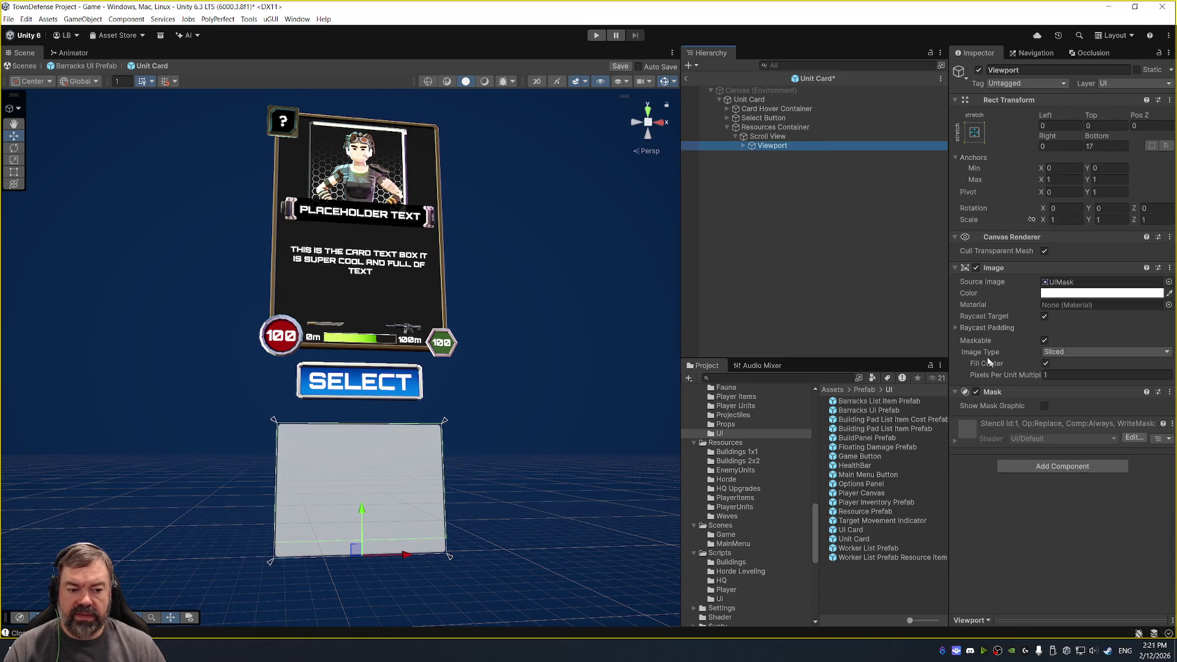
key(Up)
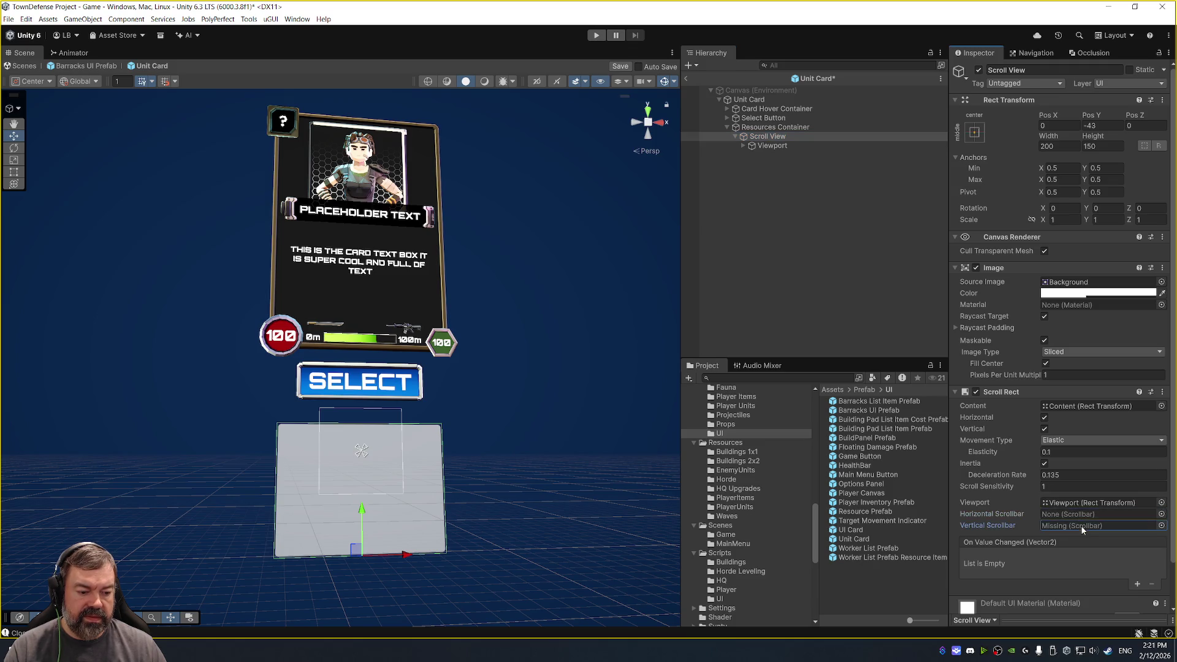
click(1044, 429)
click(1044, 417)
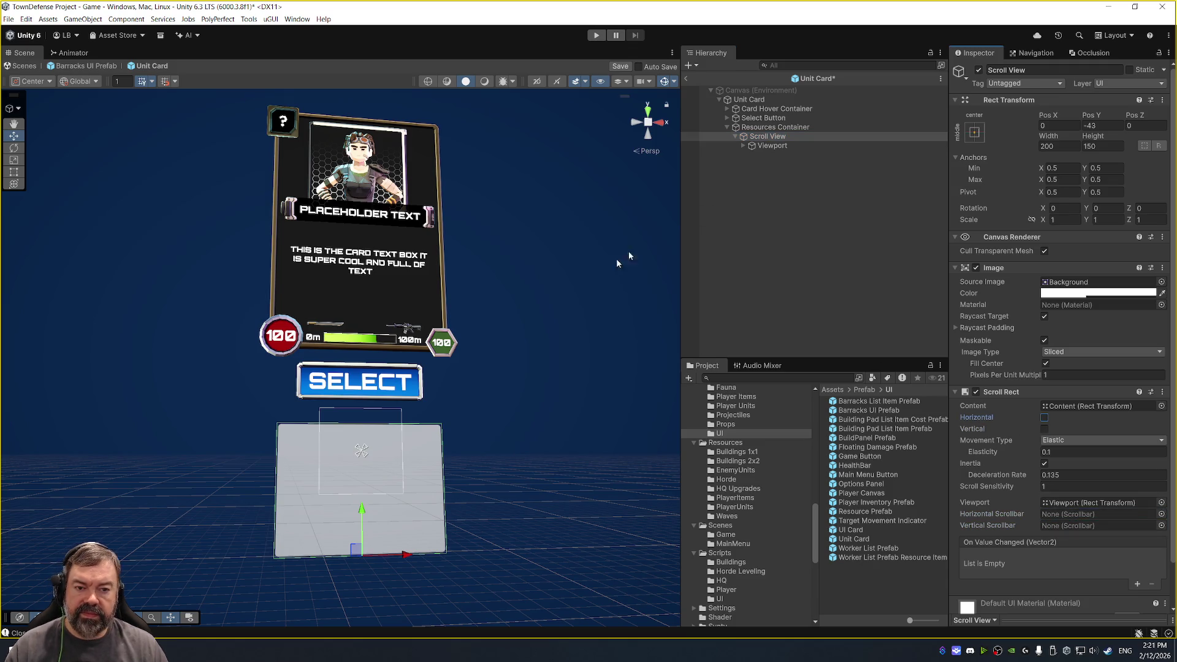
Place a Building Pad List Item Cost Prefab under Content and duplicate it into three copies.
click(771, 146)
click(743, 145)
click(779, 154)
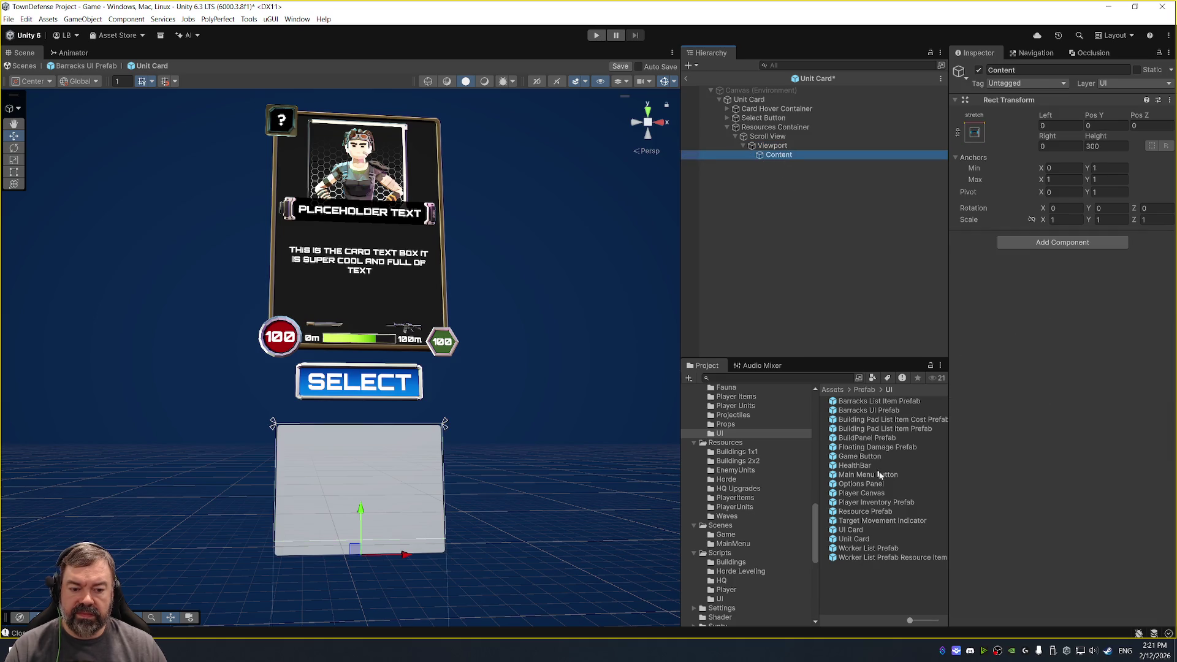
drag(943, 422, 776, 157)
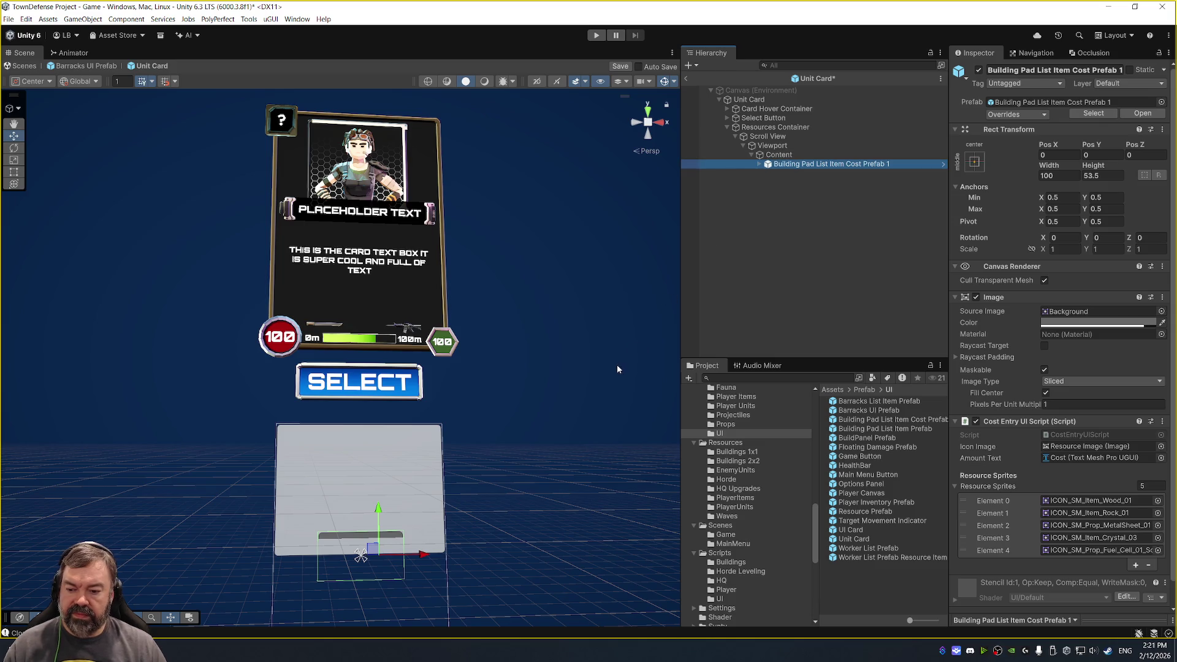
key(ctrl+d)
key(ctrl+d)
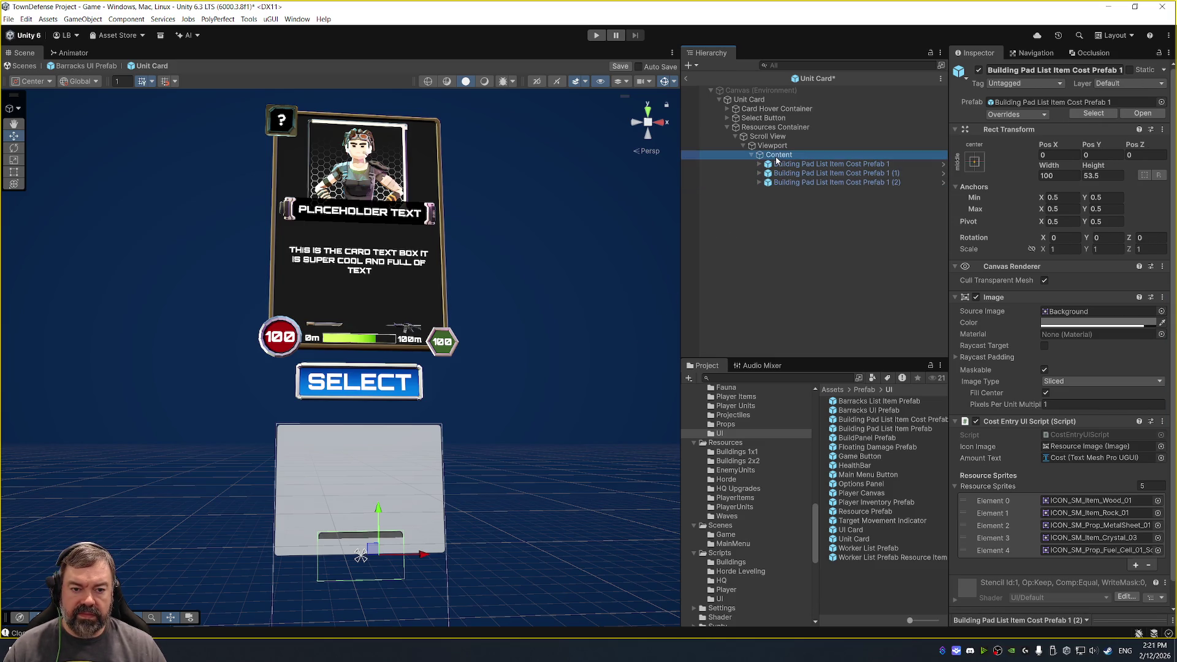
Add a Grid Layout Group component to Content.
click(779, 154)
click(1045, 242)
text(horiz)
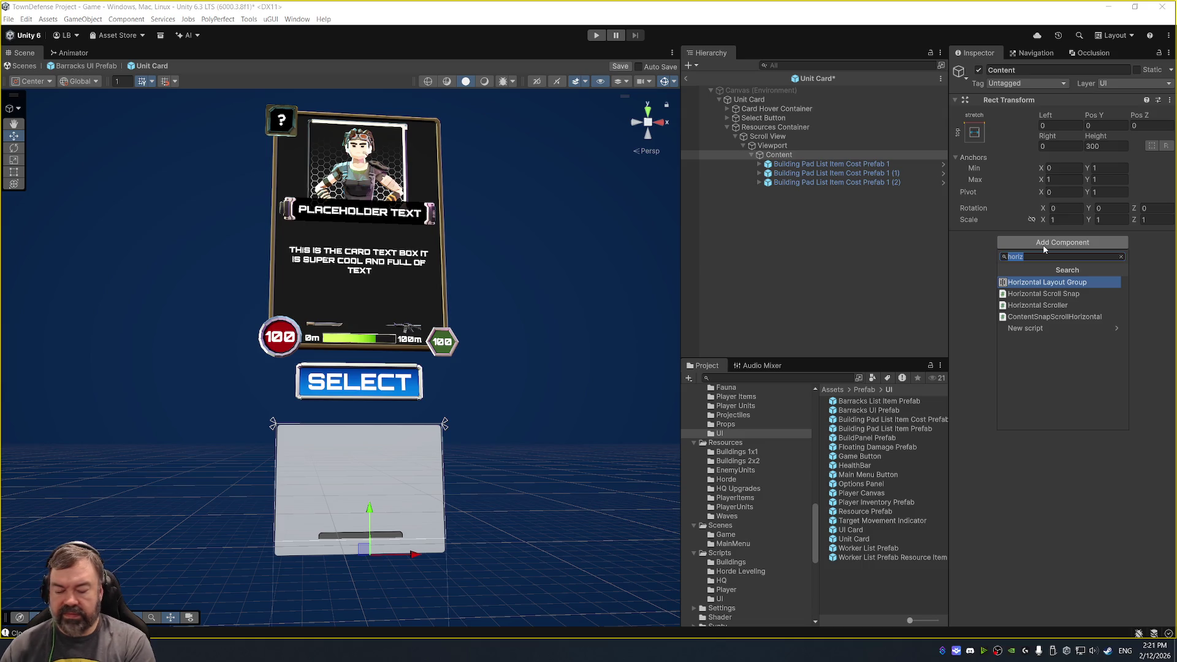
text(group)
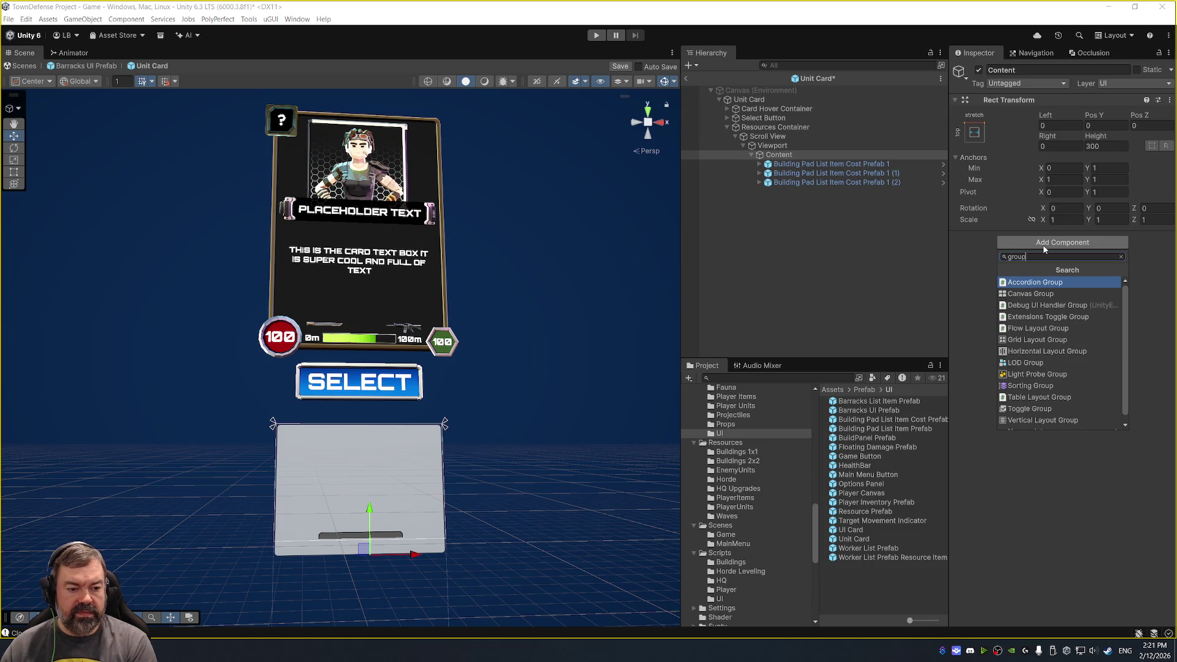
key(Down)
key(Down)
key(Down)
key(Return)
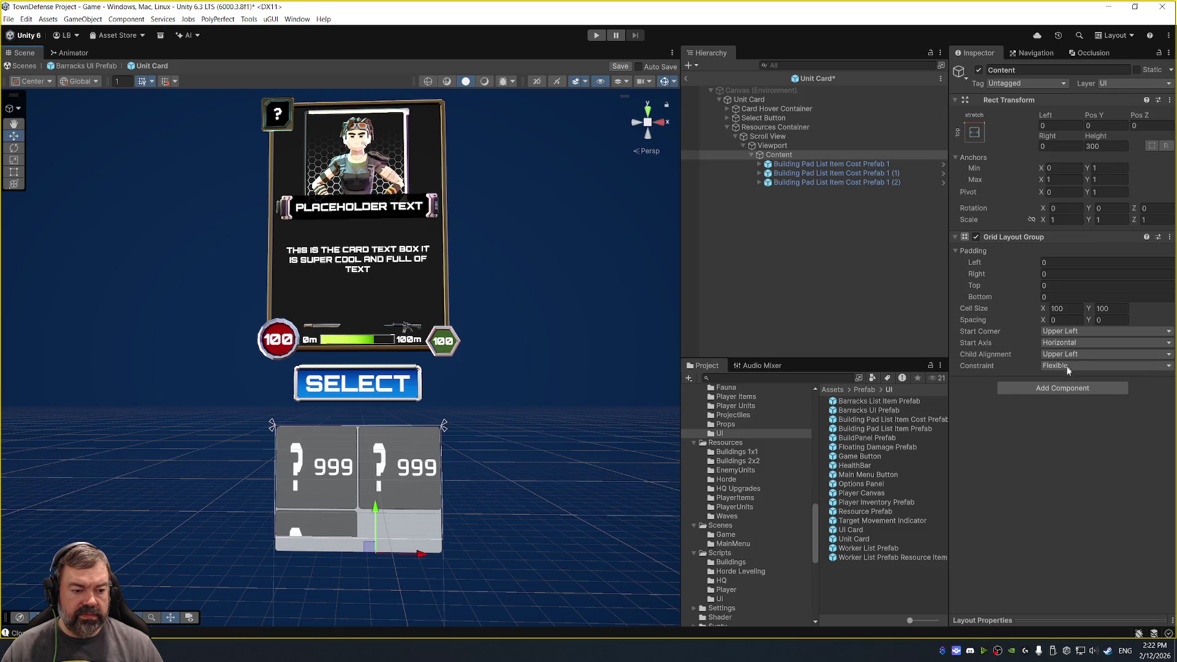
Add a Content Size Fitter above the grid with horizontal fit Preferred Size.
click(1060, 388)
text(Conten)
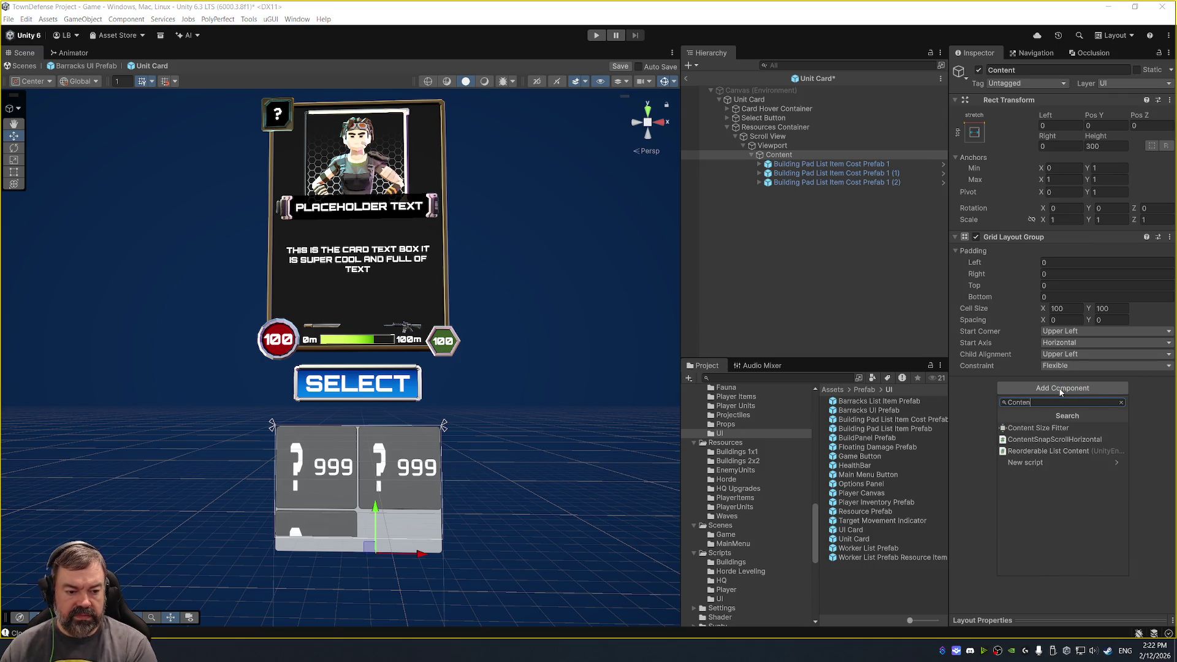
click(1042, 428)
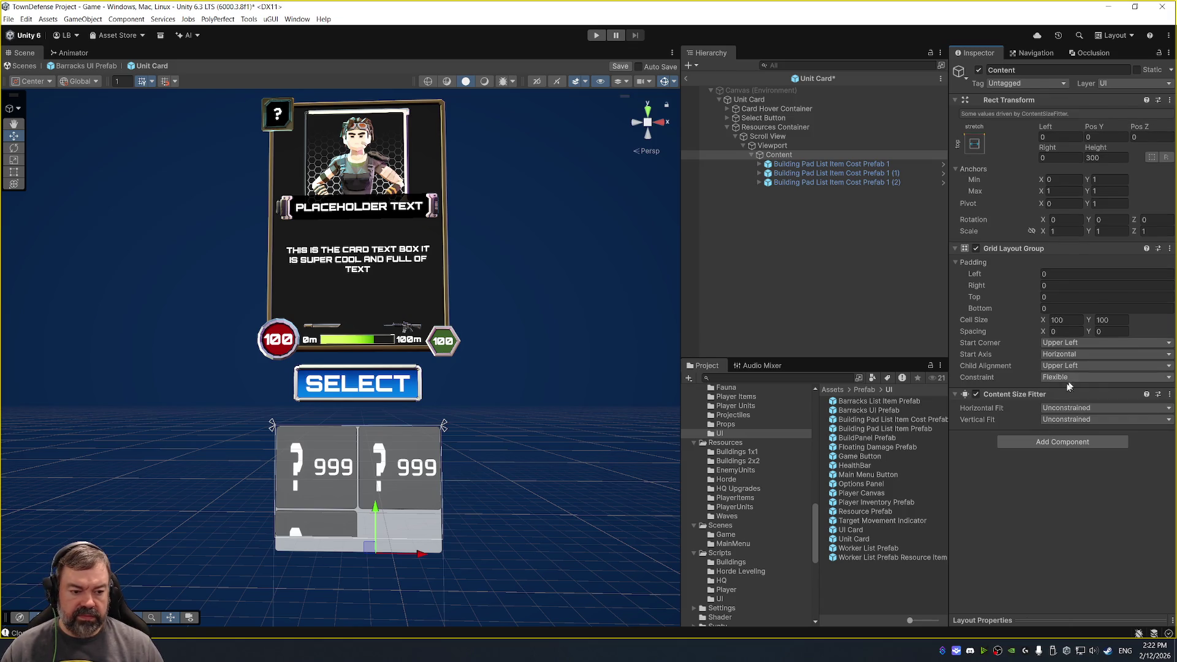
drag(1021, 238, 1029, 243)
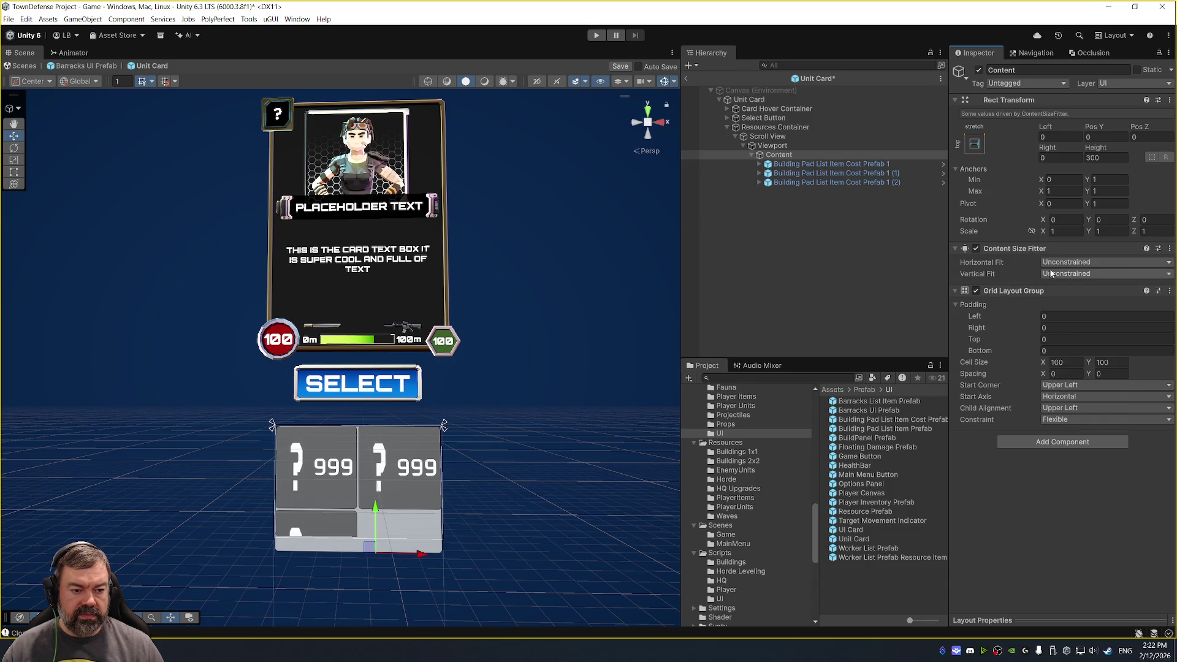
click(1057, 262)
click(1077, 297)
click(1073, 273)
Set vertical fit to Preferred Size and replace the three cost items with one fresh instance.
click(1076, 309)
click(883, 182)
shift+click(878, 163)
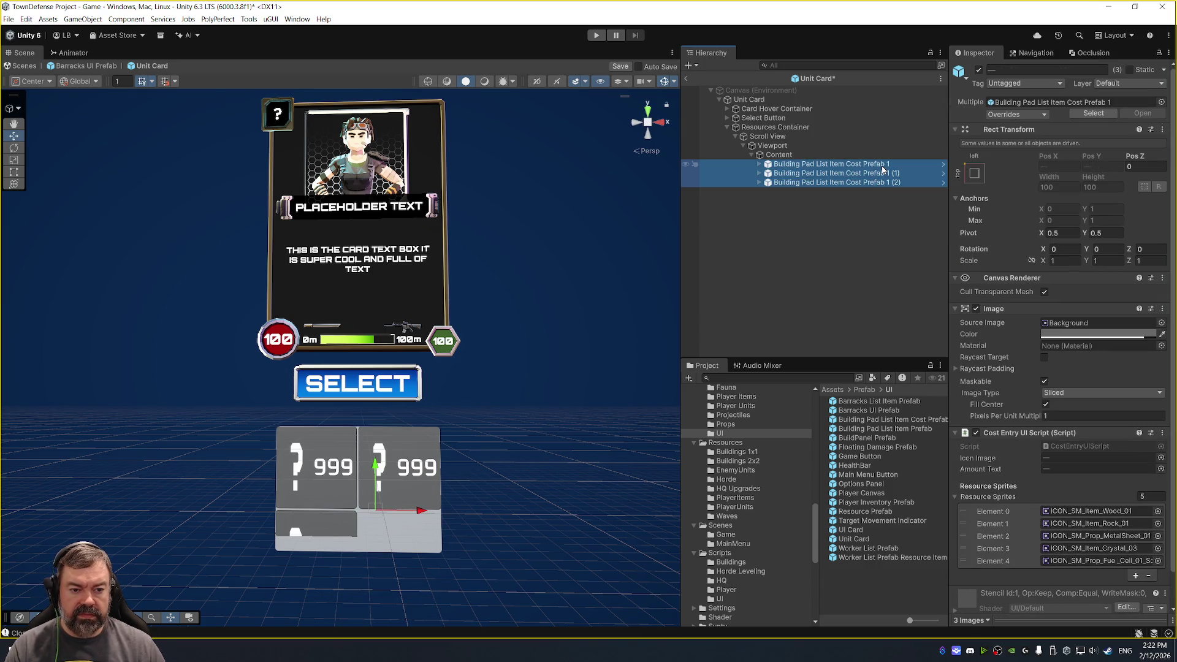
key(Delete)
drag(925, 423, 778, 157)
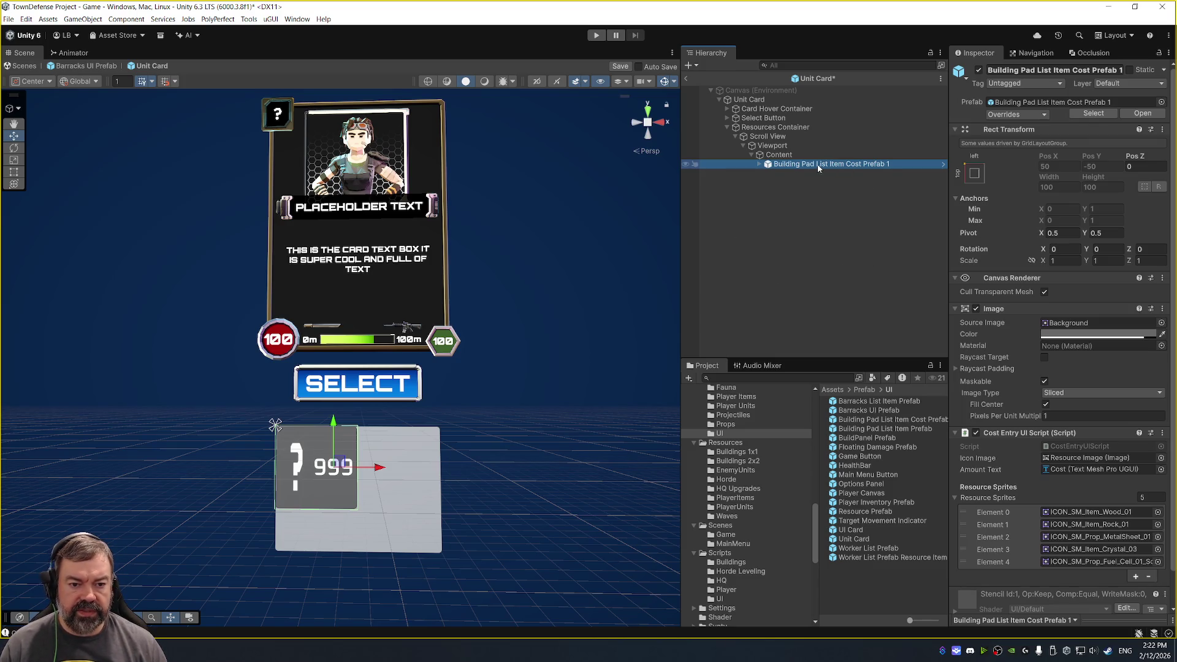
Adjust the Grid Layout Group cell size, settling on a cell width of 100.
click(778, 154)
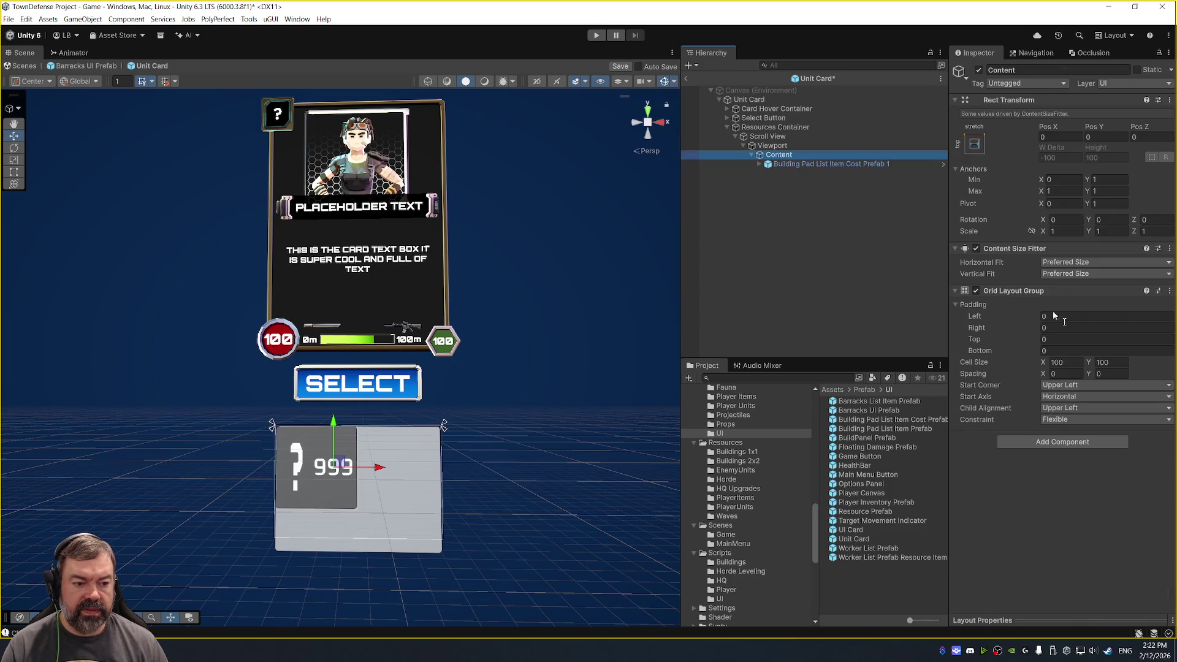
click(1075, 362)
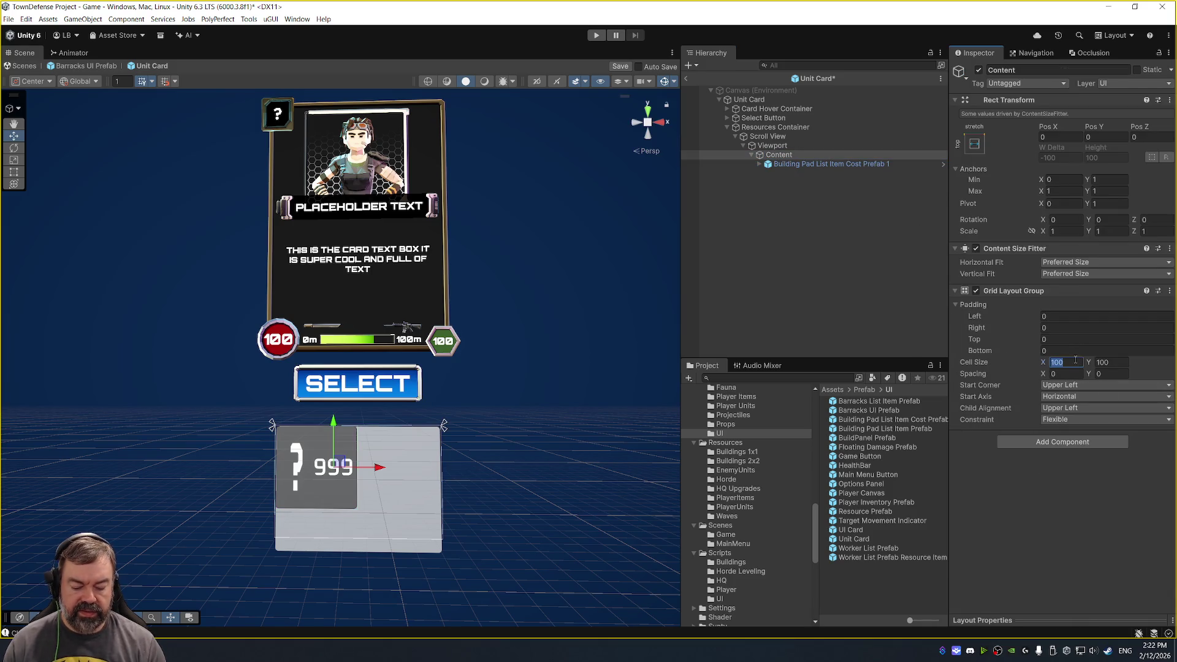
text(64)
key(Tab)
text(32)
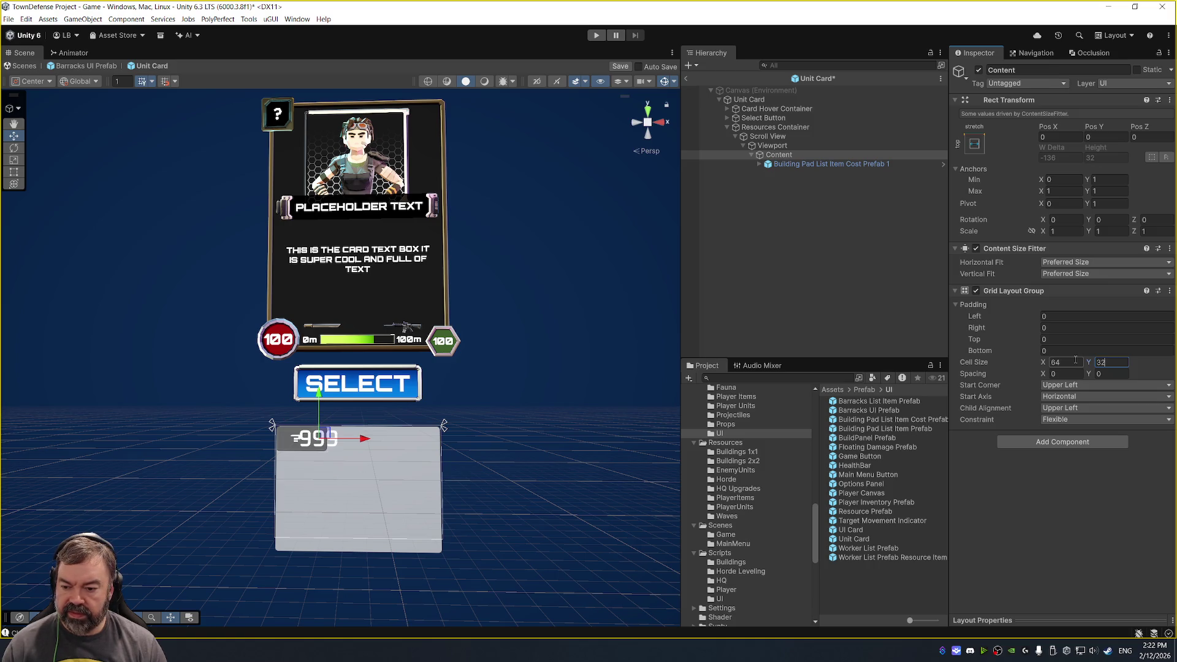
key(BackSpace)
key(BackSpace)
text(65)
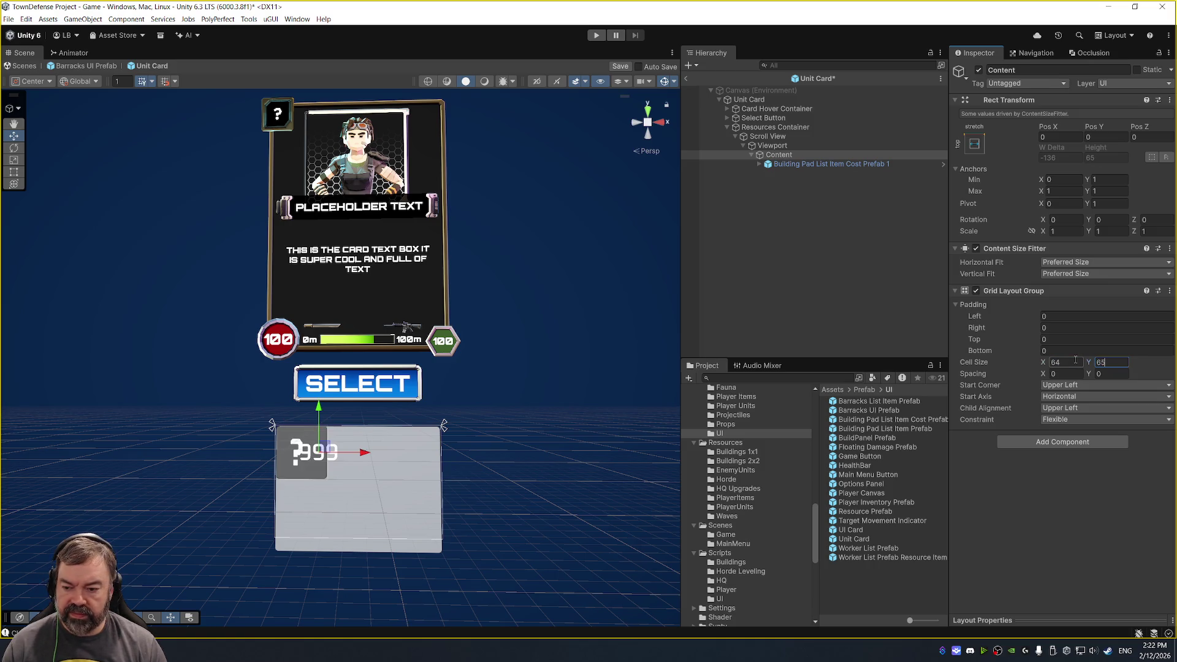
key(shift+Tab)
text(100)
key(Tab)
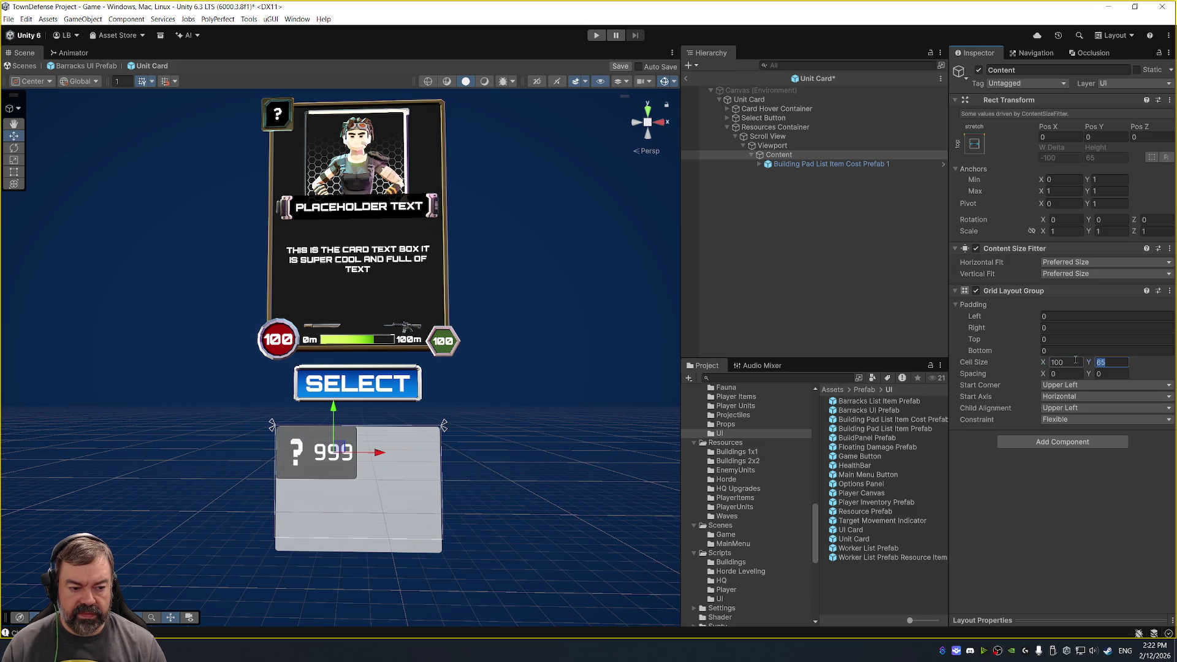
text(32)
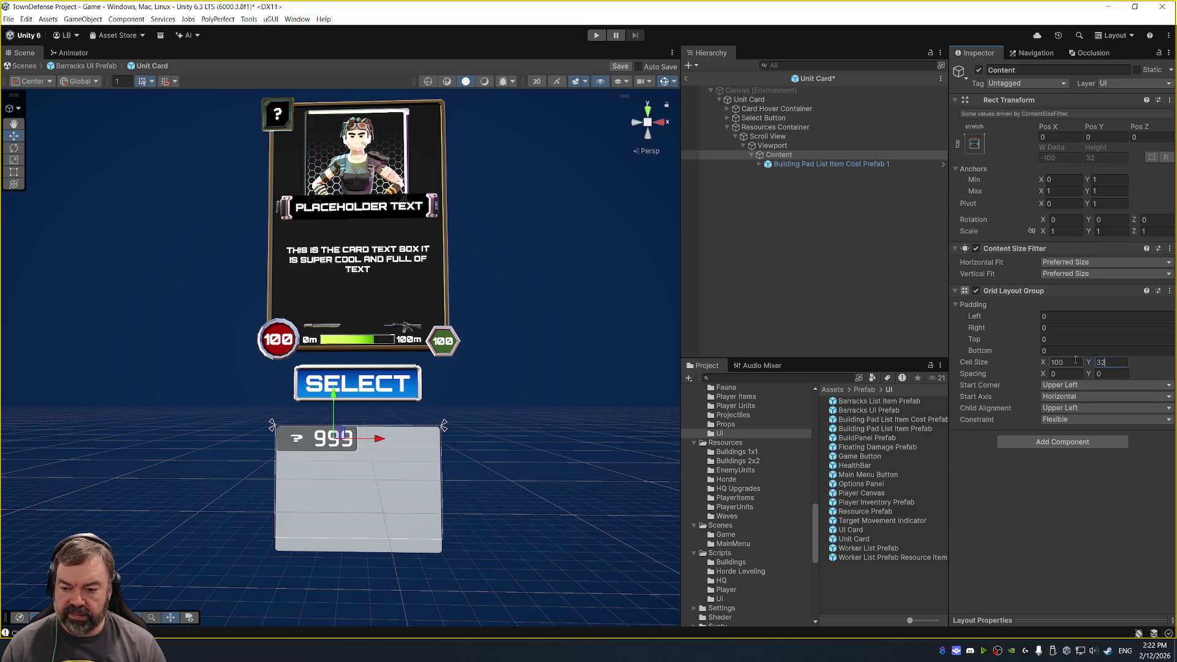
text(48)
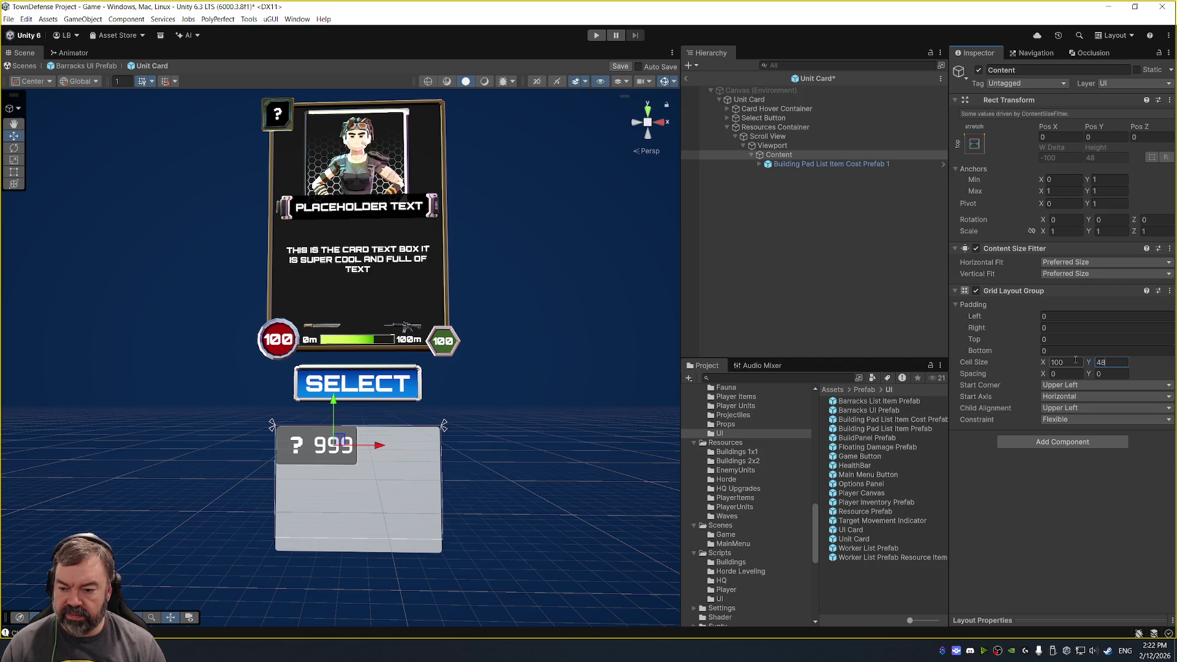
key(shift+Tab)
text(75)
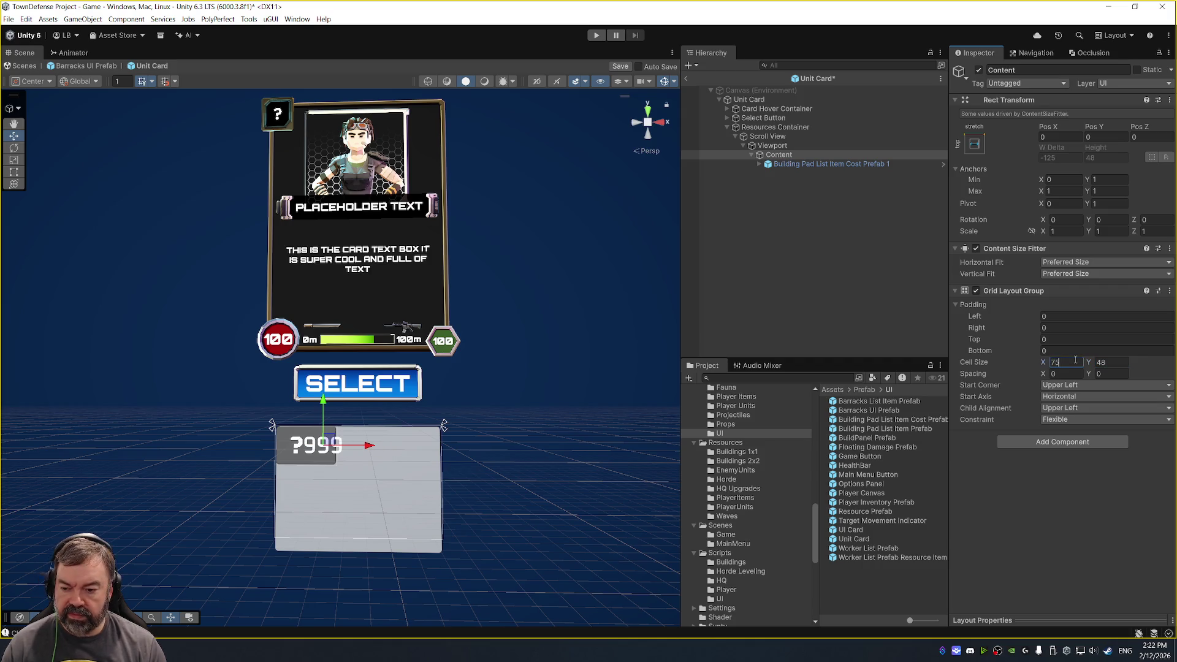
text(80)
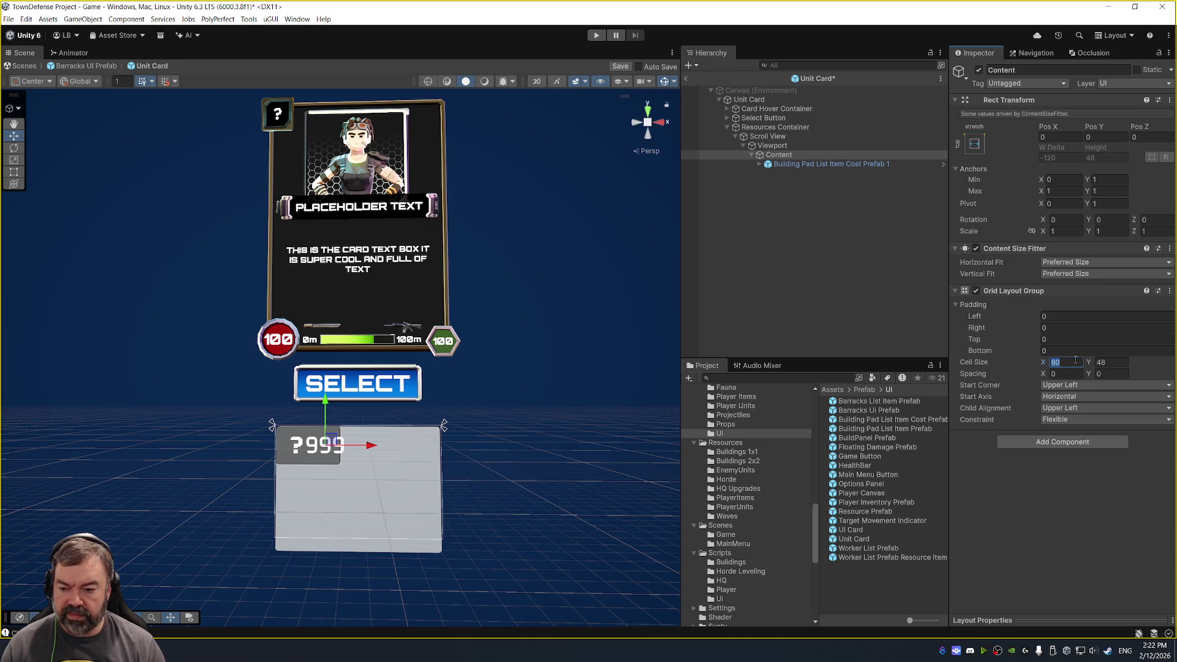
text(90)
text(100)
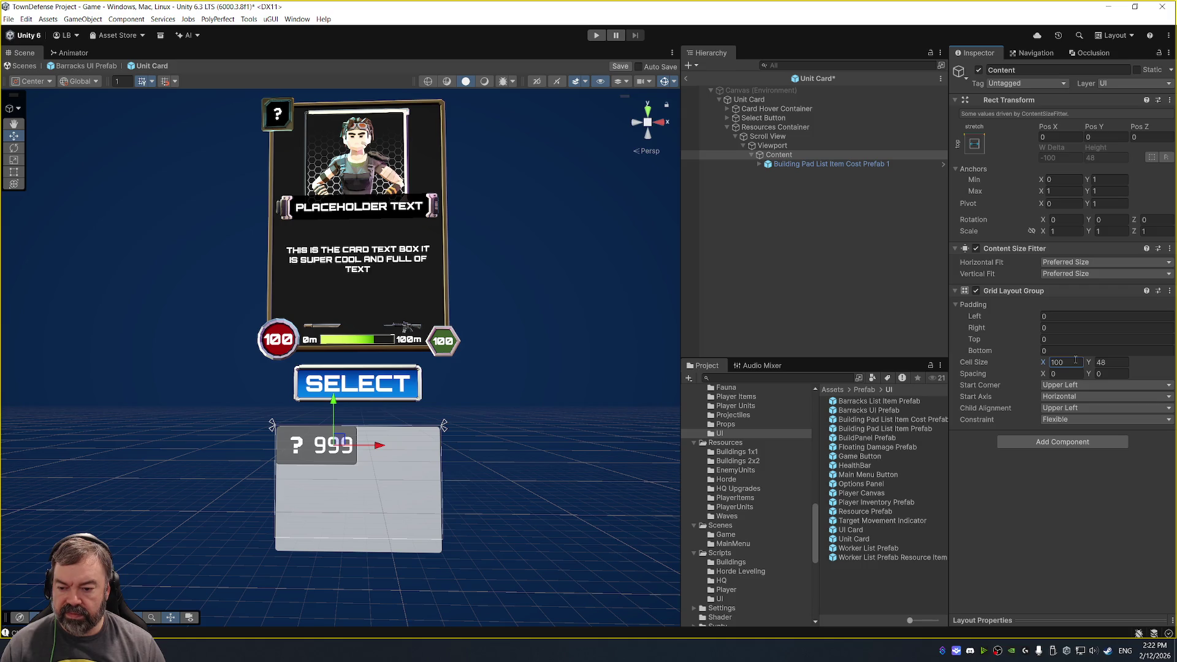
click(1113, 362)
Set the grid cell height to 50 and duplicate the cost item twice.
text(50)
click(872, 165)
key(ctrl+d)
key(ctrl+d)
key(ctrl+d)
key(ctrl+d)
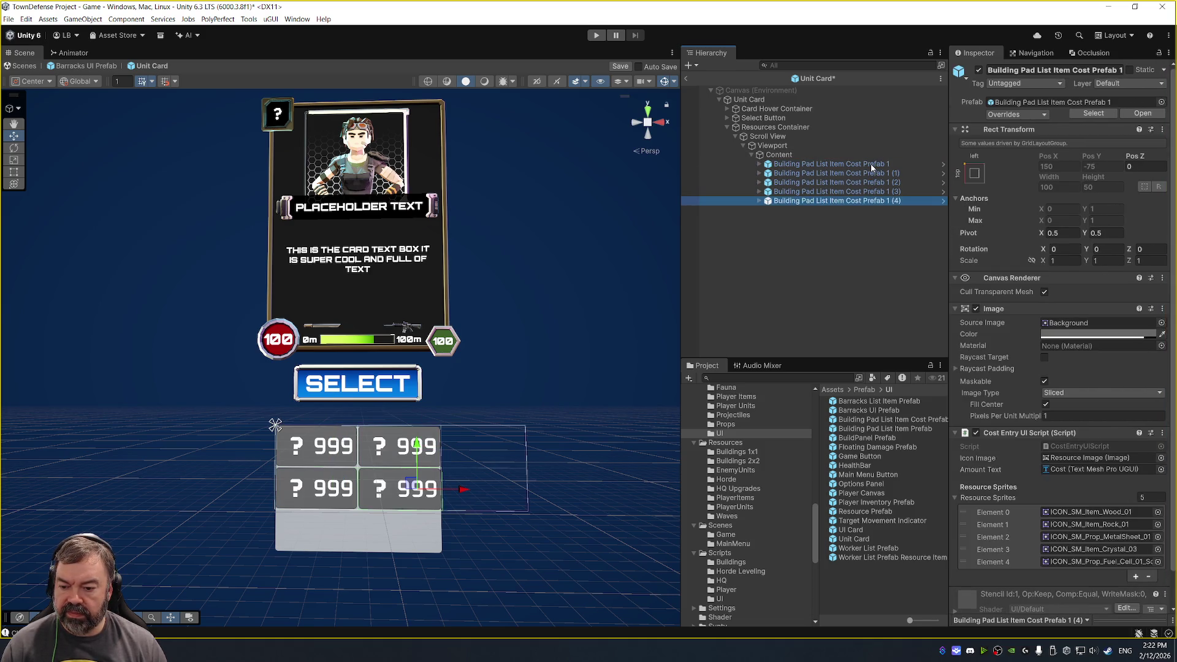
key(ctrl+d)
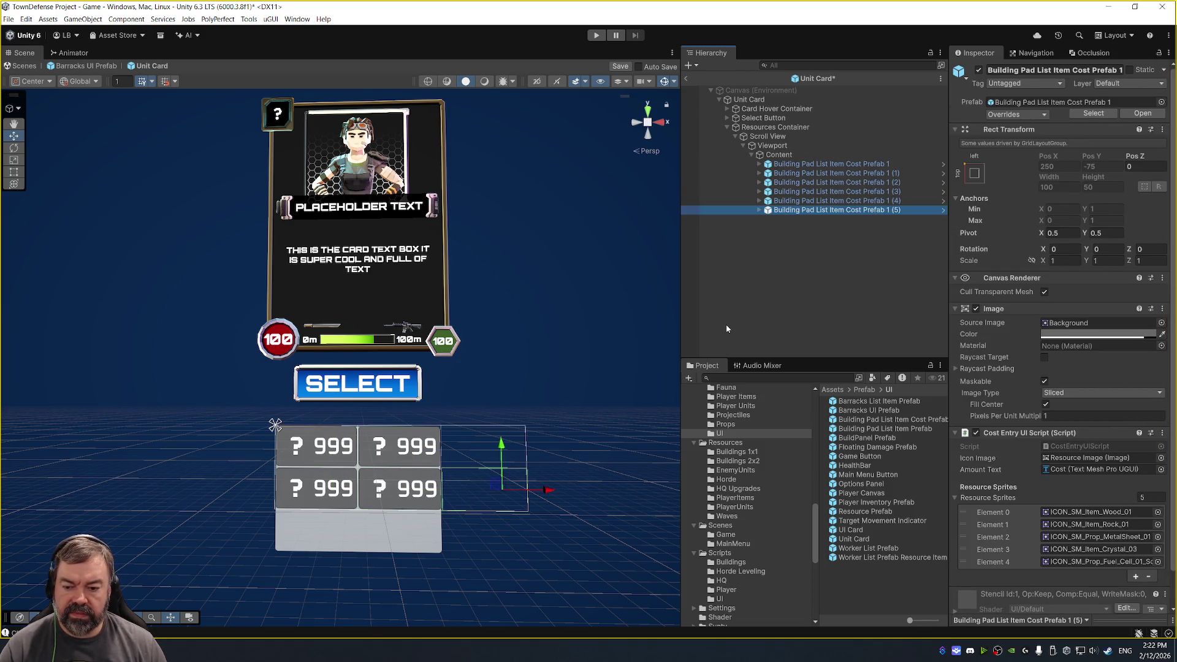
Set the Viewport's bottom offset to 0.
click(779, 154)
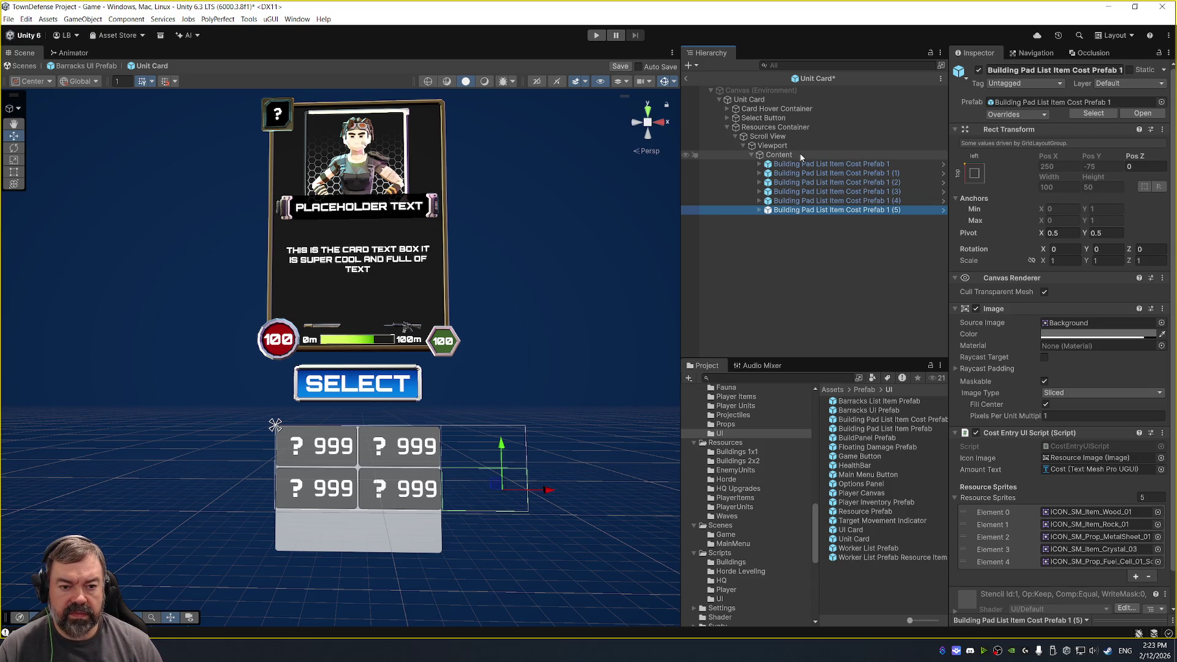
click(803, 144)
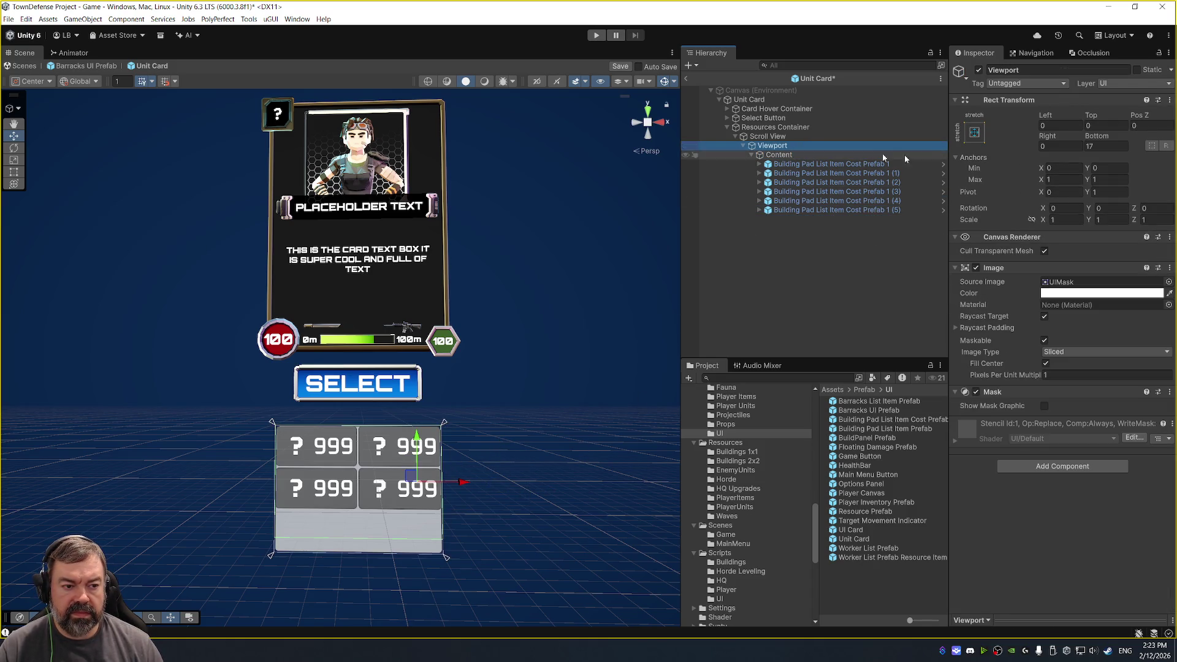
click(1107, 145)
text(0)
key(Up)
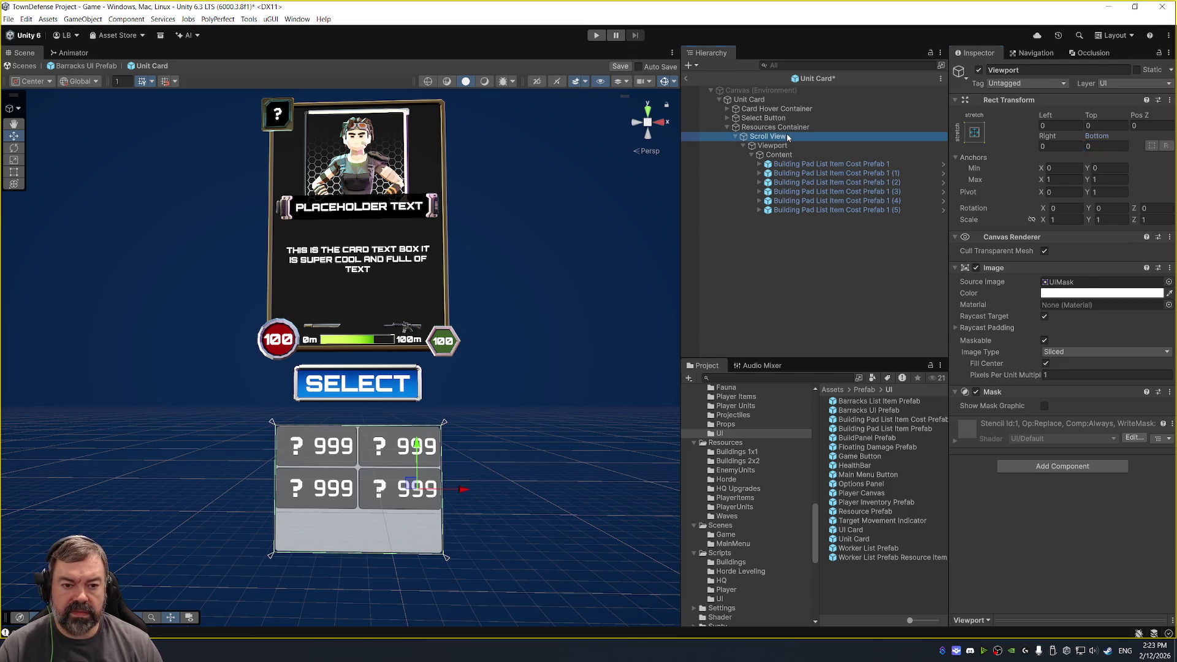
mouse_move(1094, 140)
mouse_down()
mouse_move(1155, 140)
mouse_move(1078, 139)
mouse_up()
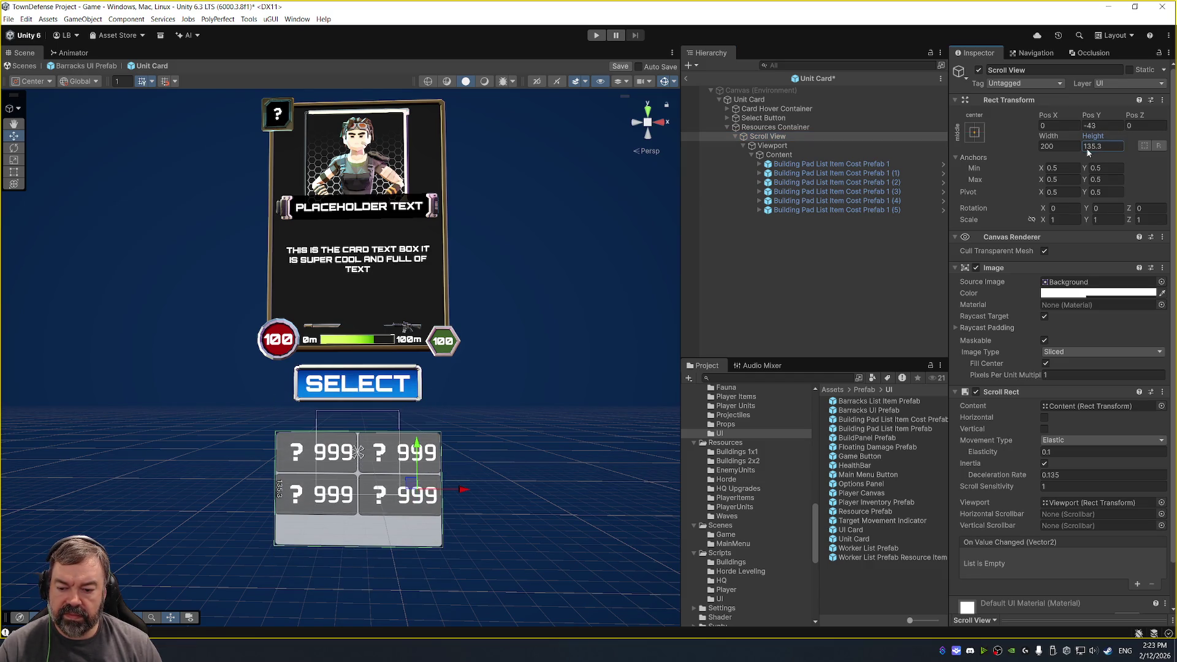
Review the Content, cost entries and Viewport, ending on the Scroll View.
click(821, 157)
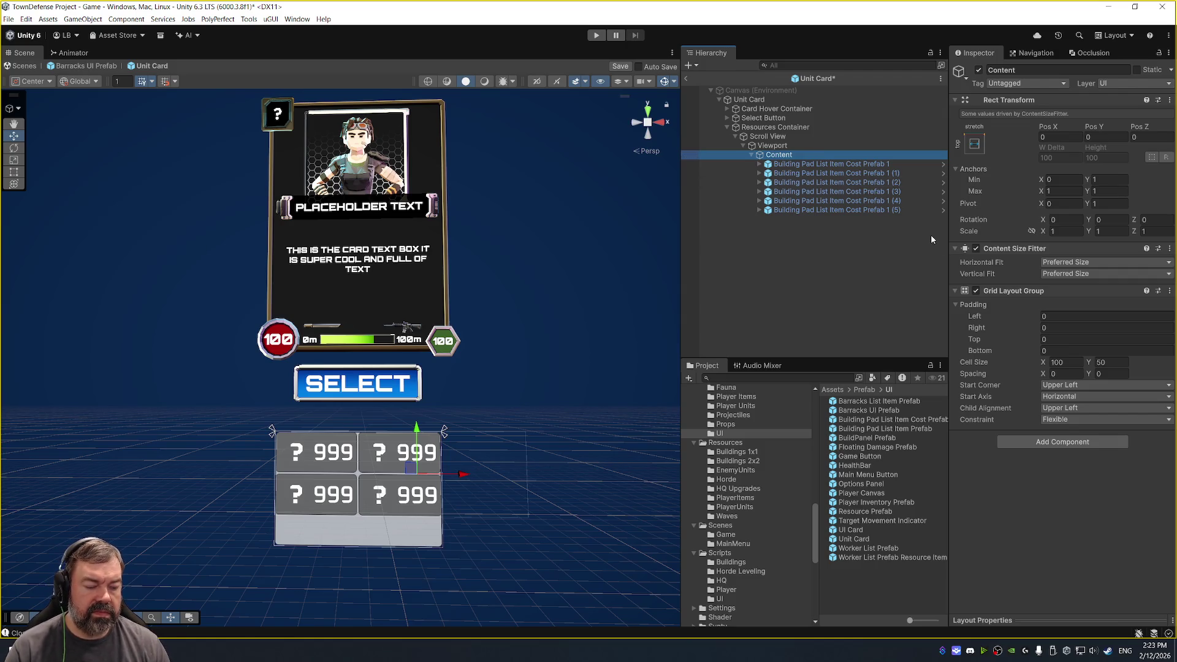
key(Up)
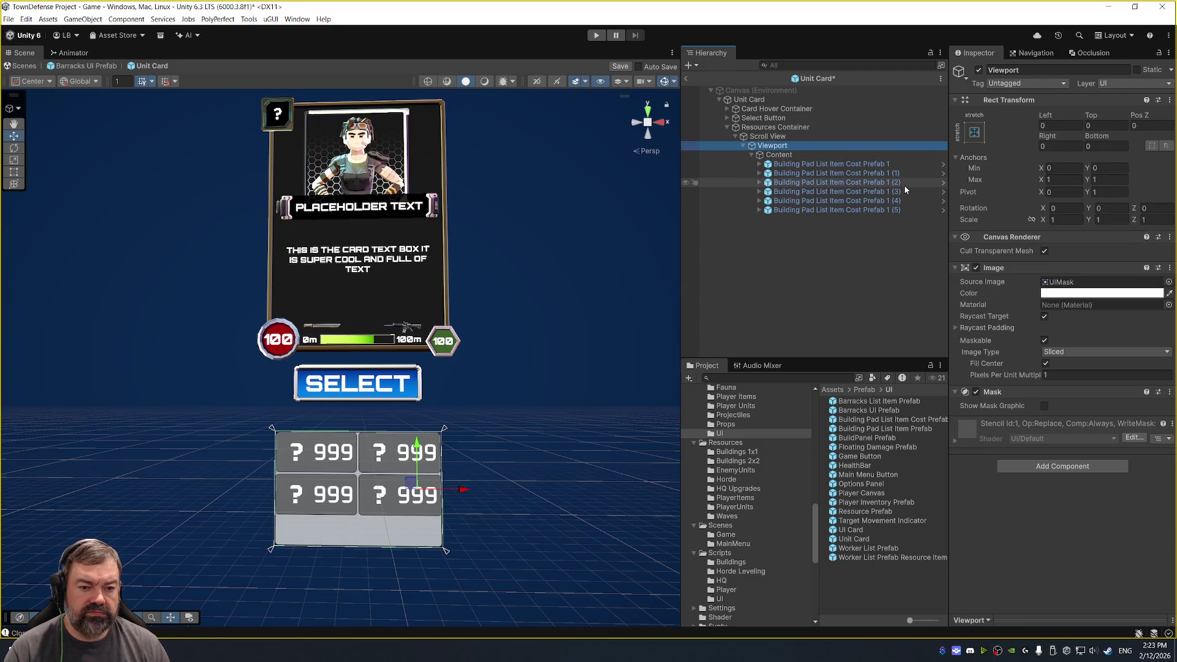
key(Down)
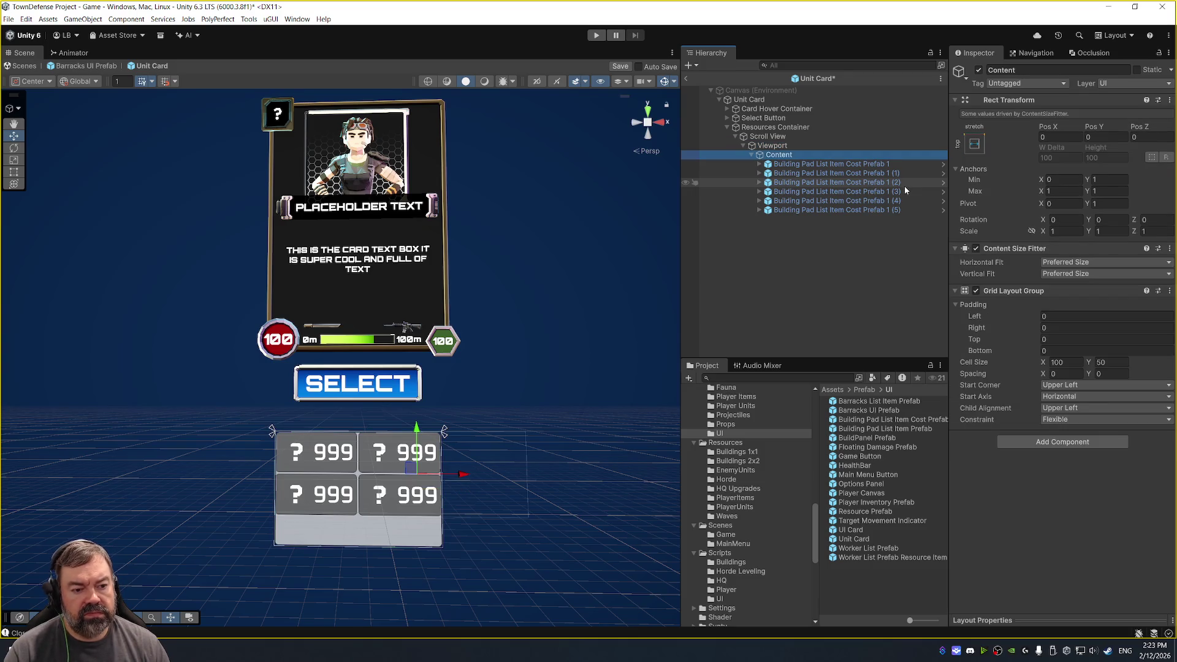
key(Down)
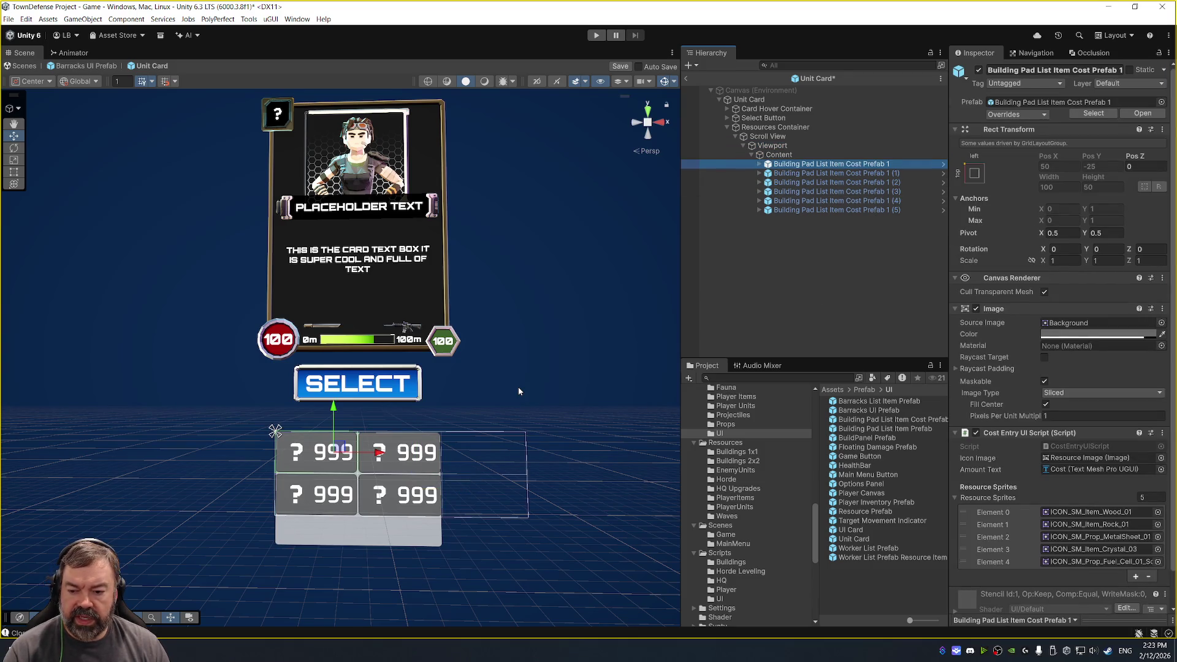
click(804, 156)
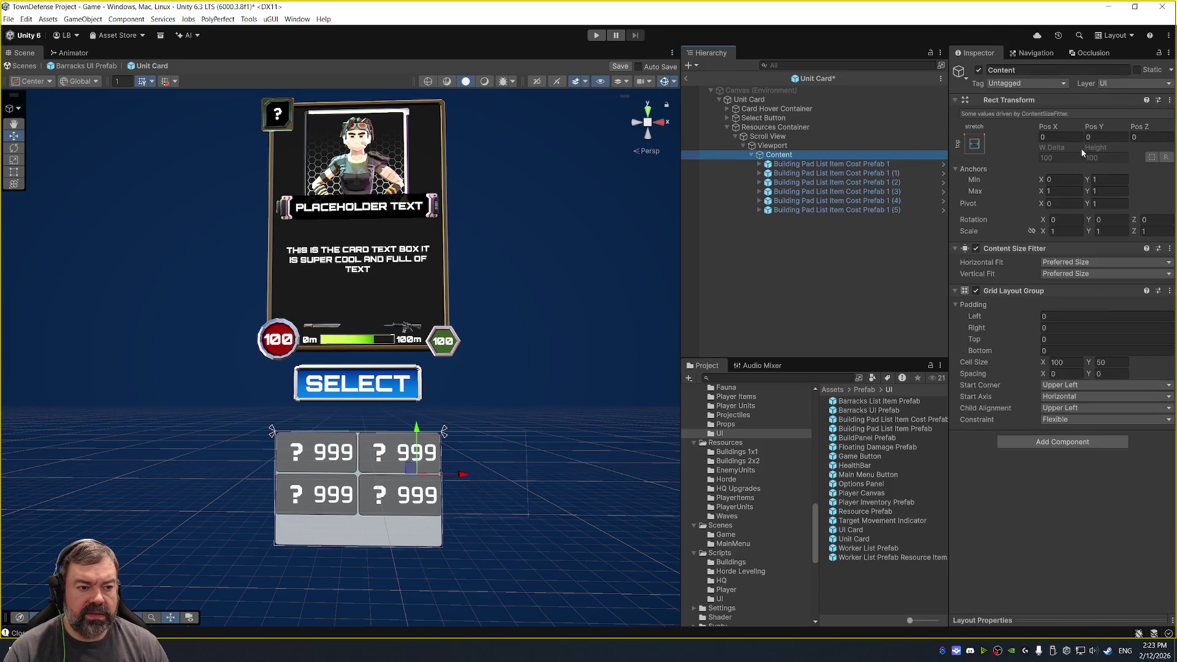
click(771, 145)
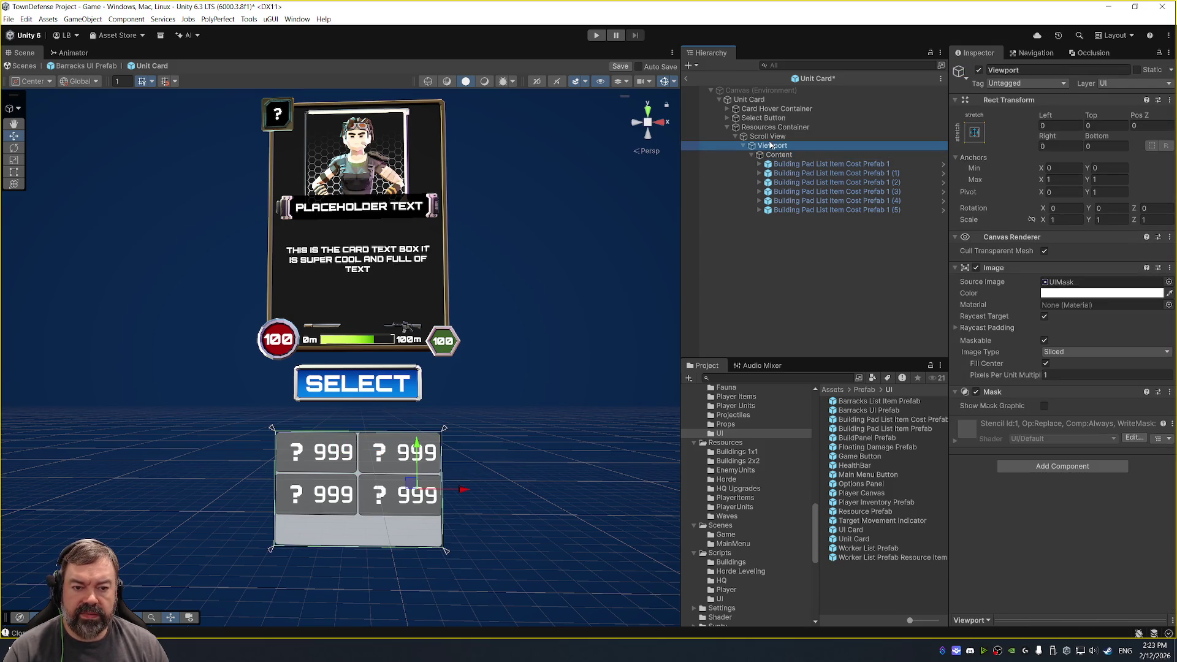
click(810, 136)
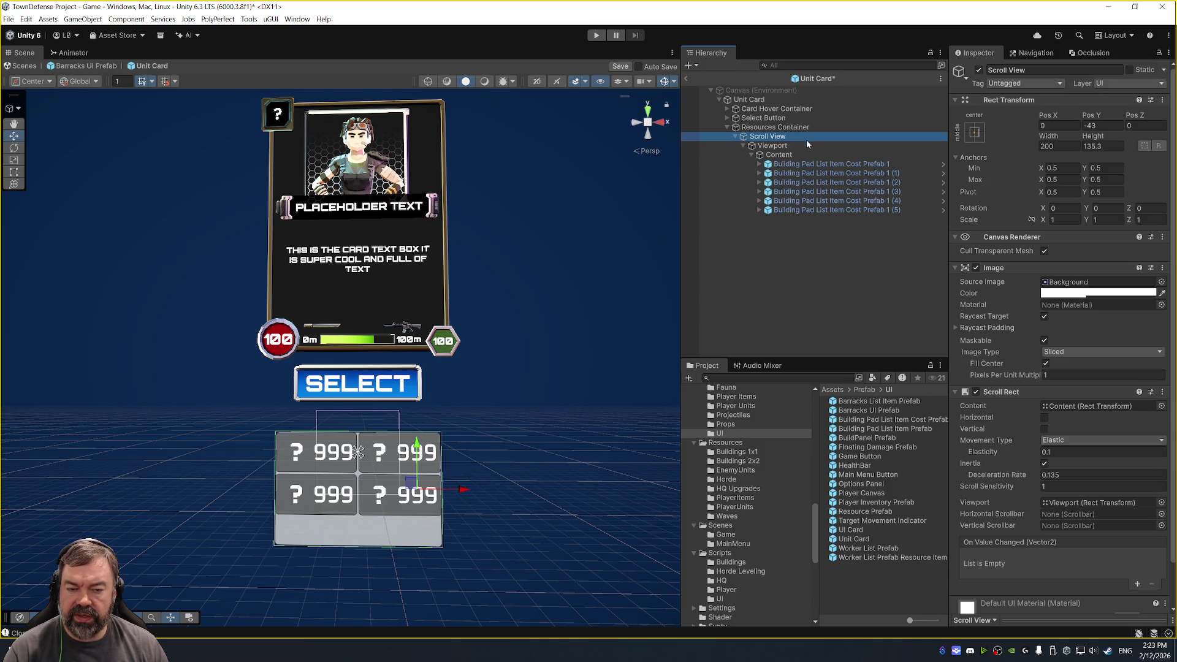
Size the Scroll View to 200 wide by 160 tall.
mouse_move(1049, 136)
mouse_down()
mouse_move(1073, 133)
mouse_move(1055, 135)
mouse_up()
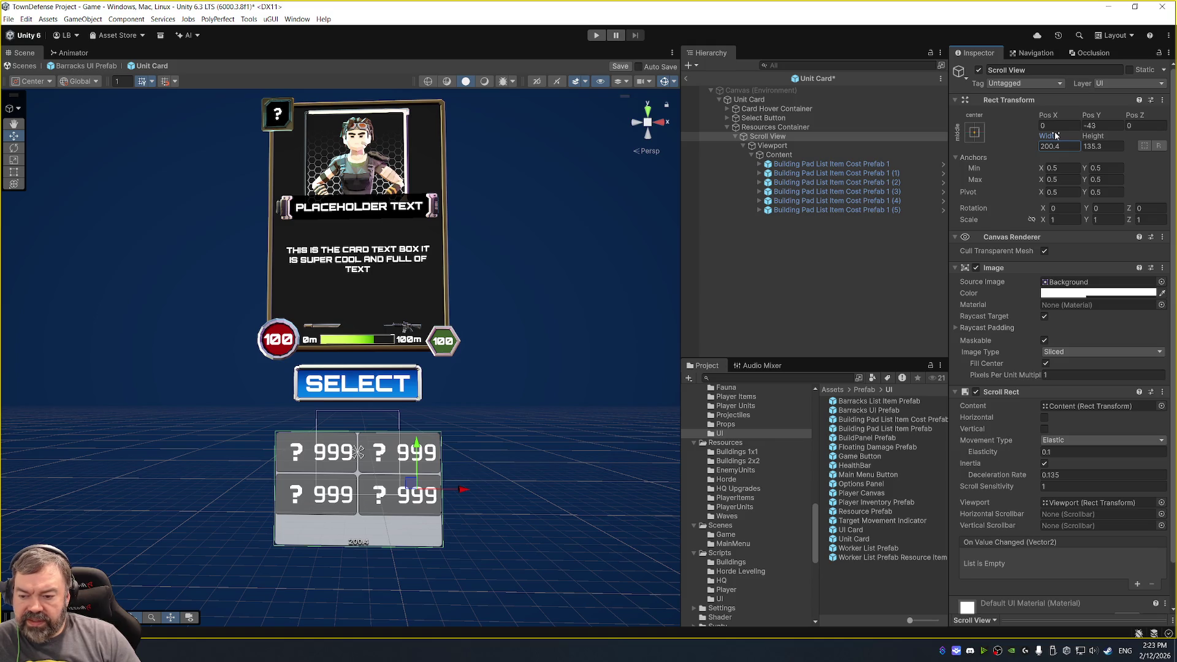
click(1067, 142)
text(200)
key(Tab)
text(150)
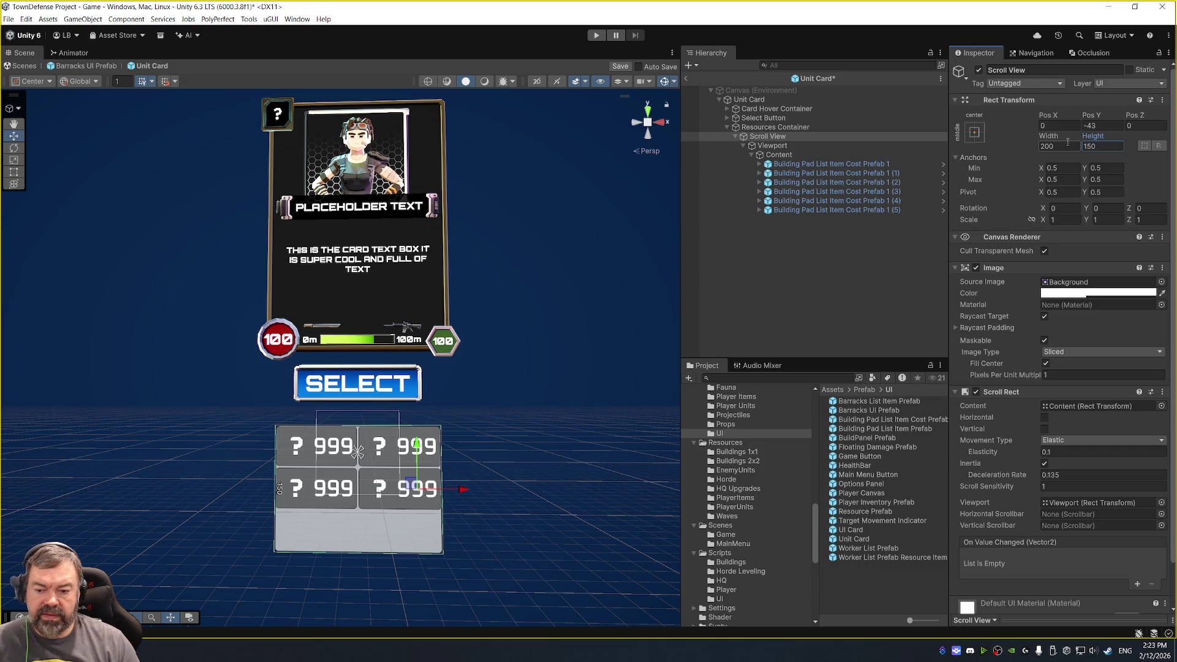
text(160)
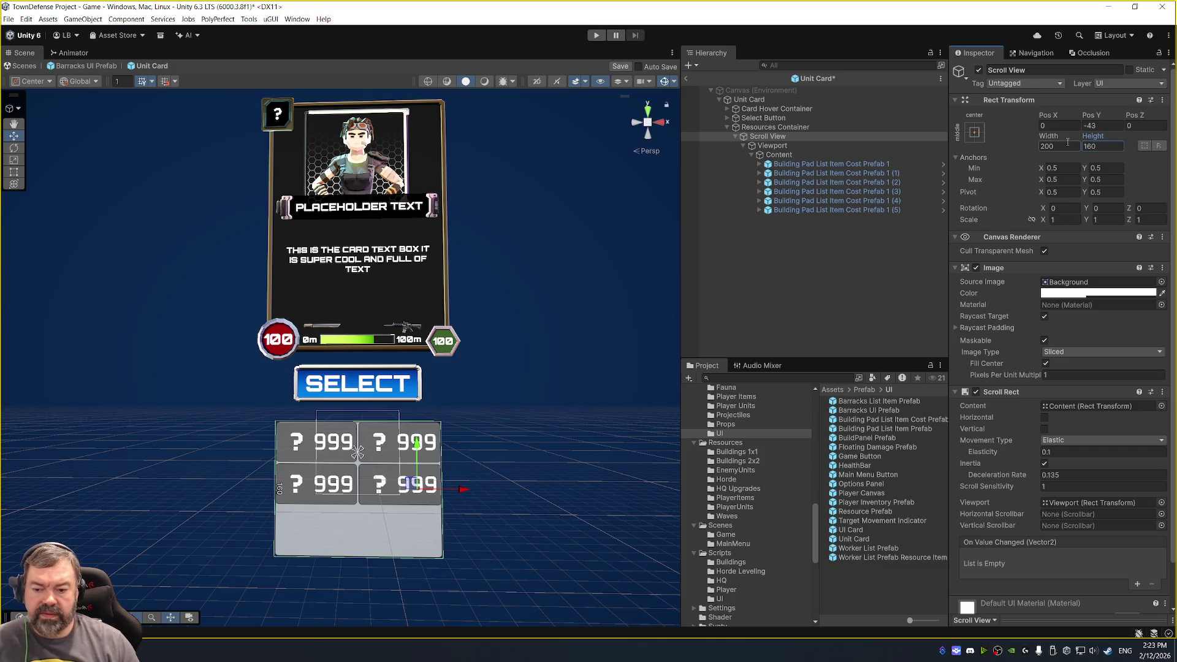
Delete the two extra cost entries, leaving four in the Content grid.
click(888, 200)
key(shift+Down)
key(Delete)
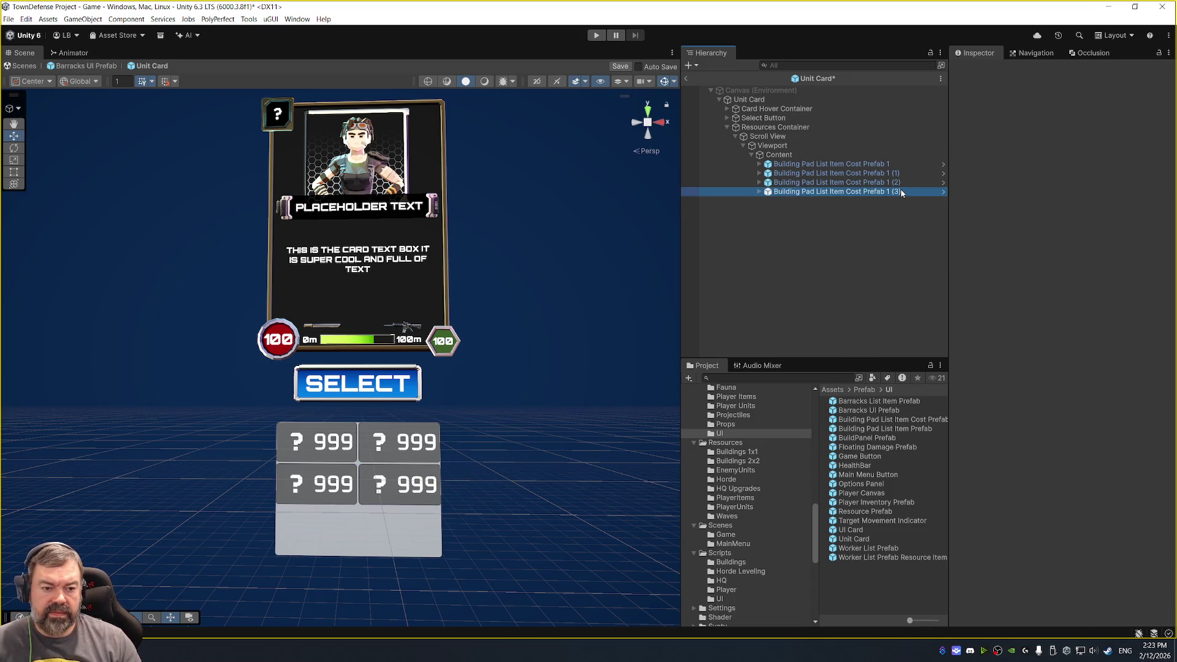
click(880, 193)
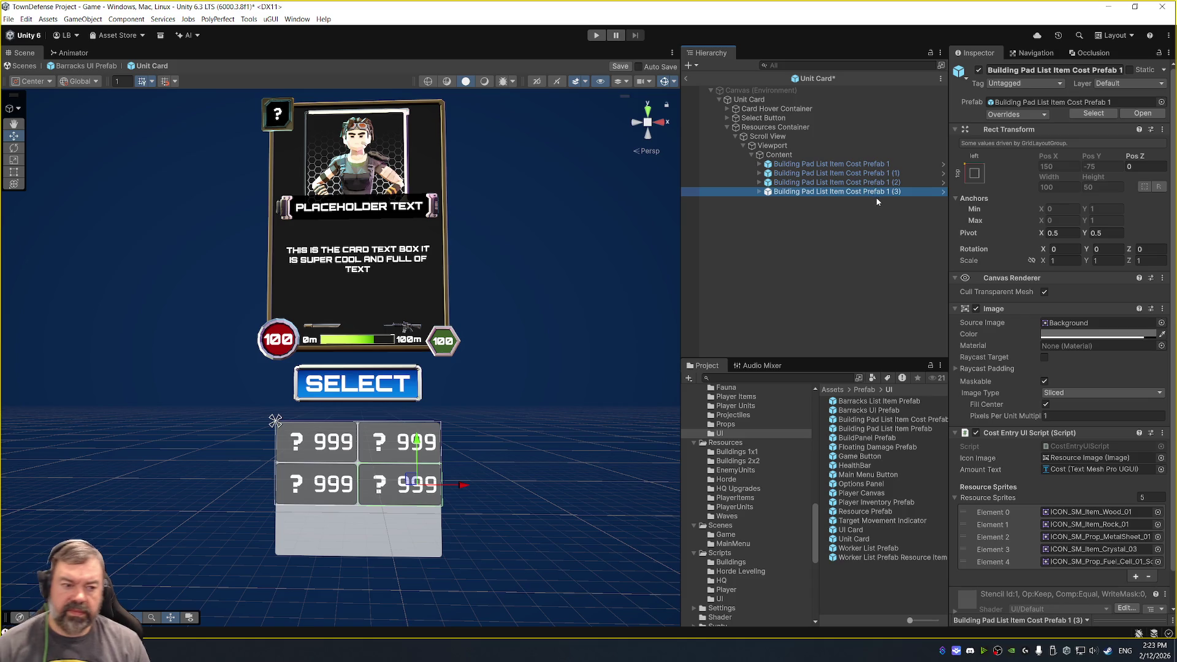
click(838, 154)
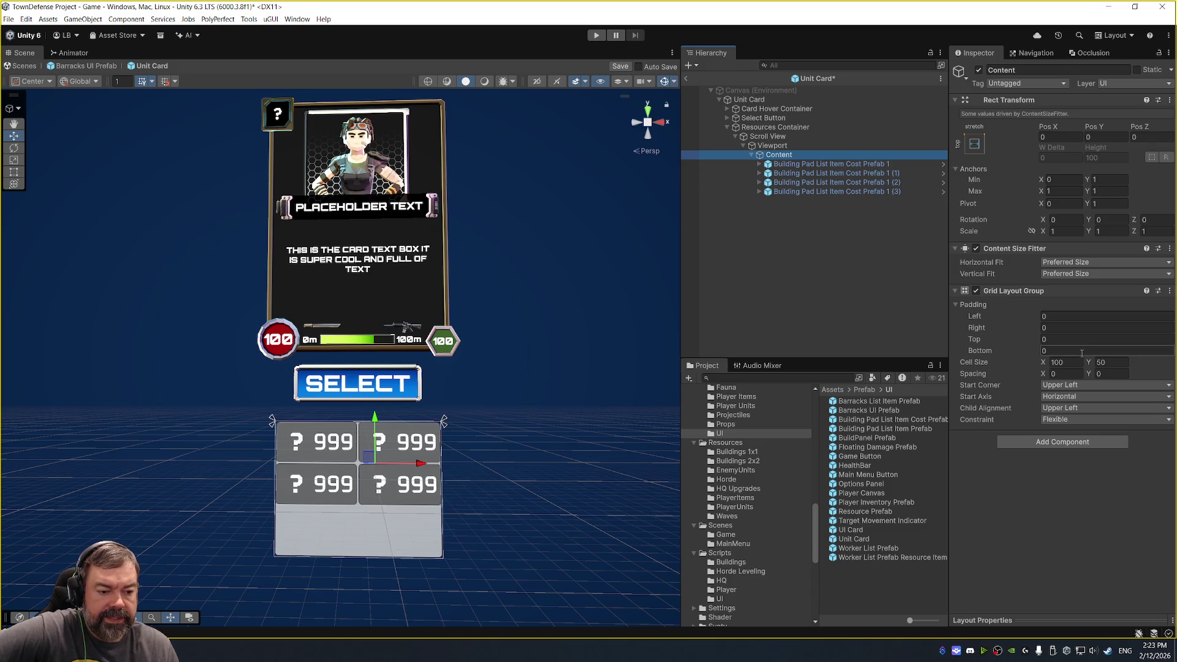
Constrain the Content grid to a fixed two-column count and duplicate cost entries back to six.
click(1075, 420)
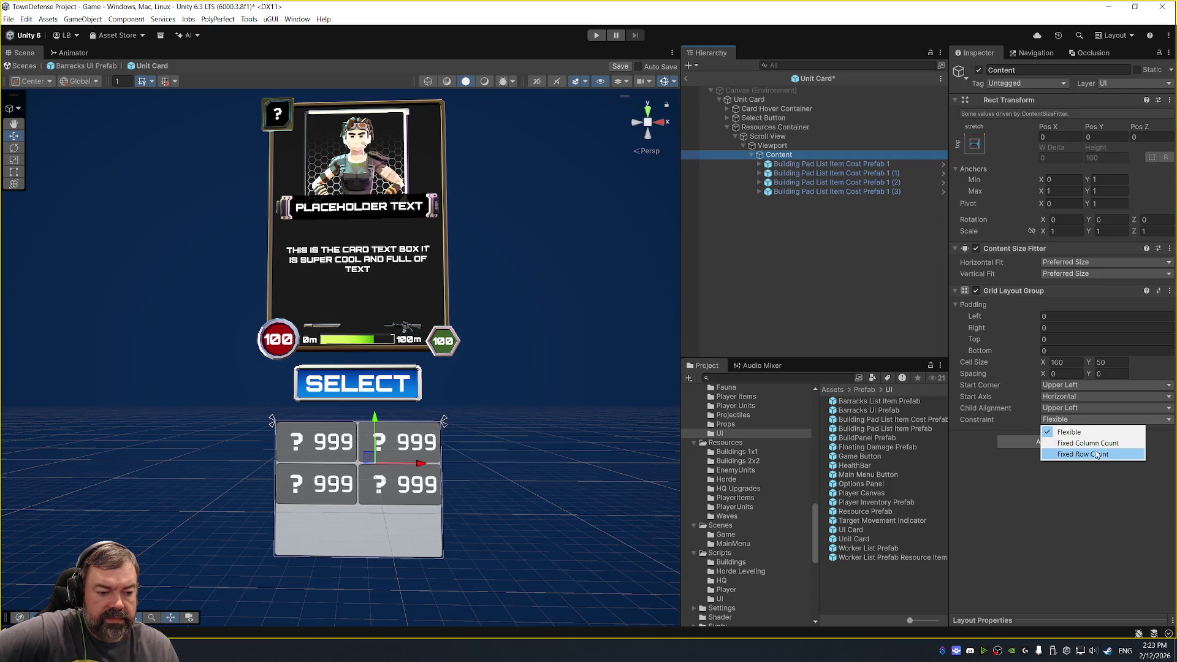
click(1097, 443)
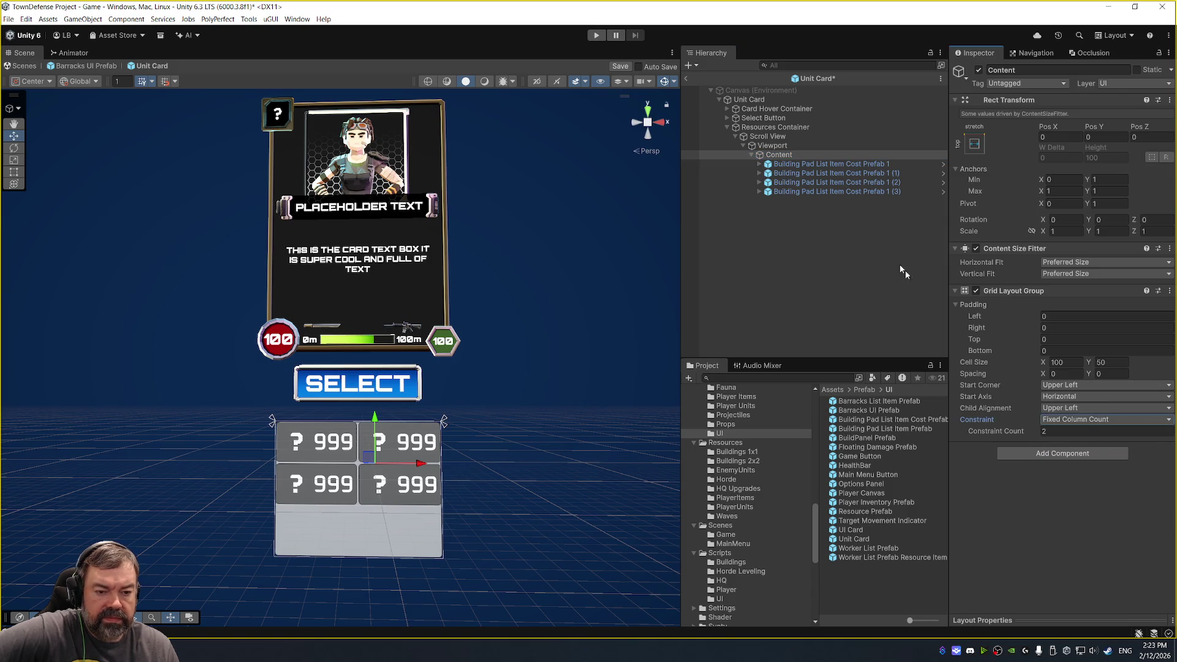
click(865, 192)
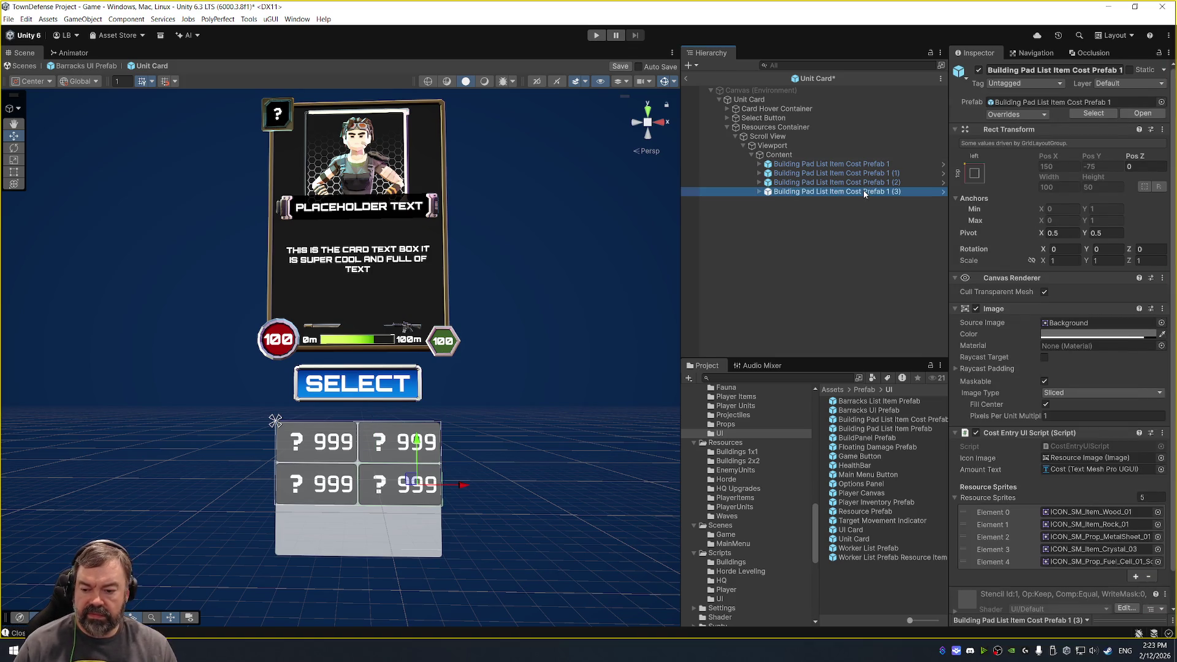
key(ctrl+d)
key(ctrl+d)
scroll(517, 419, up, 3)
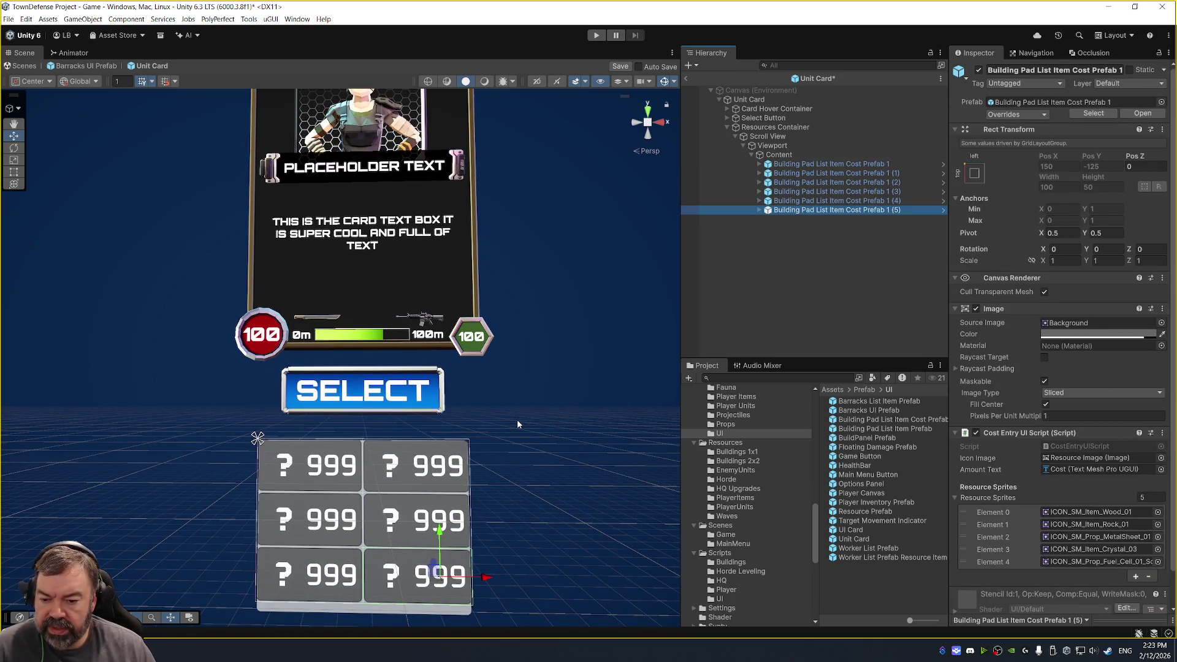
click(540, 404)
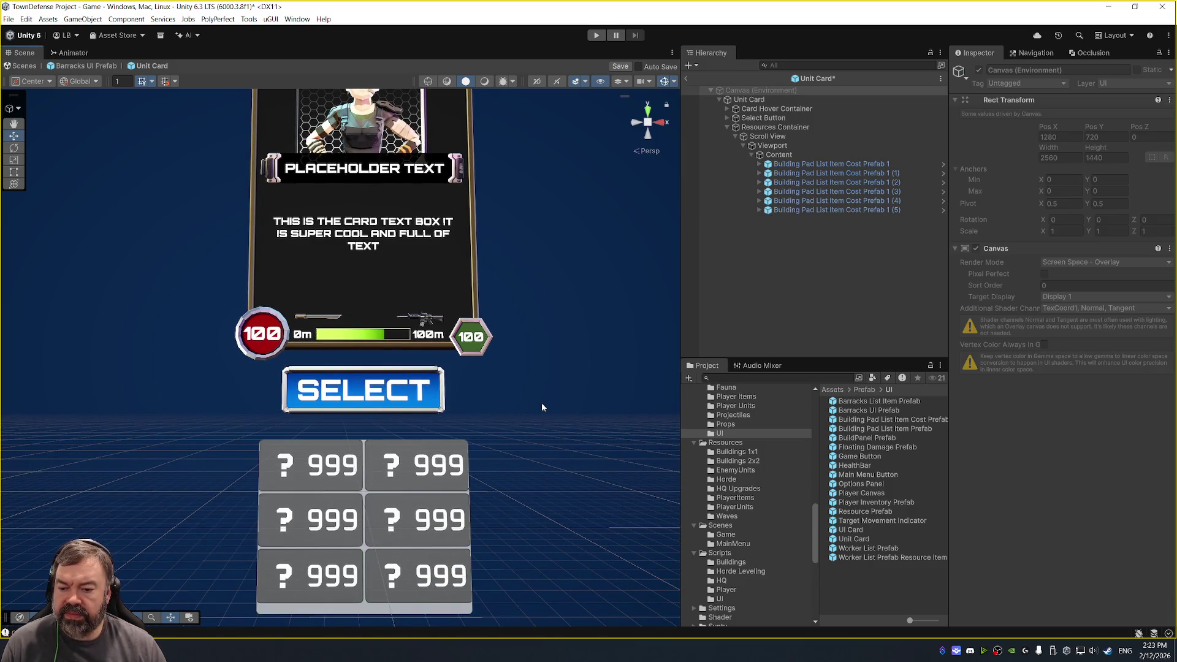
Set the Scroll View height to 150 and save the Unit Card prefab.
click(861, 155)
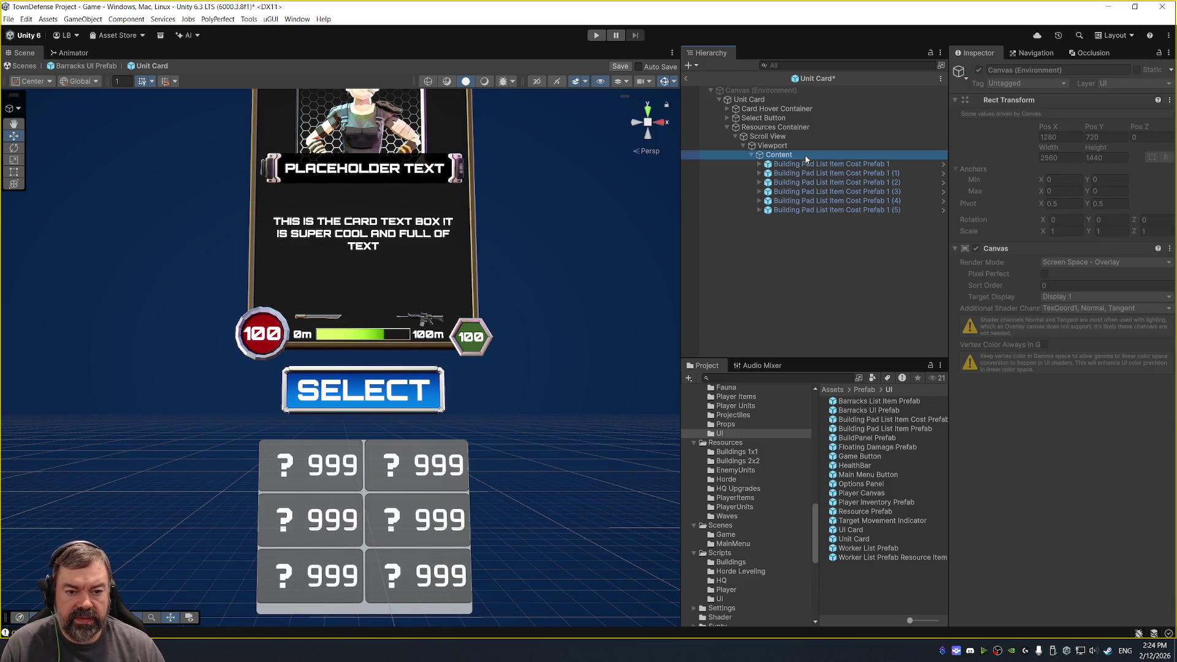
click(852, 145)
click(841, 136)
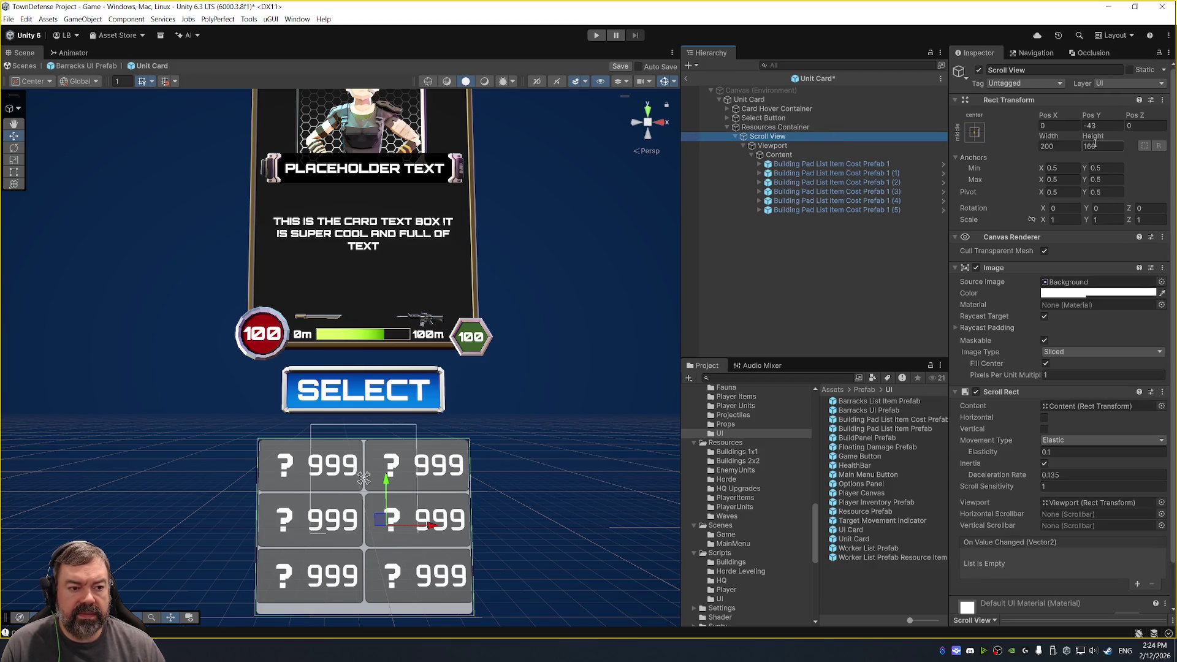
click(1101, 145)
text(150)
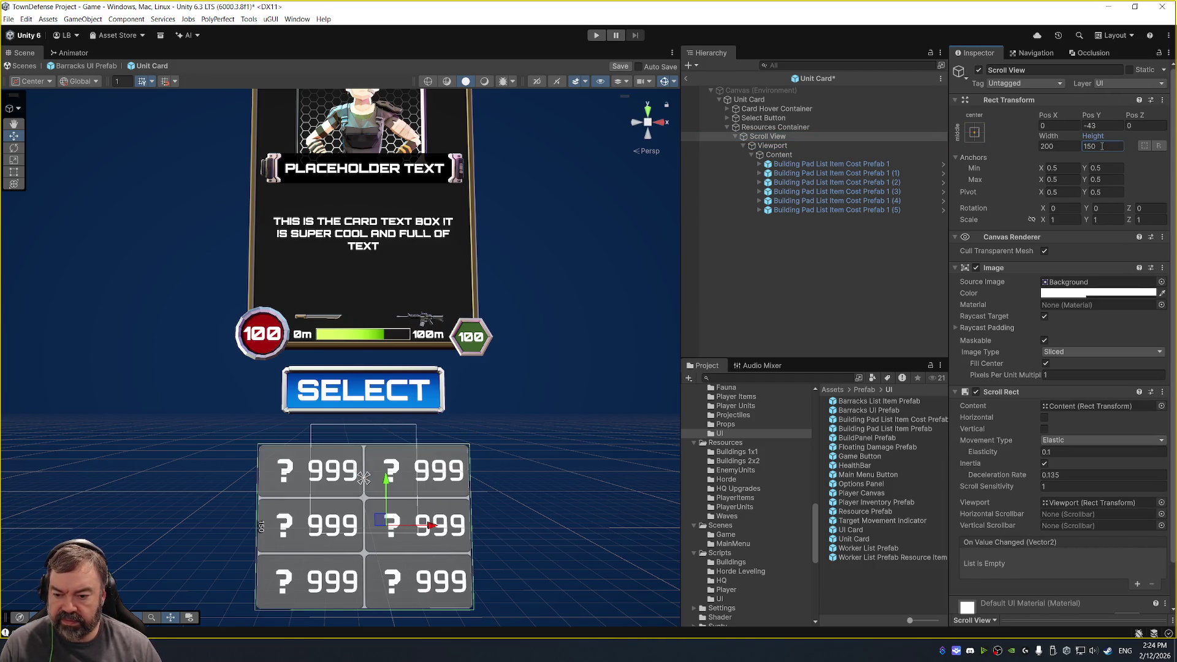
mouse_move(615, 359)
mouse_down()
mouse_move(552, 361)
mouse_move(205, 271)
mouse_move(413, 349)
mouse_move(611, 371)
mouse_move(610, 384)
mouse_move(597, 336)
mouse_move(584, 345)
mouse_up()
scroll(611, 370, down, 5)
key(ctrl+s)
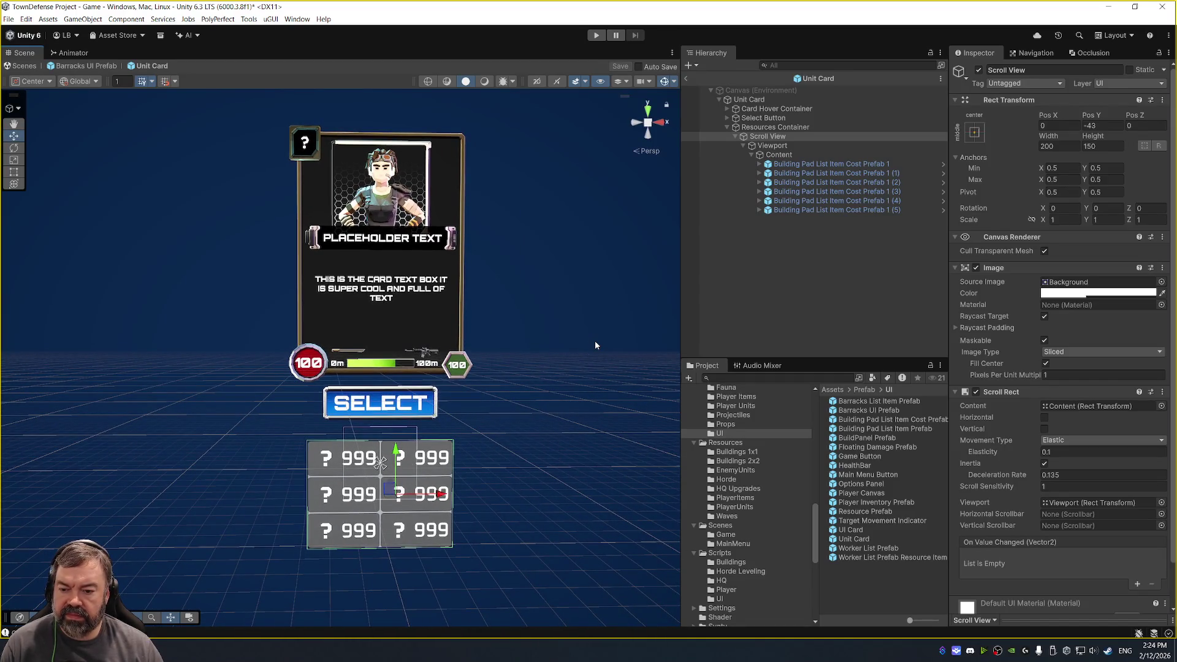
click(849, 163)
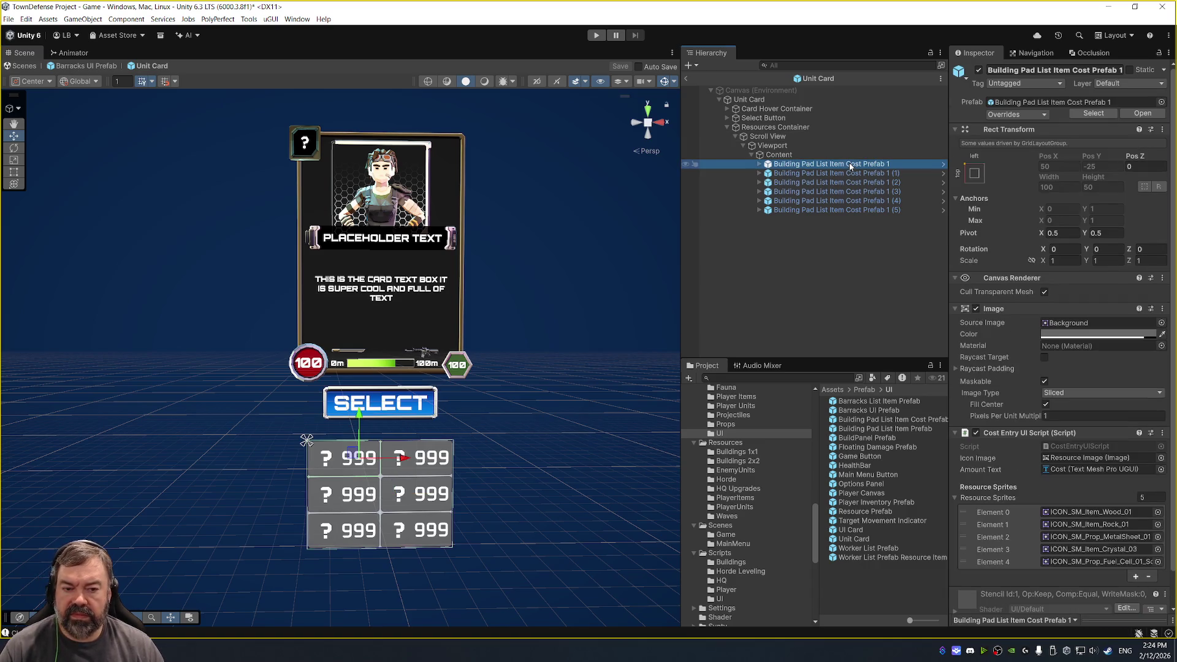
Delete all six cost entries from the Content grid and save the Unit Card prefab.
shift+click(845, 209)
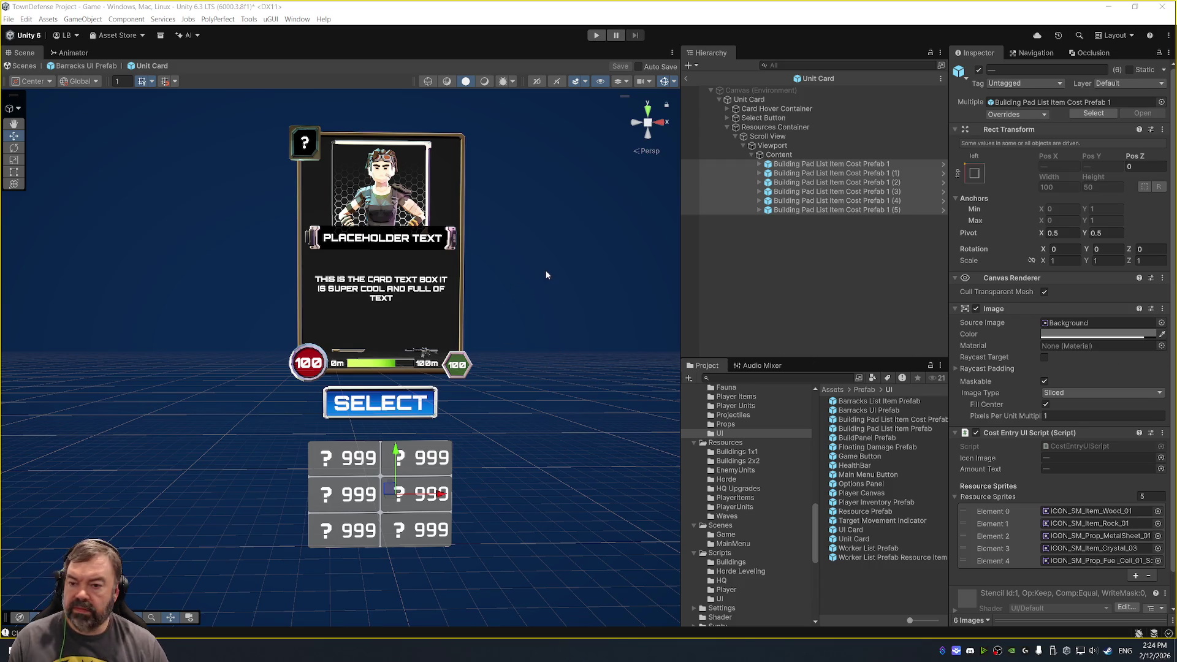
click(827, 164)
shift+click(891, 211)
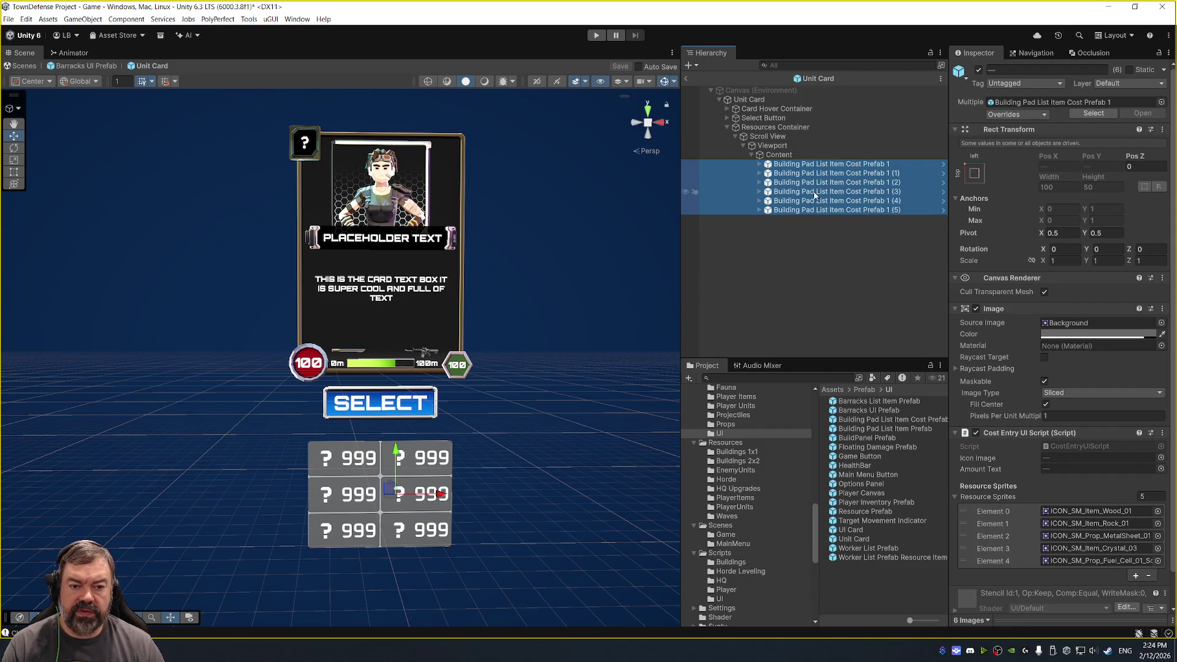
key(Delete)
key(ctrl+s)
Disable the Scroll View's background Image and go back to the Barracks UI Prefab.
click(791, 154)
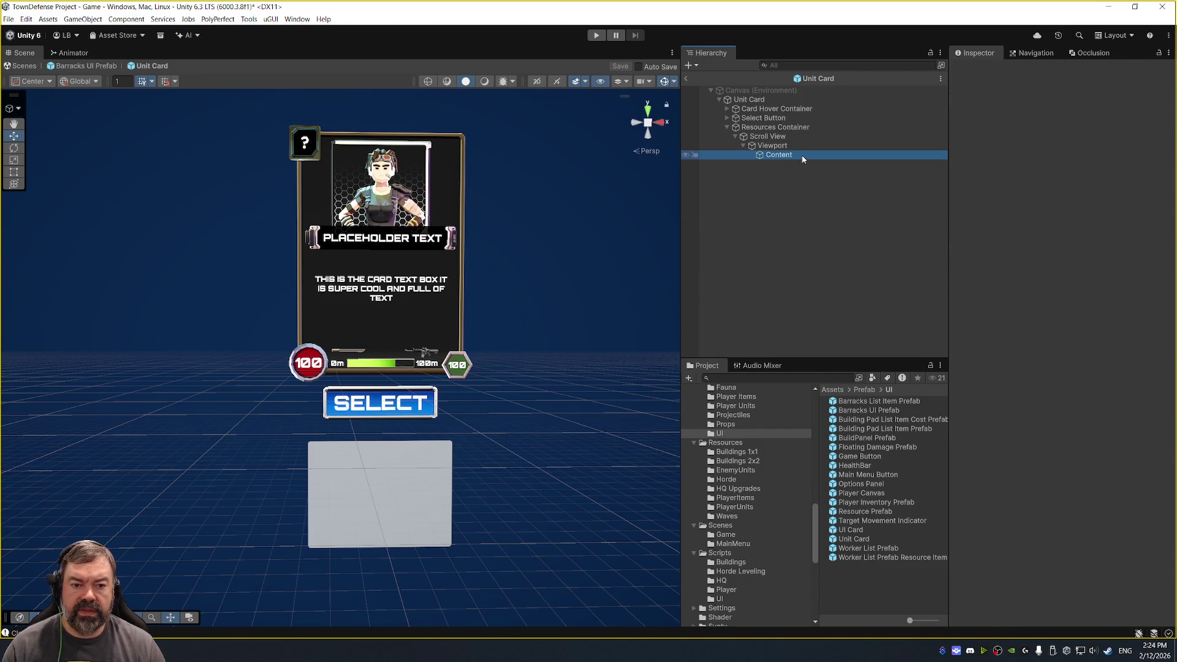
click(822, 137)
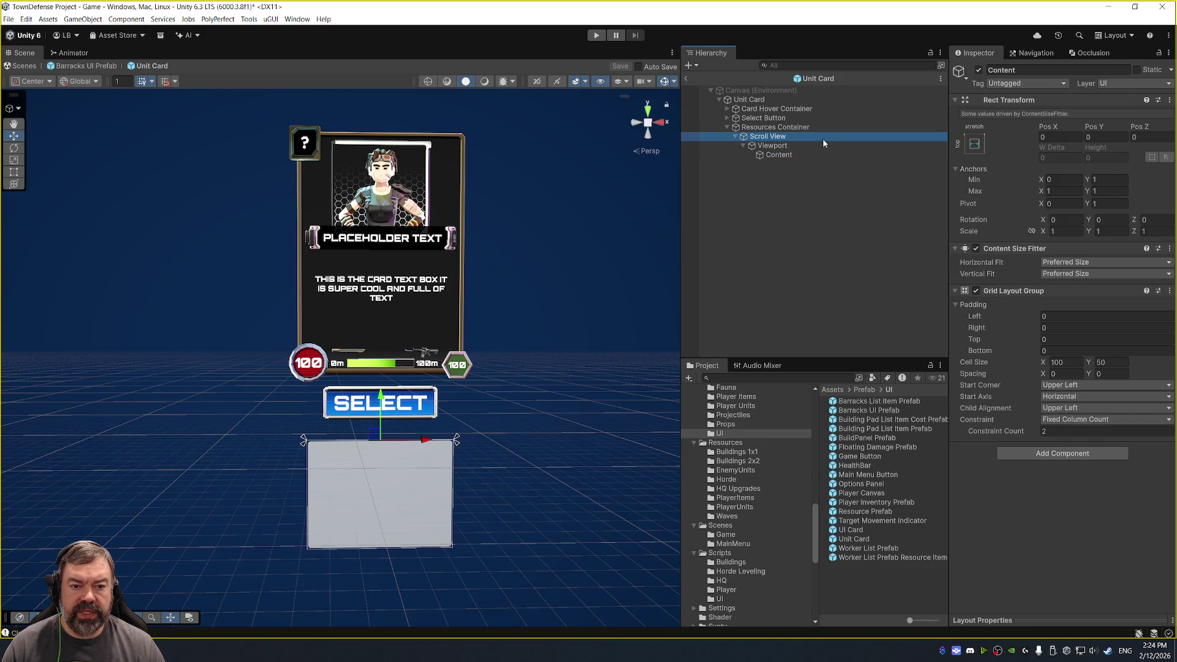
click(976, 268)
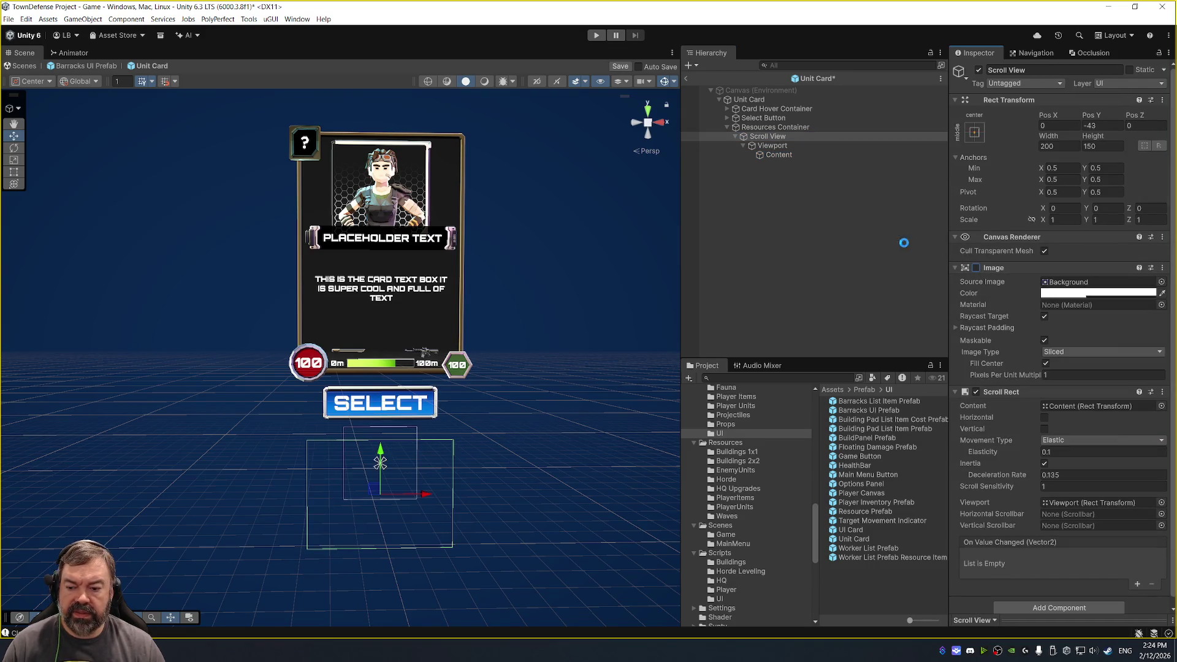
click(685, 78)
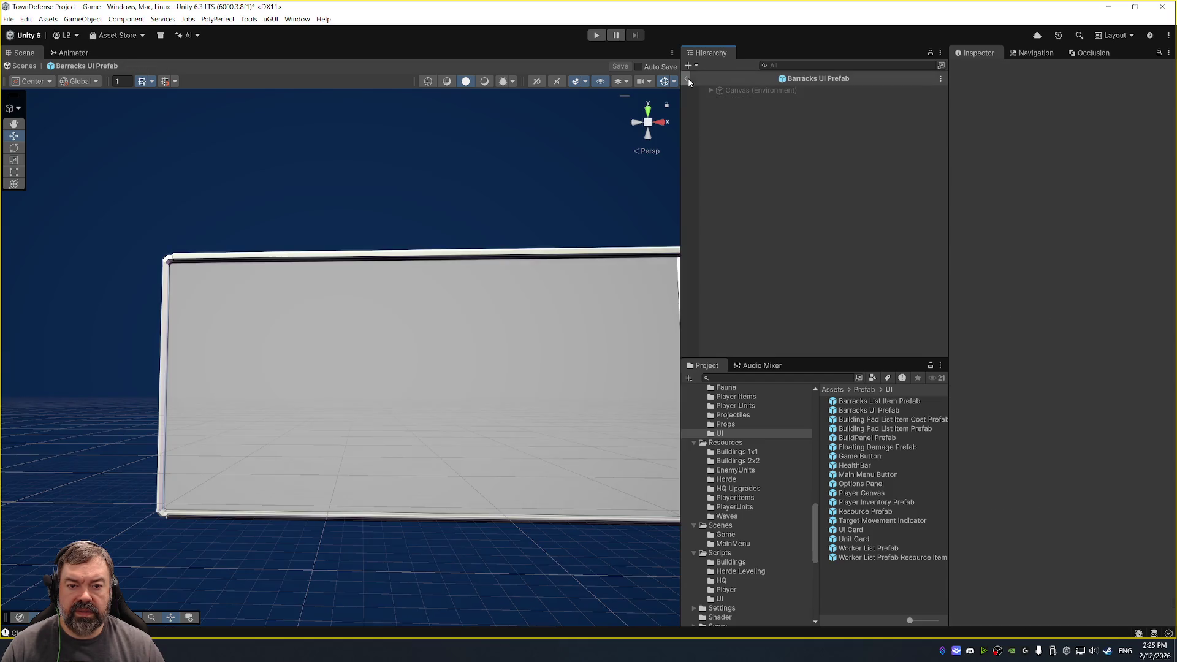
Expand the Hierarchy from Canvas through Building Pad Panel, Scroll View and Viewport down to Content.
click(711, 90)
click(770, 101)
key(Right)
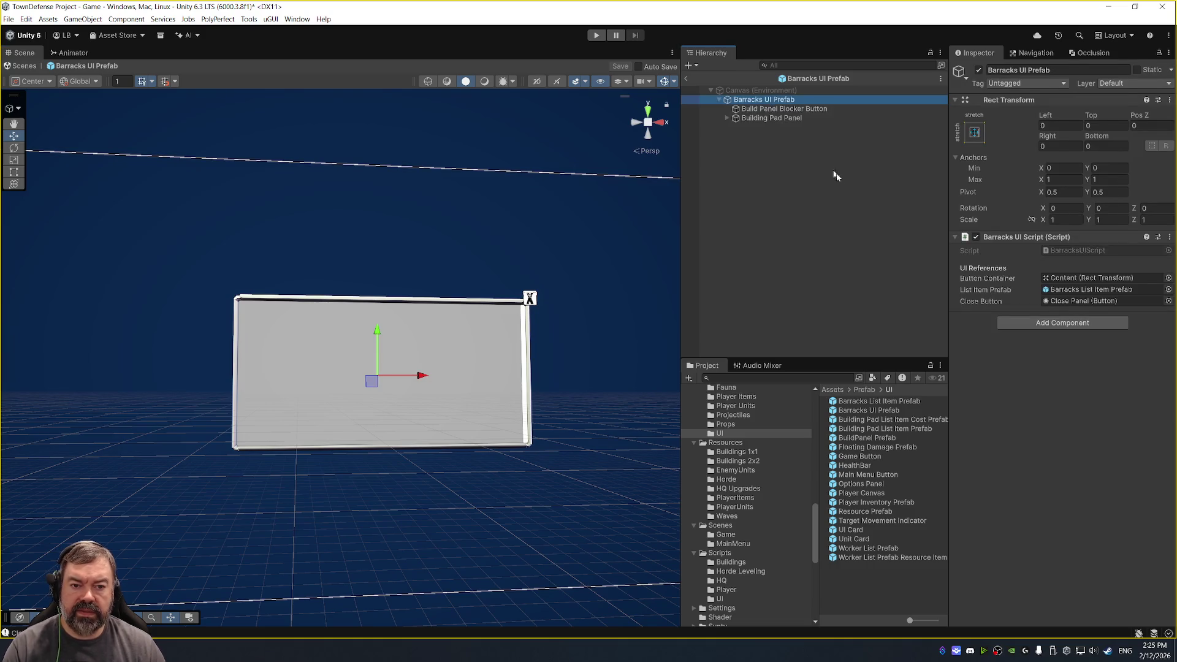
key(Down)
key(Down)
key(Right)
key(Down)
key(Down)
key(Right)
key(Down)
key(Right)
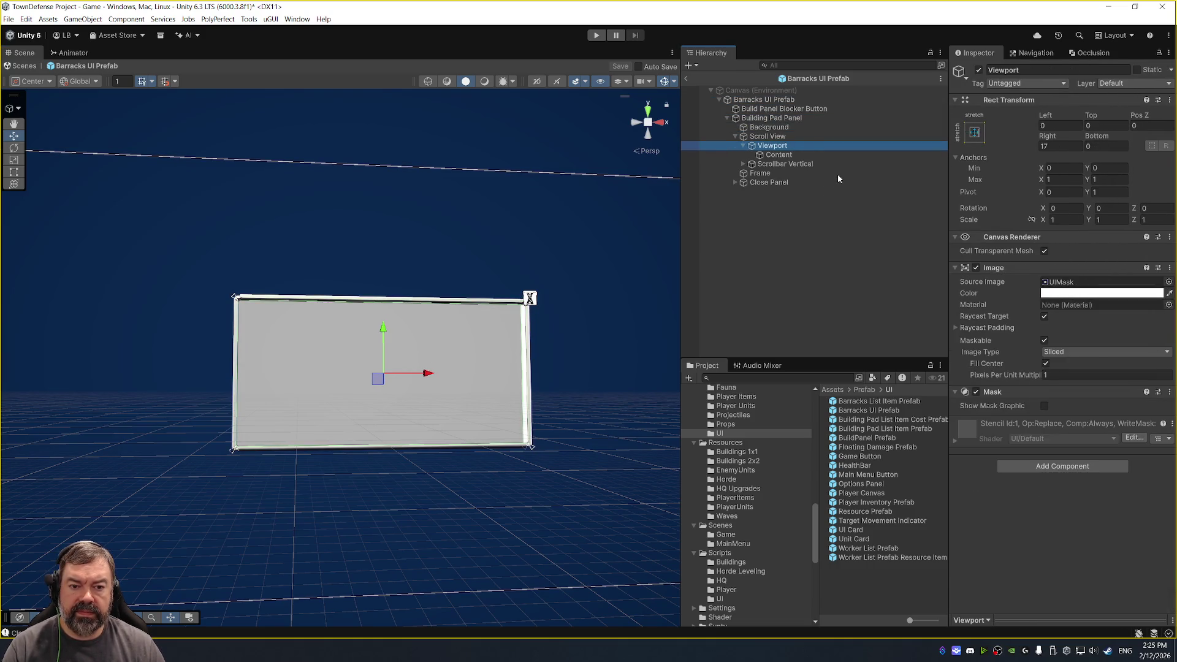
key(Down)
Drop the Unit Card prefab from the Project window onto Content as its child.
drag(853, 538, 787, 160)
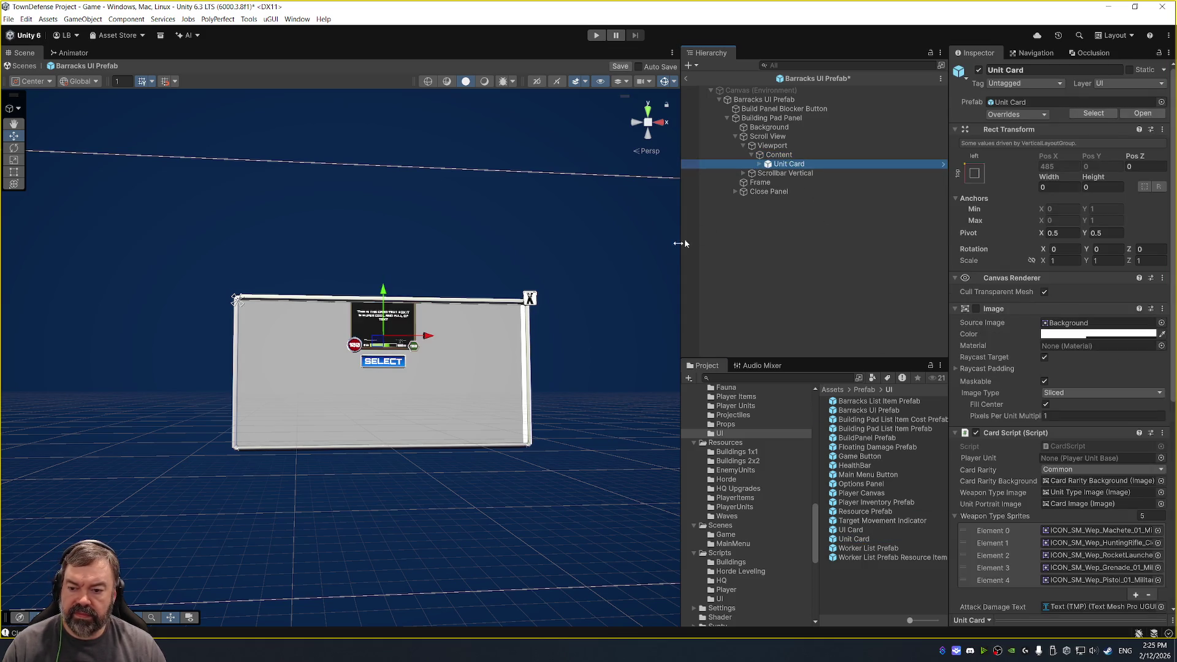
mouse_move(615, 234)
mouse_down()
mouse_move(584, 263)
mouse_move(597, 265)
mouse_up()
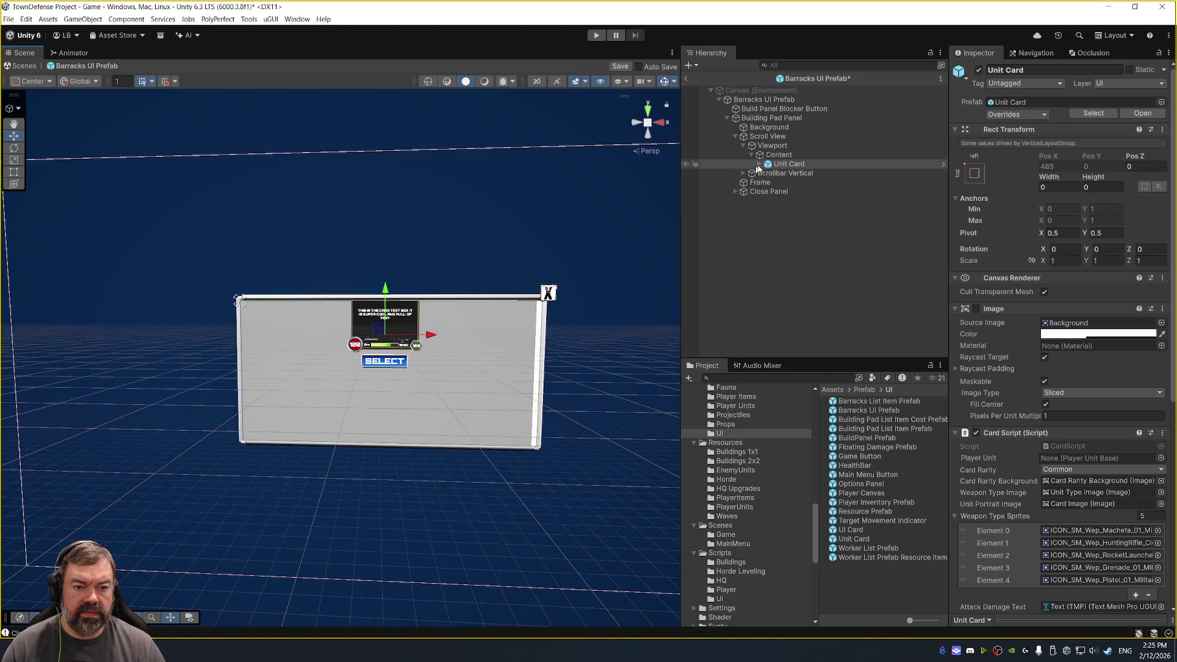
click(809, 154)
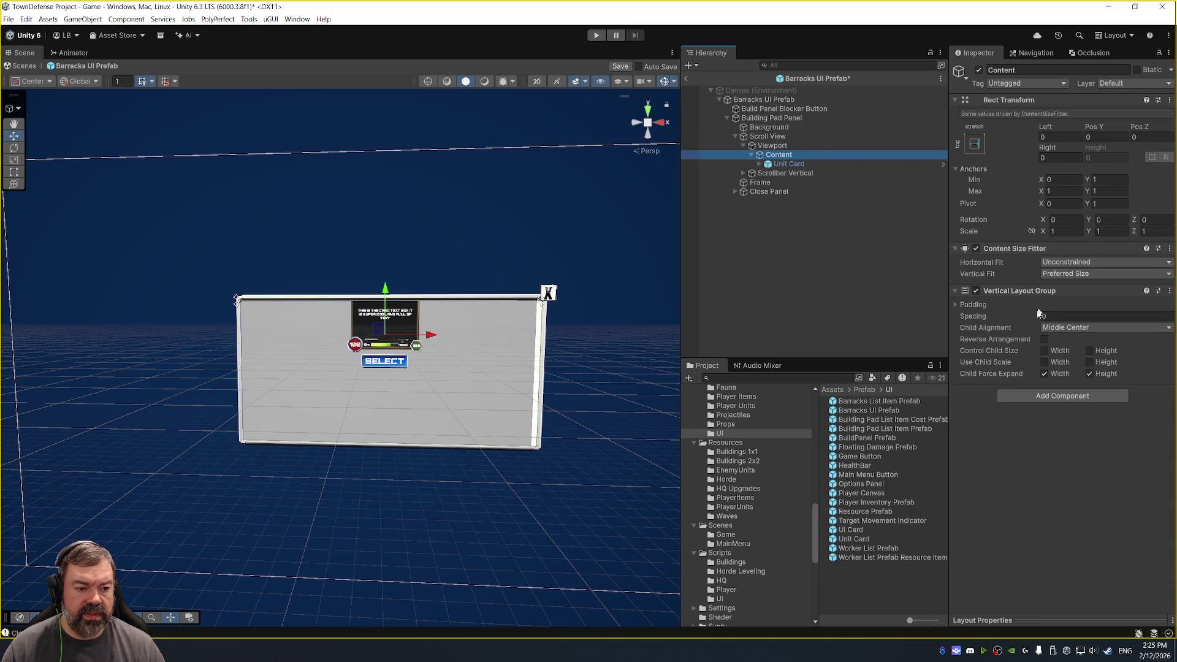
Replace Content's Vertical Layout Group with a Horizontal Layout Group aligned Middle Center.
click(807, 146)
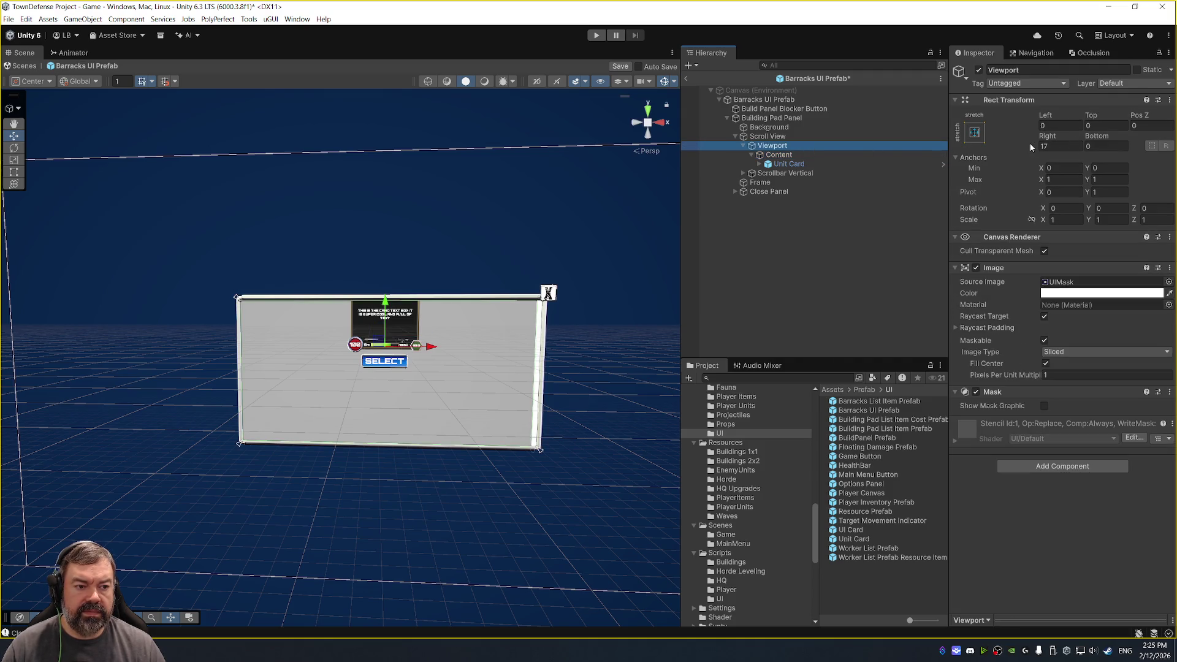
click(835, 136)
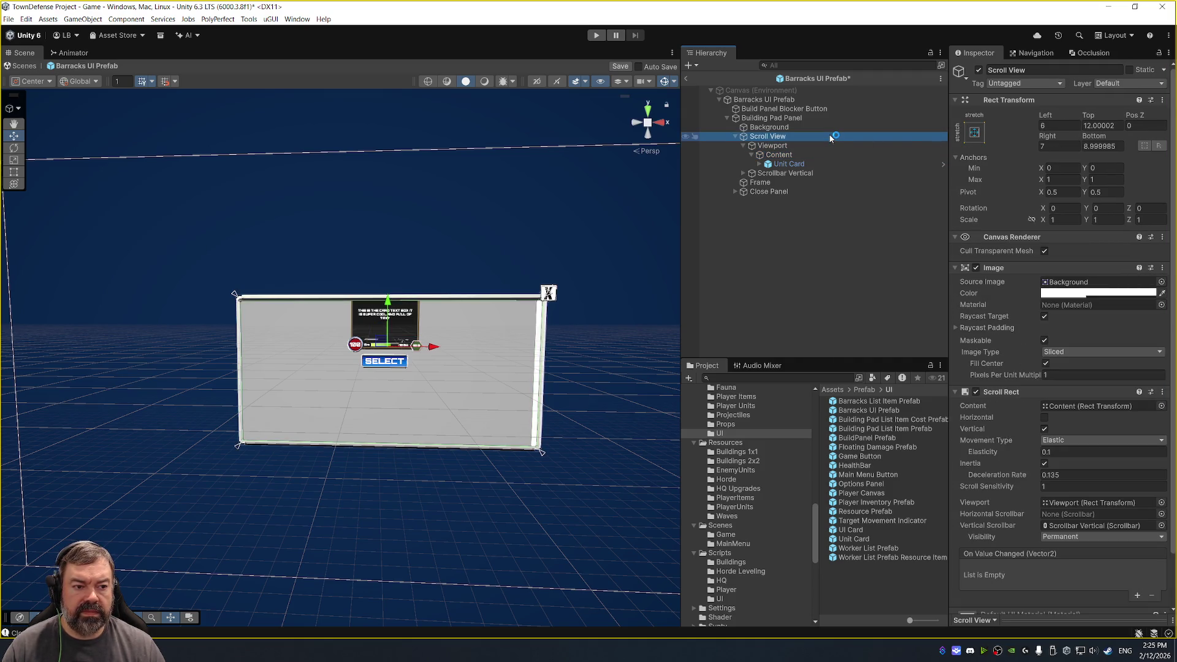
scroll(531, 233, up, 3)
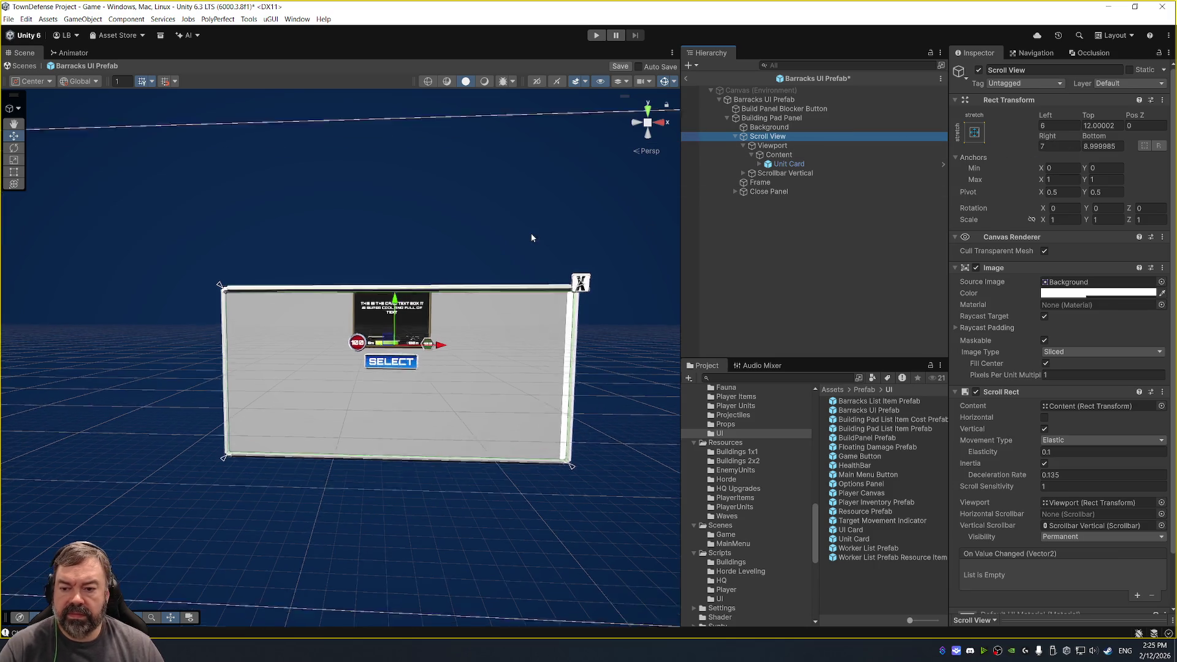
click(788, 155)
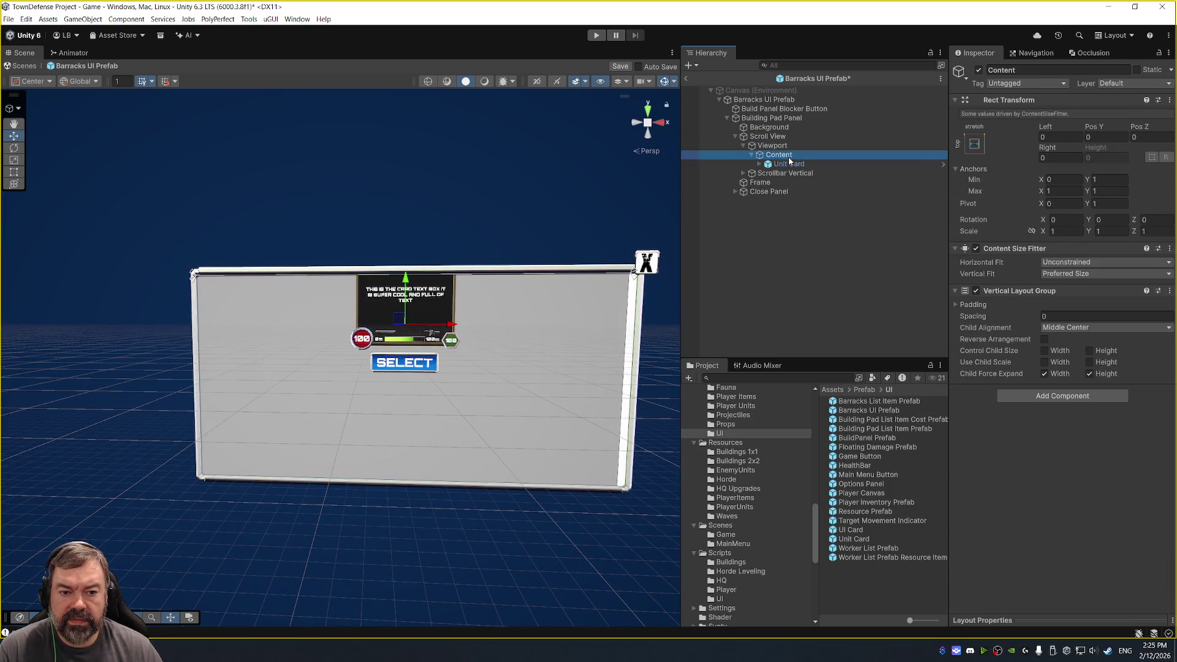
right_click(1045, 293)
click(1092, 312)
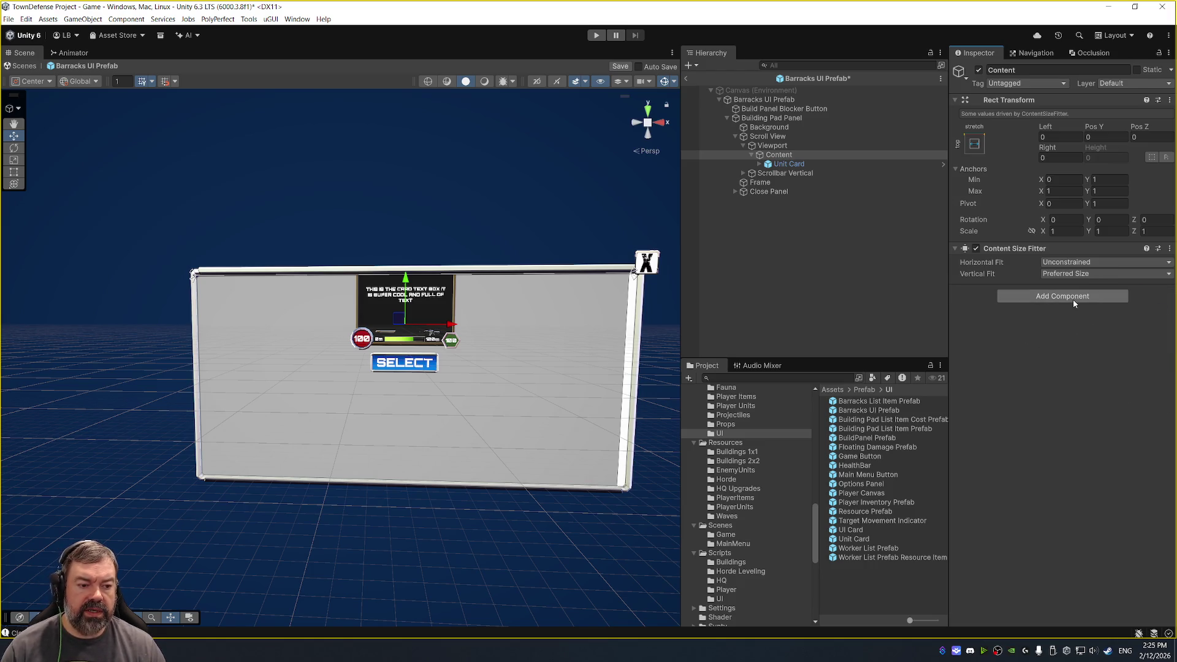
click(1073, 299)
text(Horiz)
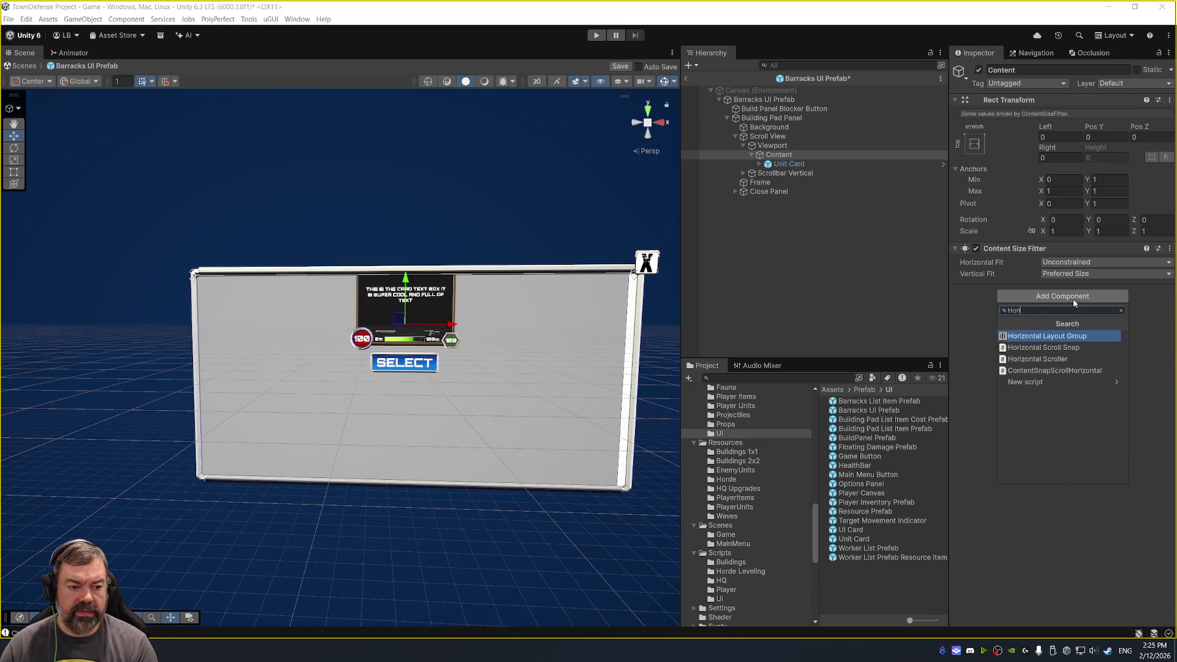
key(Return)
click(1082, 373)
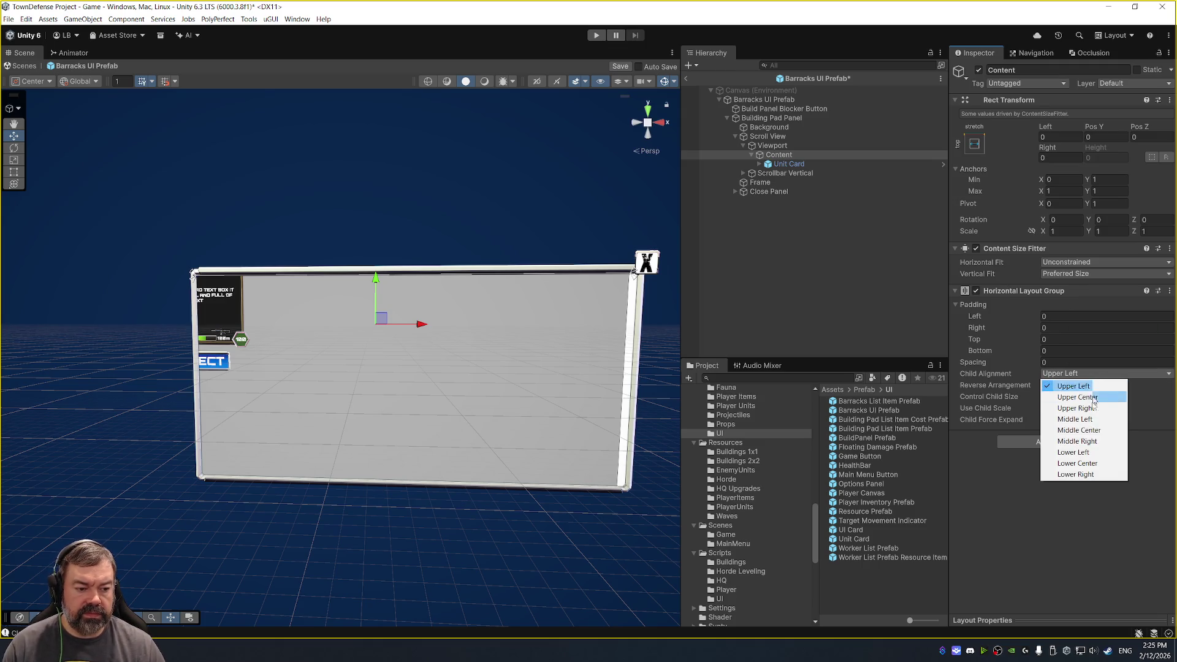
click(1095, 431)
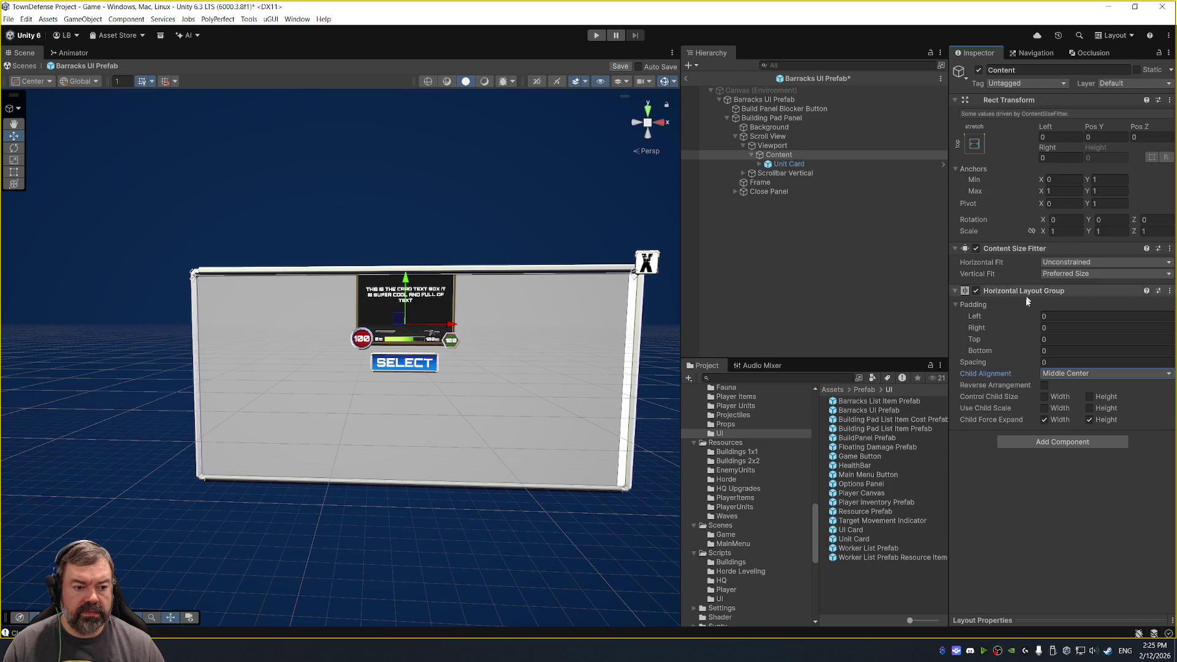
Stretch Content to full height at position 0, disable Force Expand Width, and delete the test Unit Card.
click(796, 148)
click(795, 156)
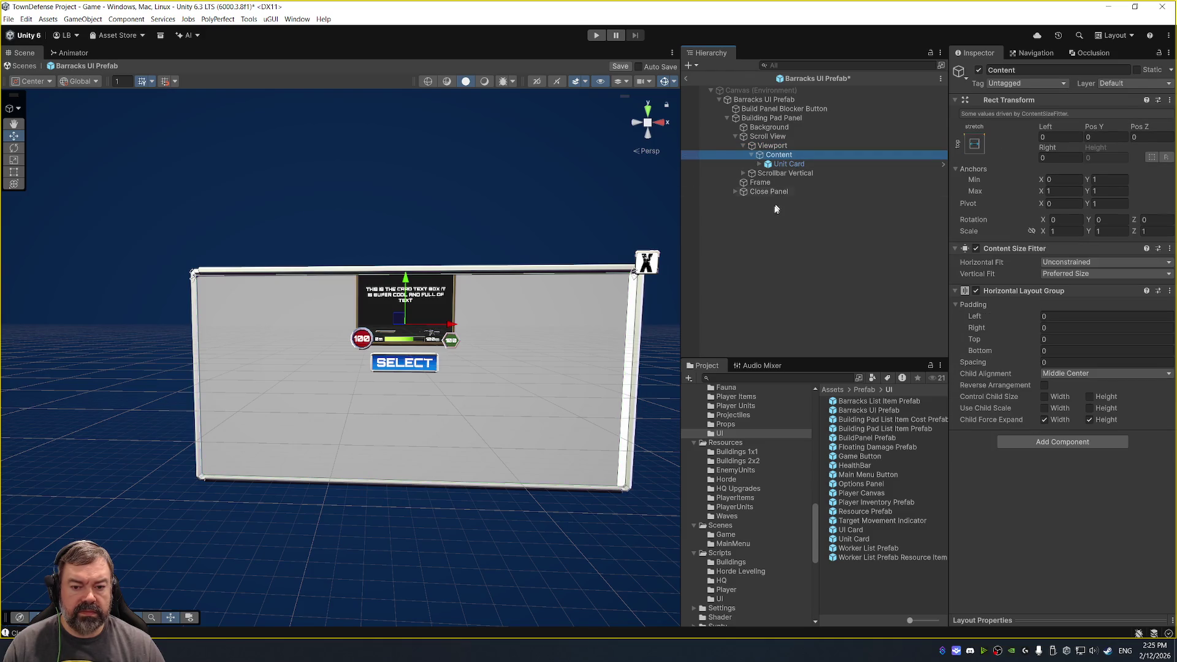
drag(635, 280, 621, 493)
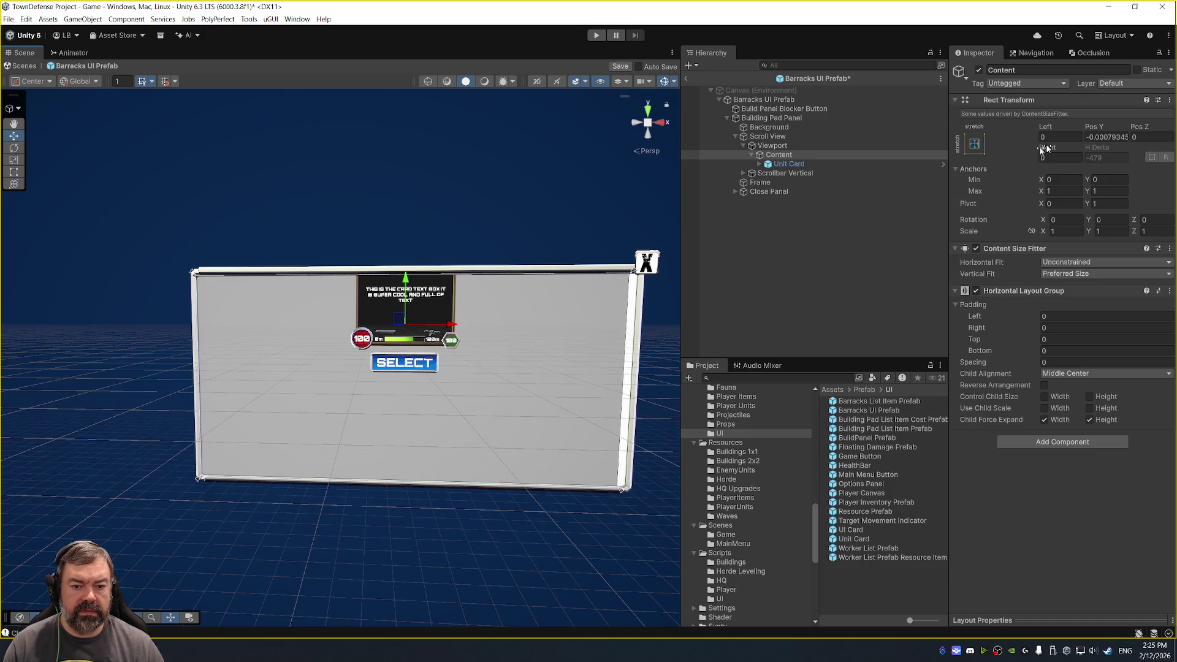
click(1101, 137)
text(0)
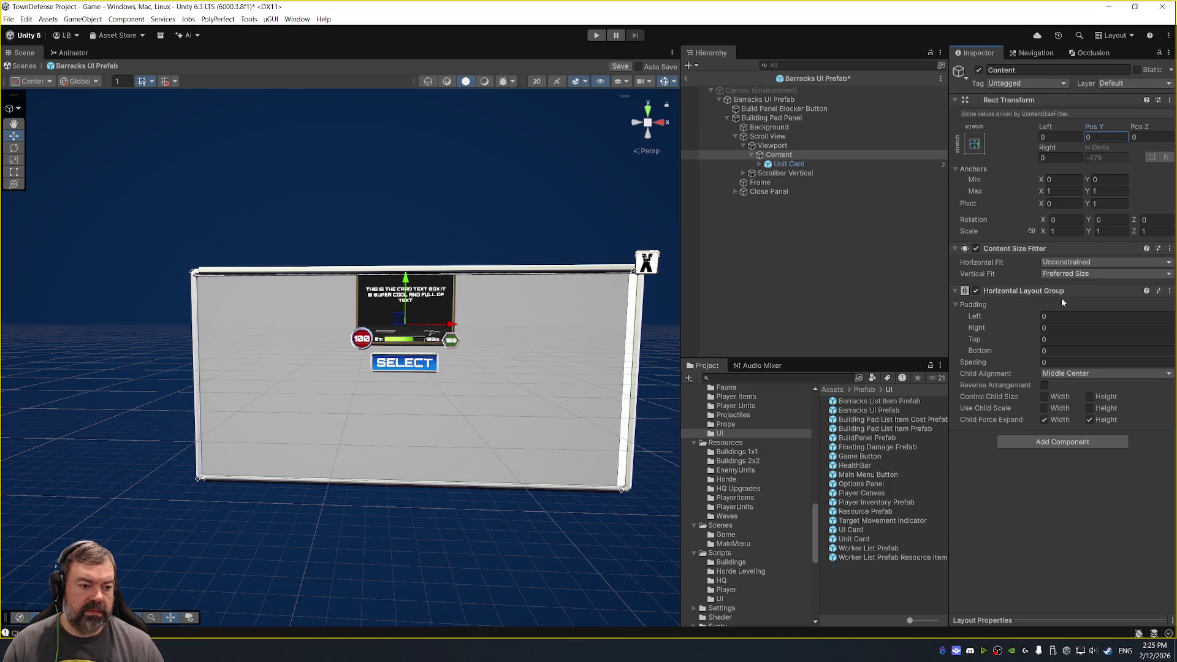
click(1045, 420)
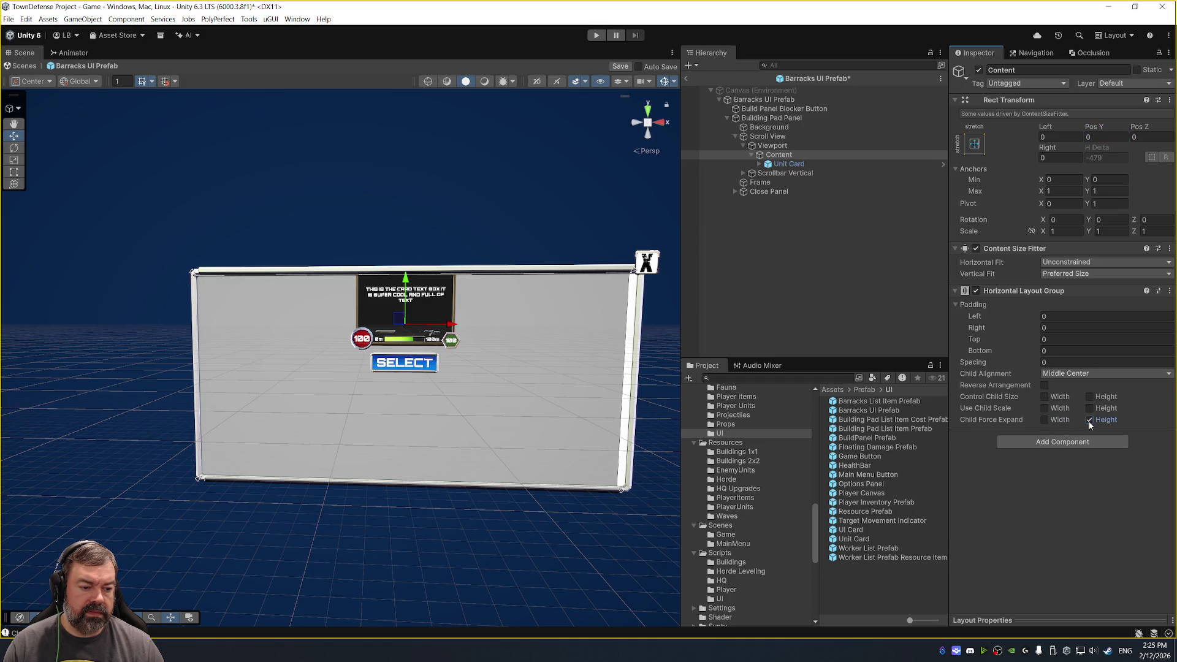
click(834, 163)
key(Delete)
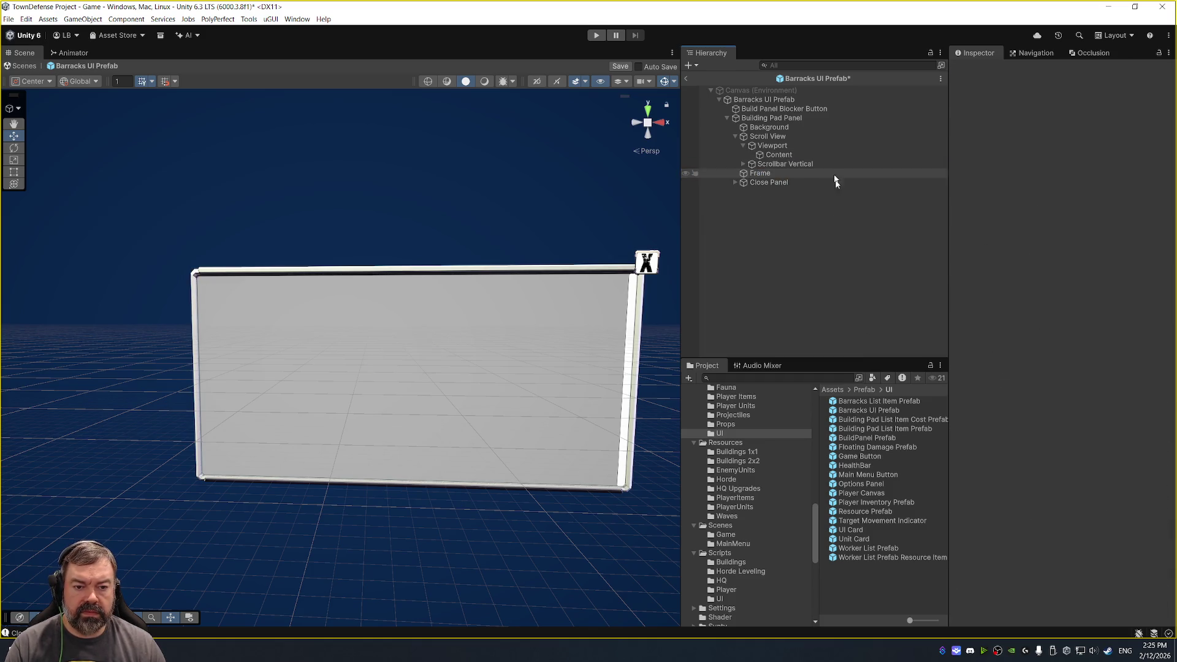
Re-add the Unit Card under Content and set Content's Vertical Fit to Unconstrained.
mouse_move(861, 536)
mouse_down()
mouse_move(917, 427)
mouse_move(779, 158)
mouse_up()
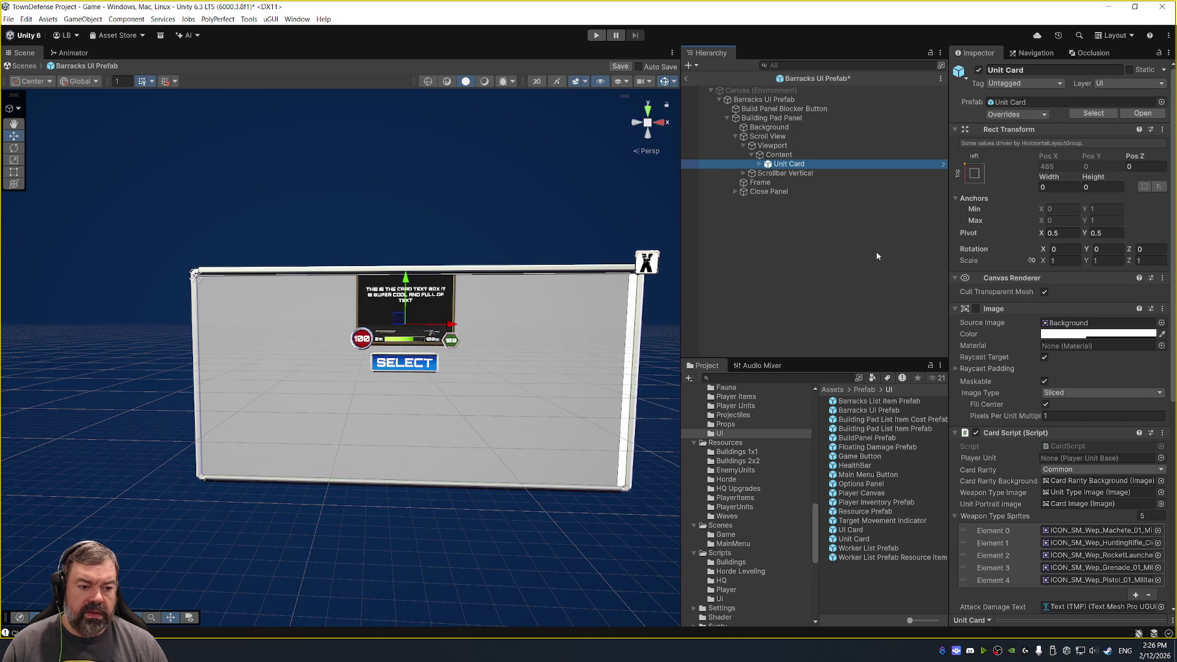
click(833, 156)
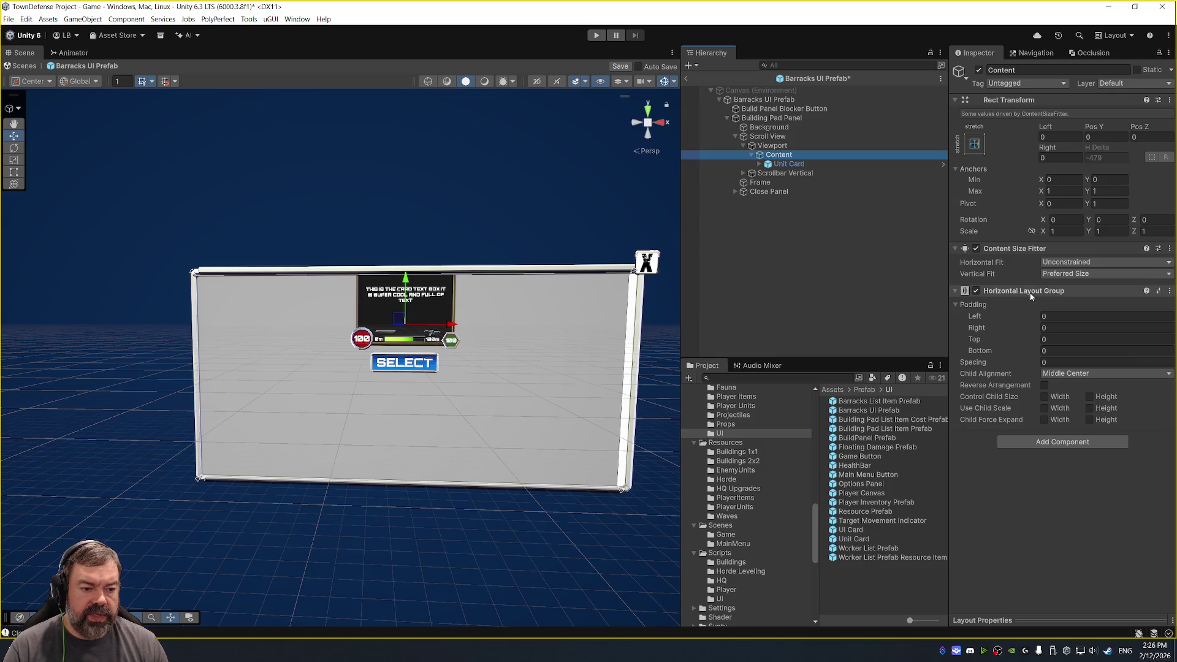
click(1070, 274)
click(1078, 287)
click(1104, 157)
text(0)
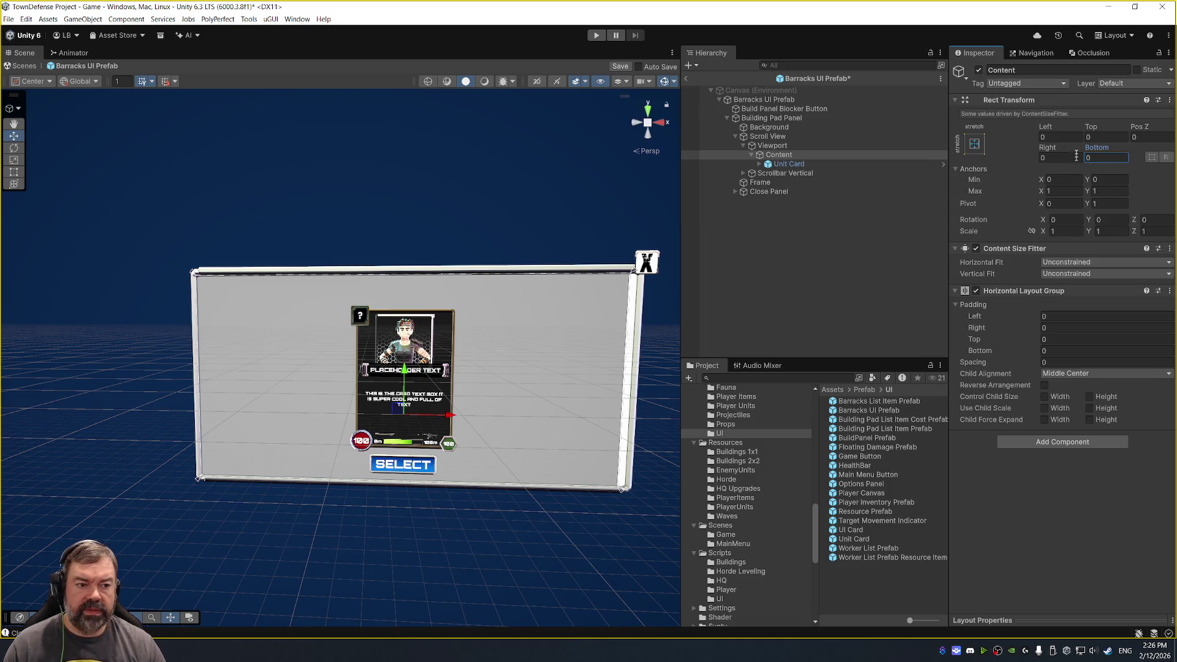
drag(1097, 152, 102, 162)
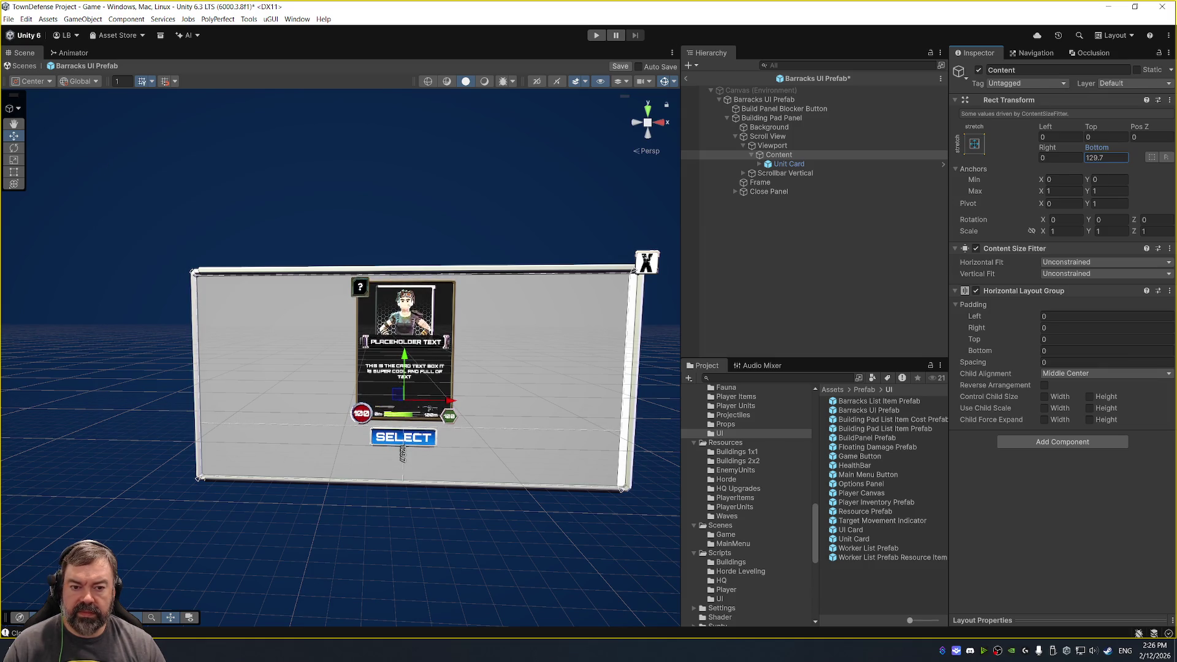
Set the Building Pad Panel's height to 550.
click(795, 109)
click(797, 100)
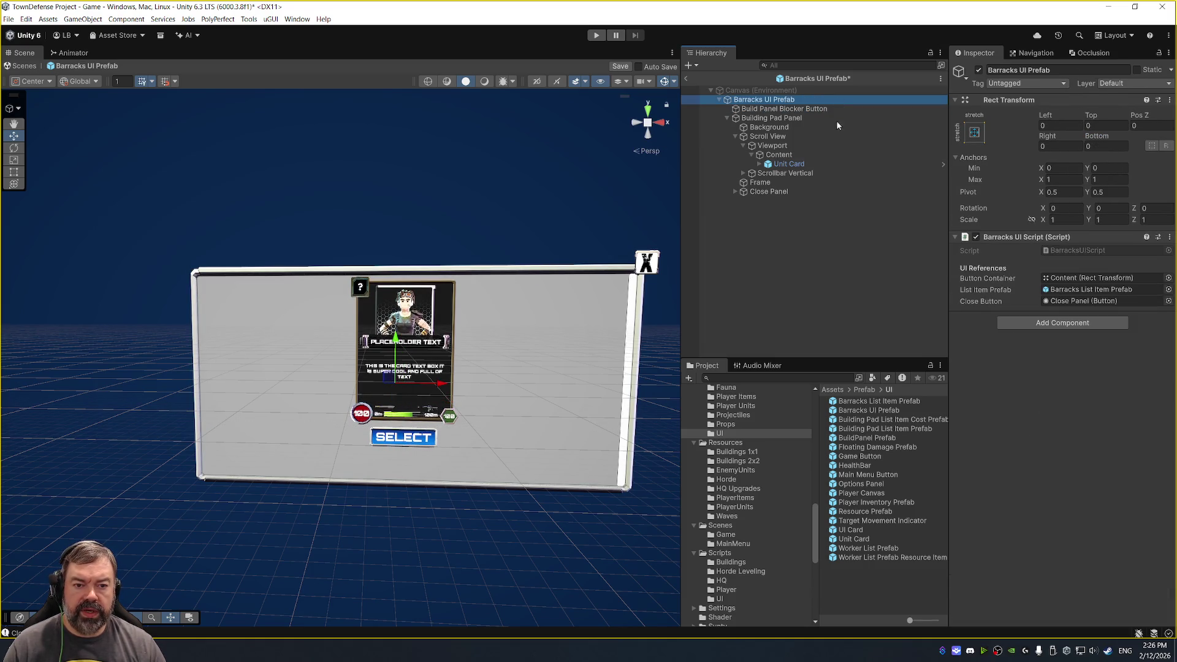
click(797, 117)
click(1111, 145)
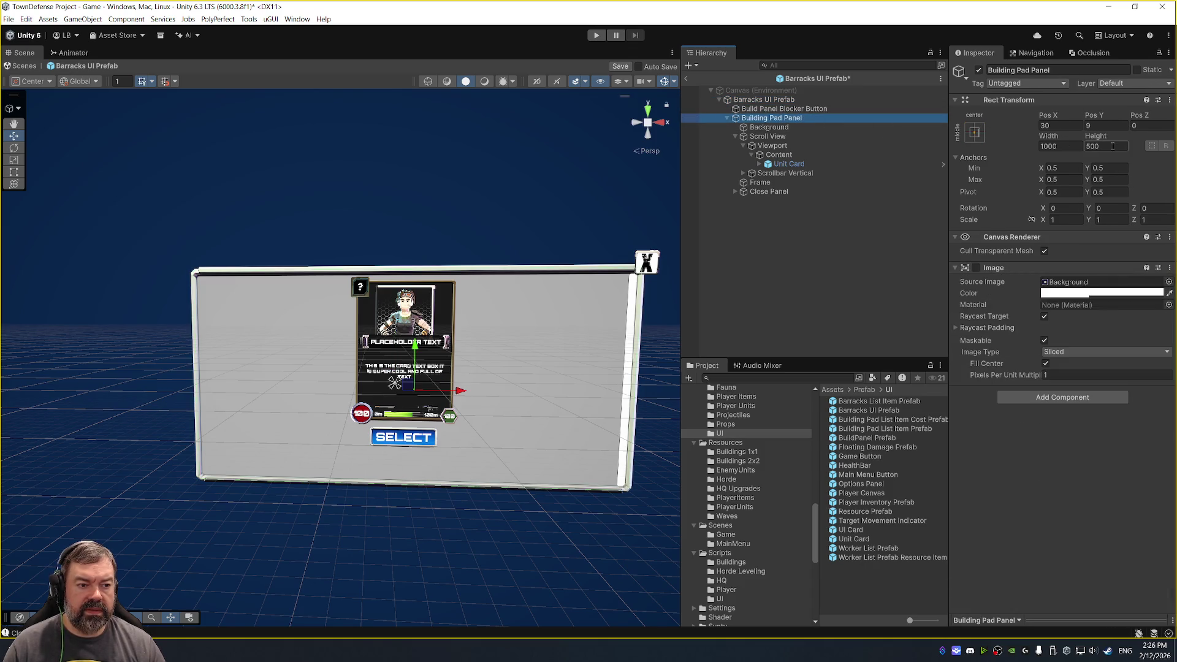
text(600)
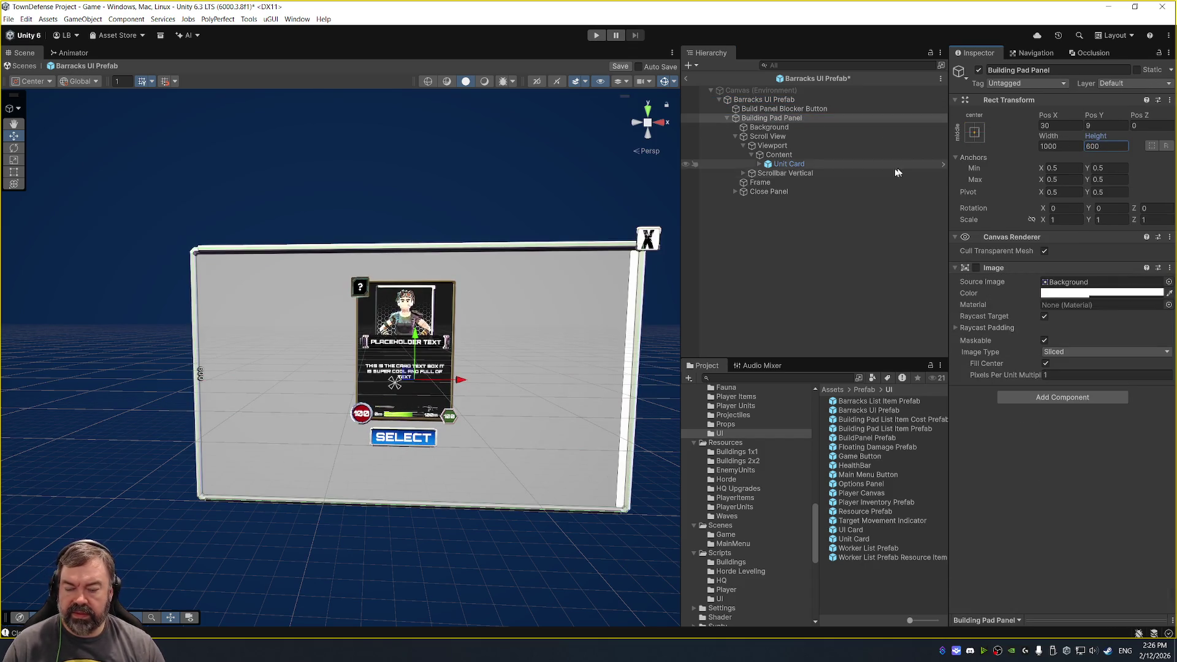
click(1104, 147)
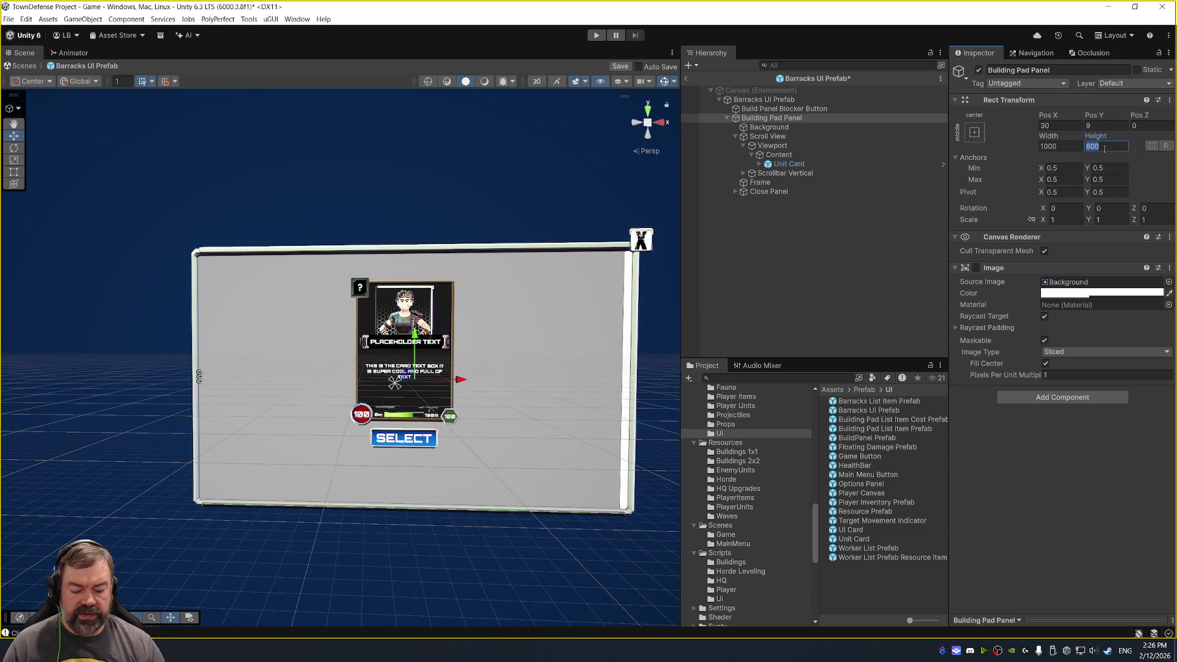
text(550)
Set Content's top offset to 0 and bottom offset to 175.
click(838, 163)
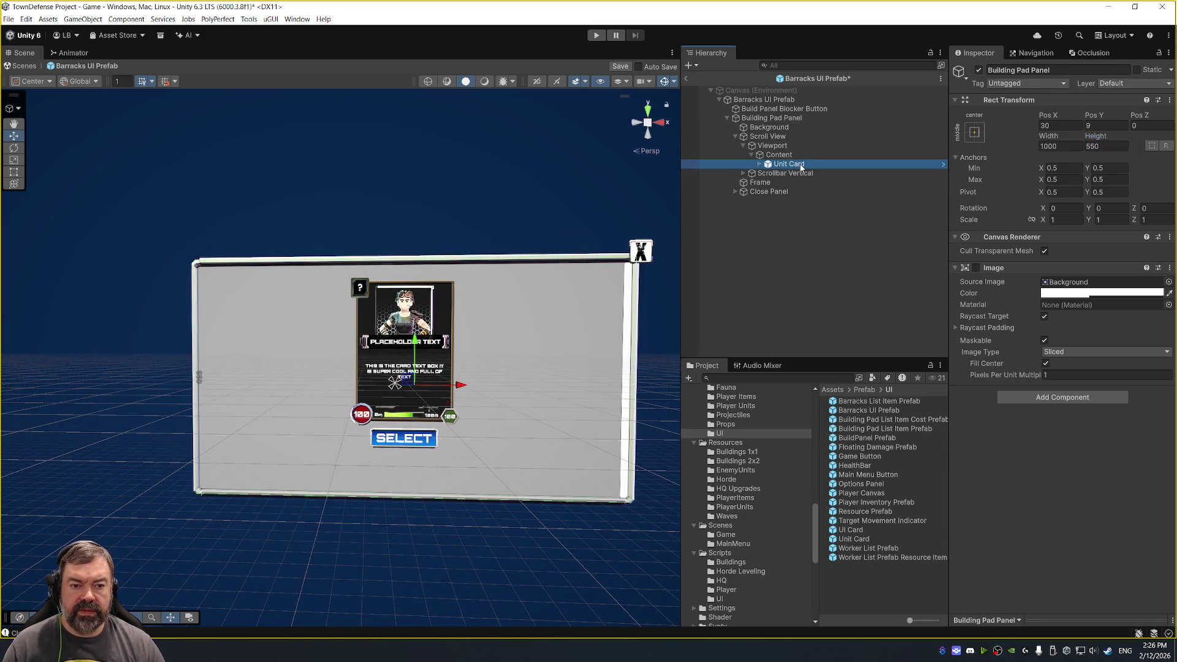
click(822, 154)
click(1105, 136)
text(0)
mouse_move(1113, 149)
mouse_down()
mouse_move(1146, 149)
mouse_move(265, 165)
mouse_move(723, 184)
mouse_up()
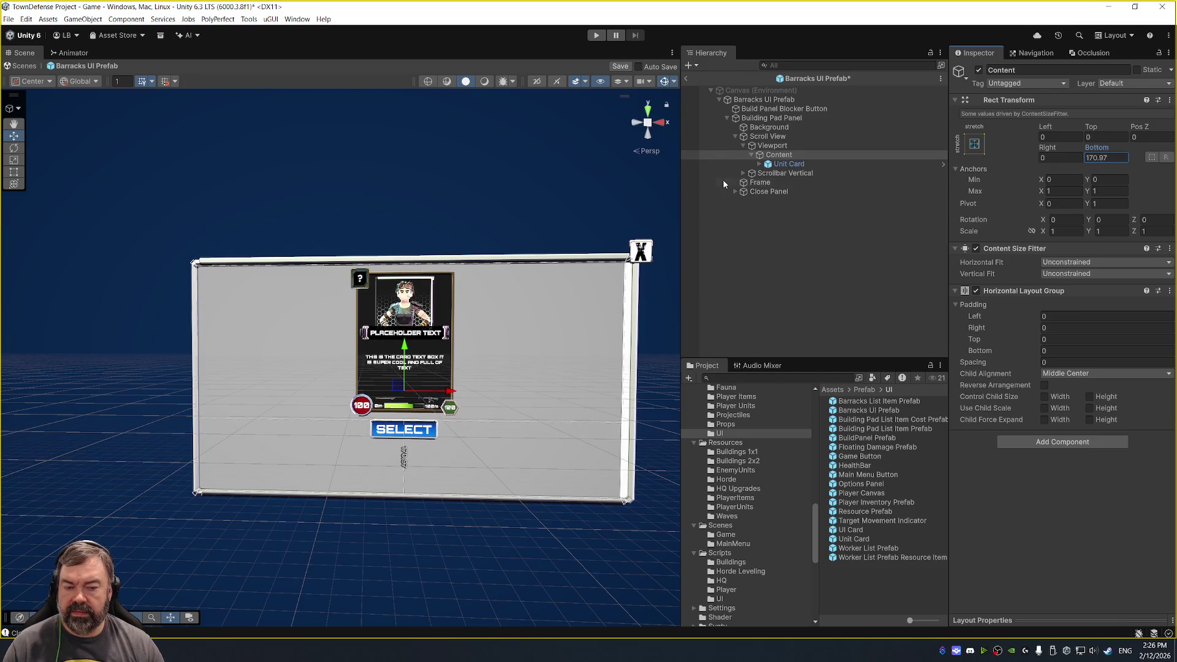
text(175)
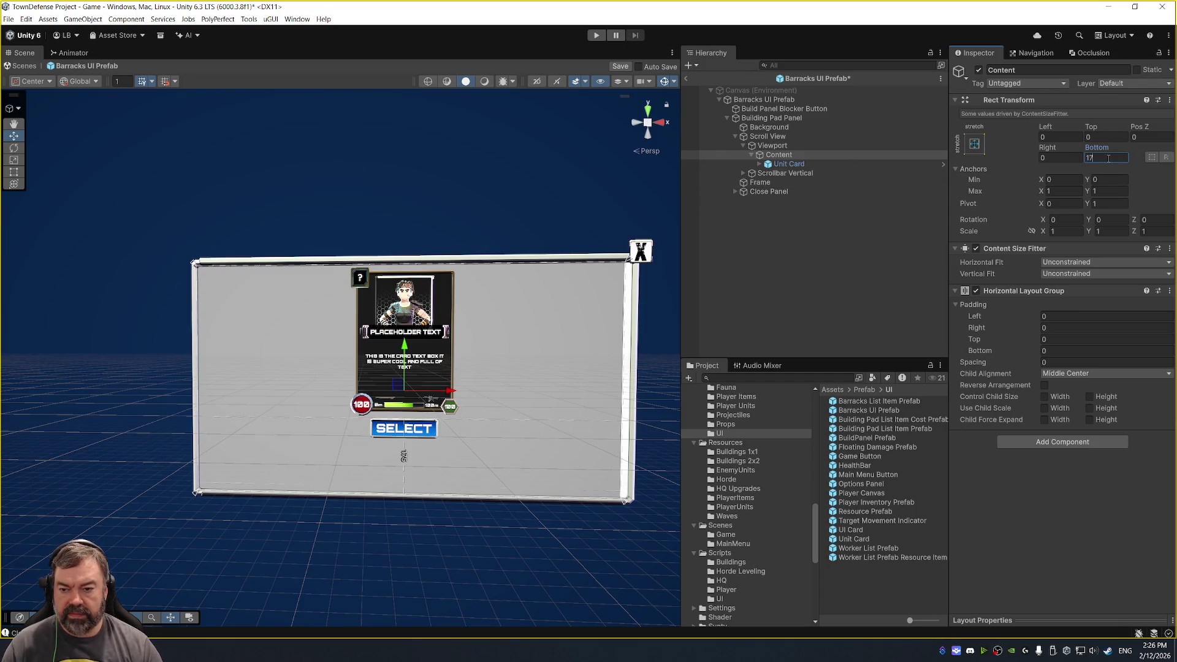
Expand the Unit Card and its Resources Container down to the nested Content.
click(790, 164)
key(Right)
click(834, 192)
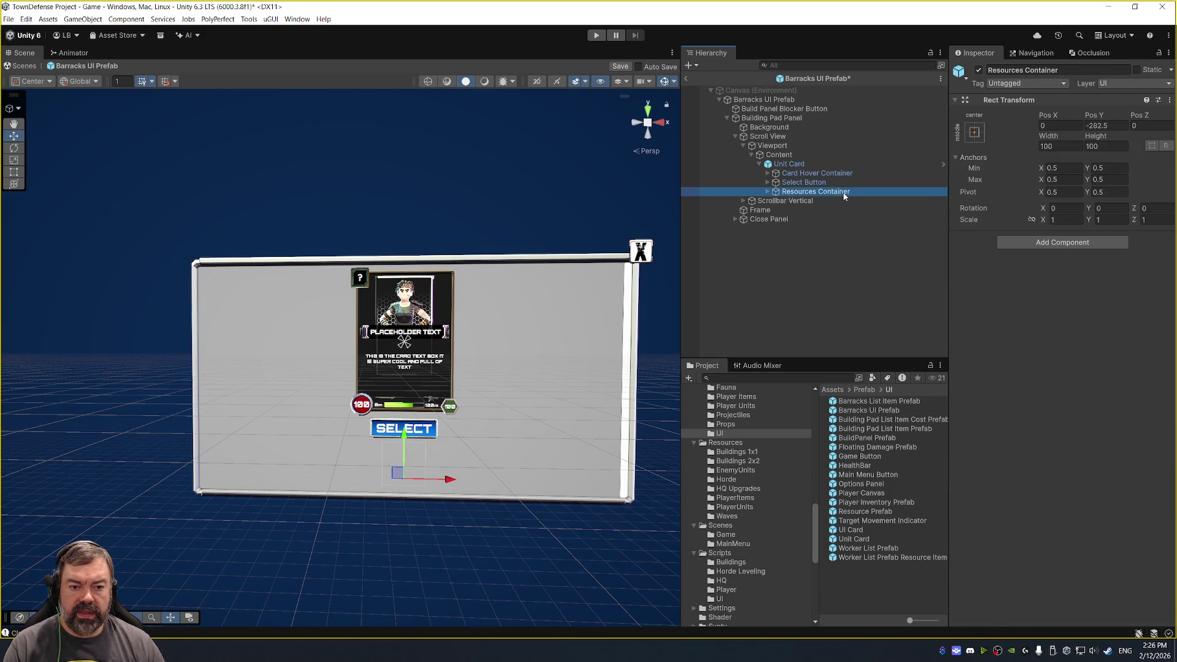
key(Right)
key(Down)
key(Down)
key(Down)
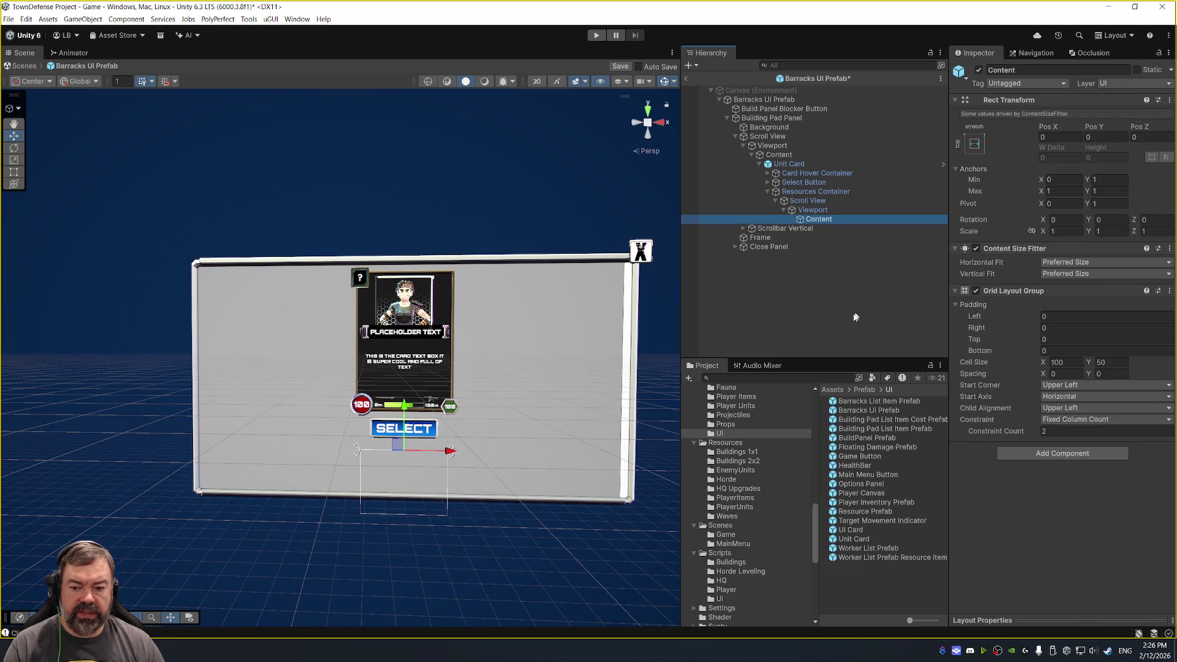
click(404, 405)
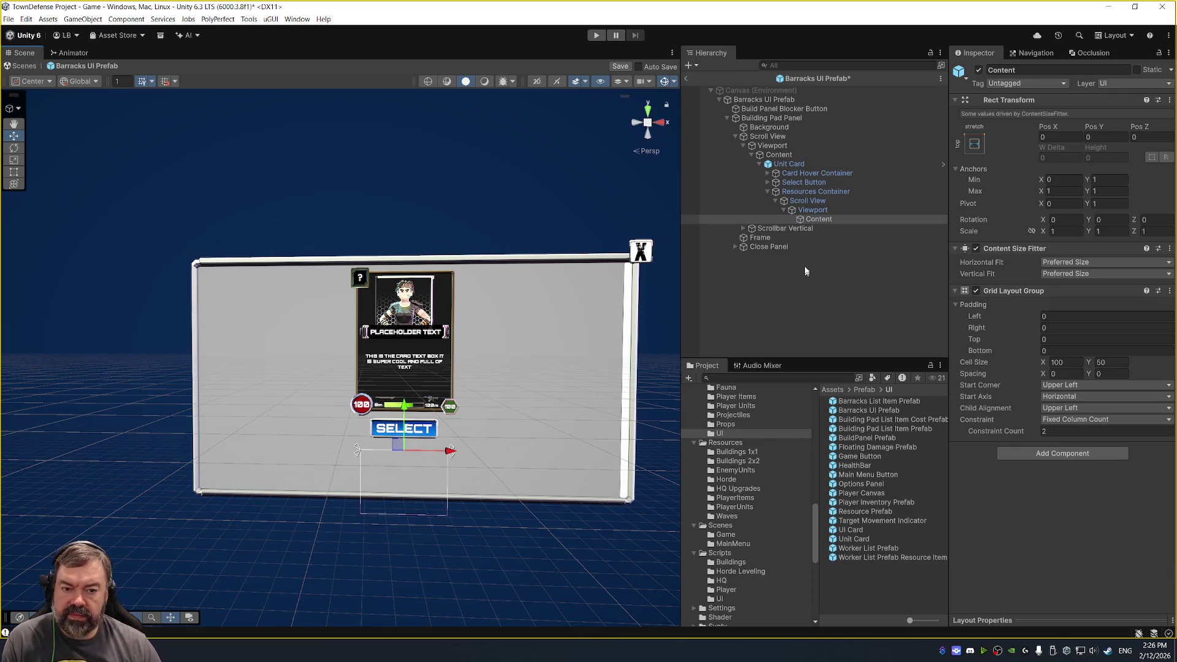
Set the Building Pad Panel's height to 600.
click(808, 100)
click(810, 109)
click(812, 118)
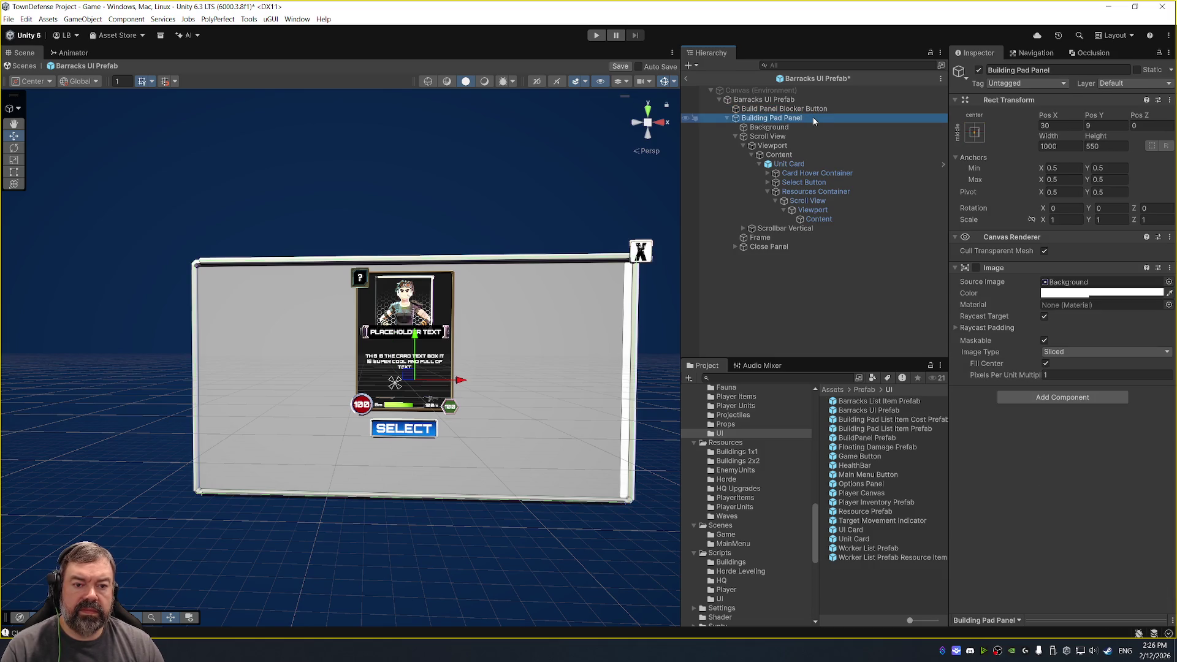
click(1115, 148)
text(600)
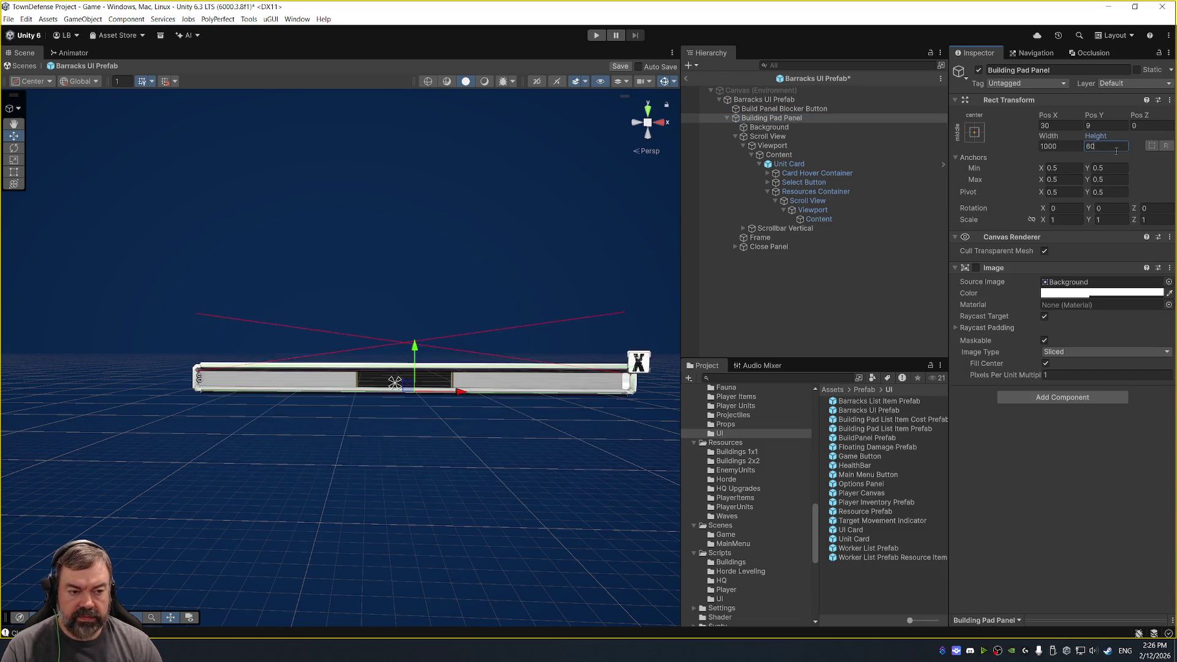
Set the main Content's bottom offset to 225.
click(862, 154)
mouse_move(1101, 145)
mouse_down()
mouse_move(1152, 145)
mouse_move(8, 142)
mouse_move(21, 142)
mouse_up()
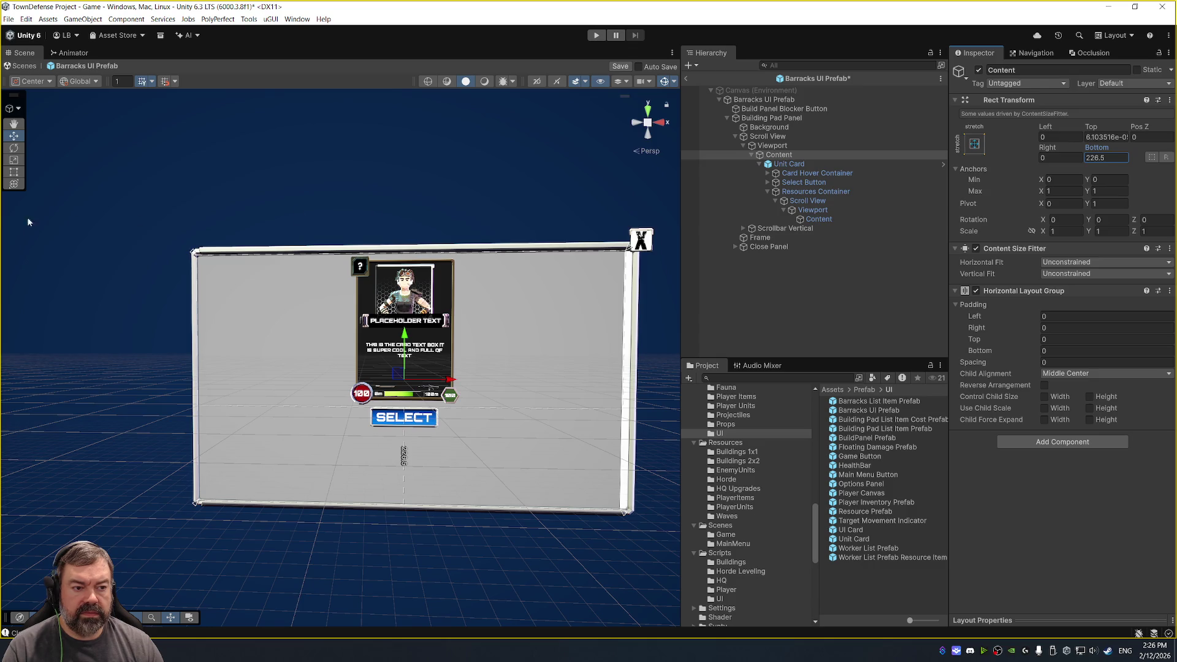
double_click(1100, 158)
text(225)
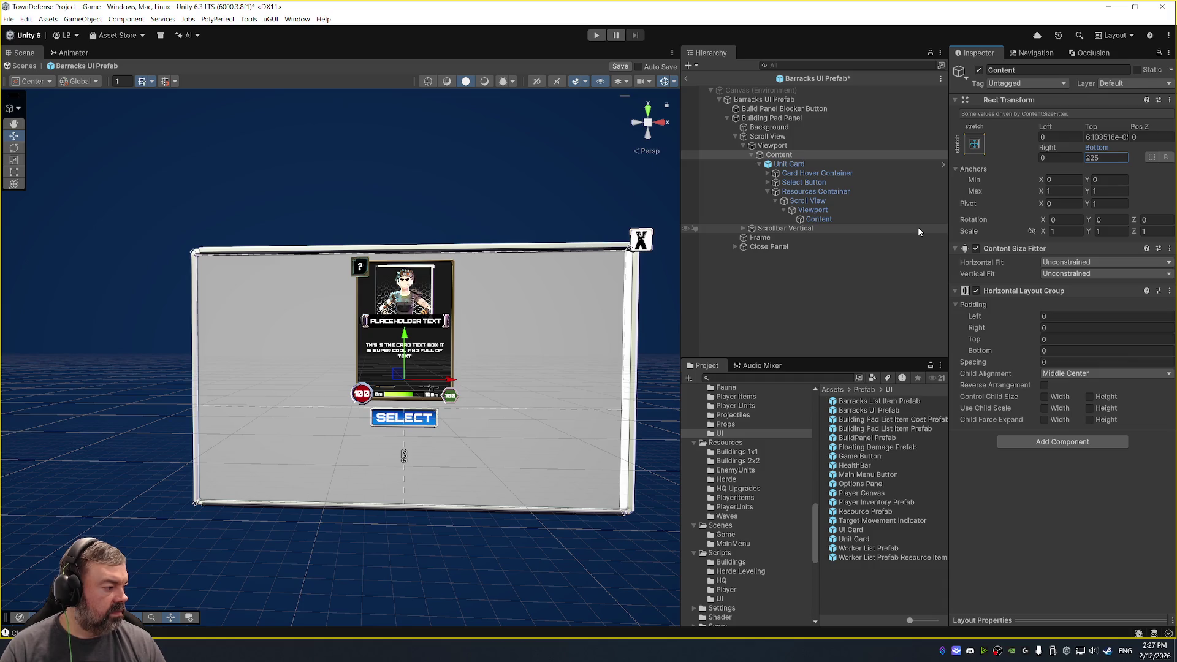
Move the resources Scroll View to Pos Y -30 and place a cost entry under its Content.
click(815, 219)
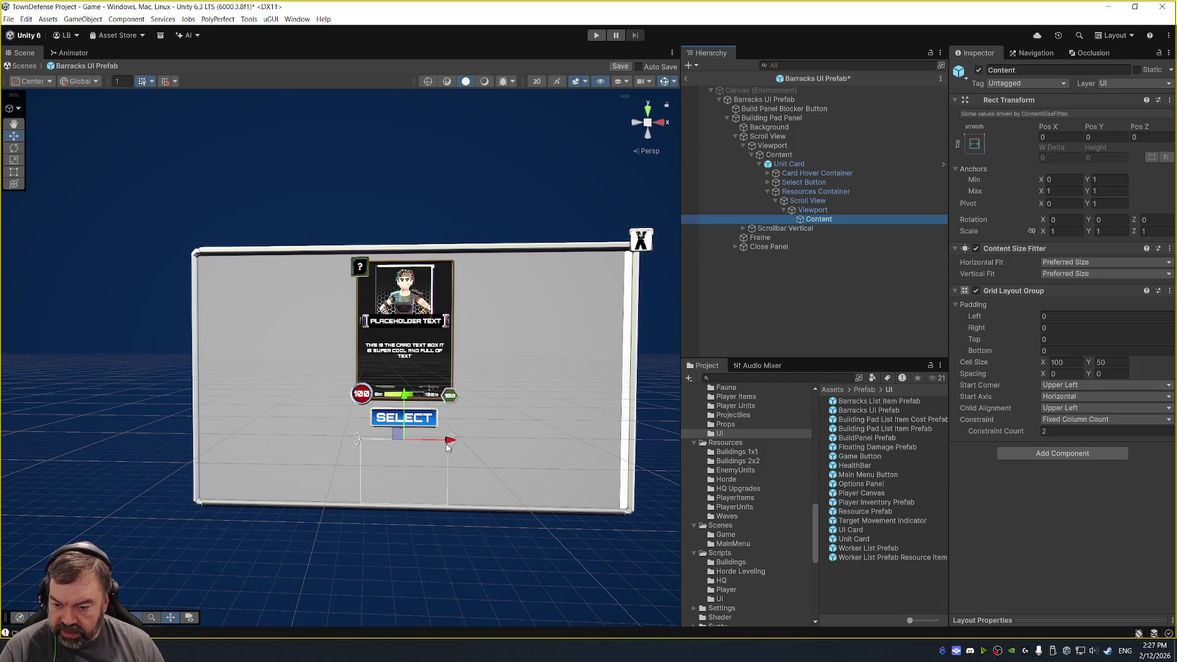
click(830, 201)
mouse_move(1091, 122)
mouse_down()
mouse_move(1132, 120)
mouse_move(1116, 120)
mouse_up()
click(1107, 126)
text(-30)
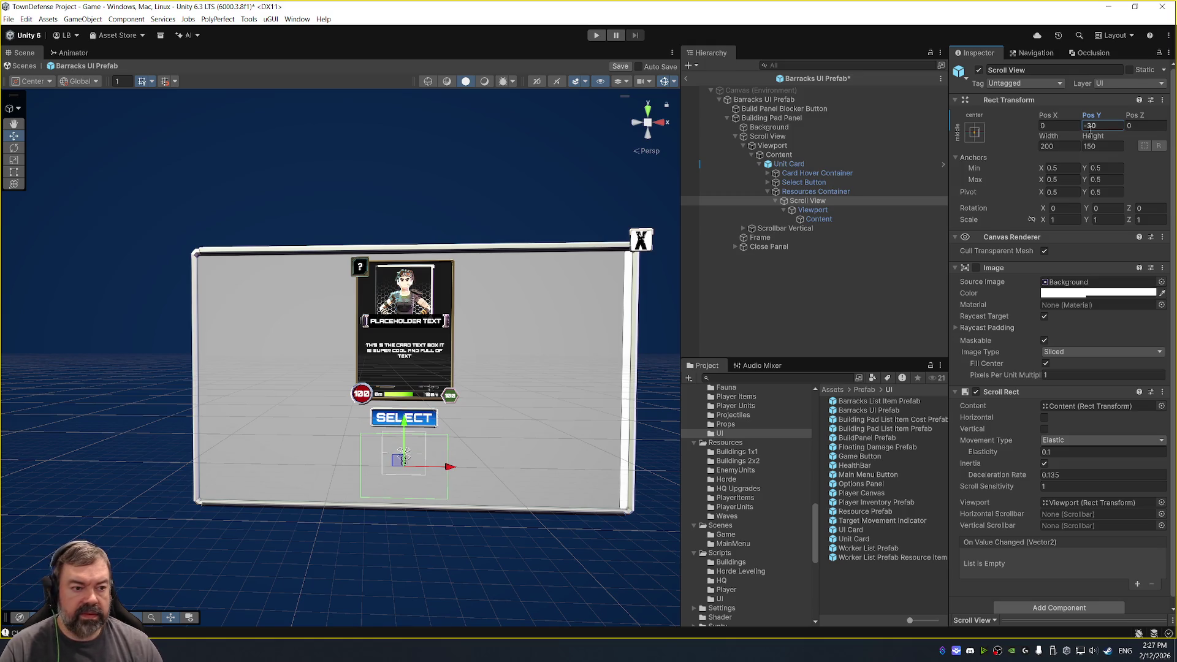
right_click(1099, 118)
click(1103, 145)
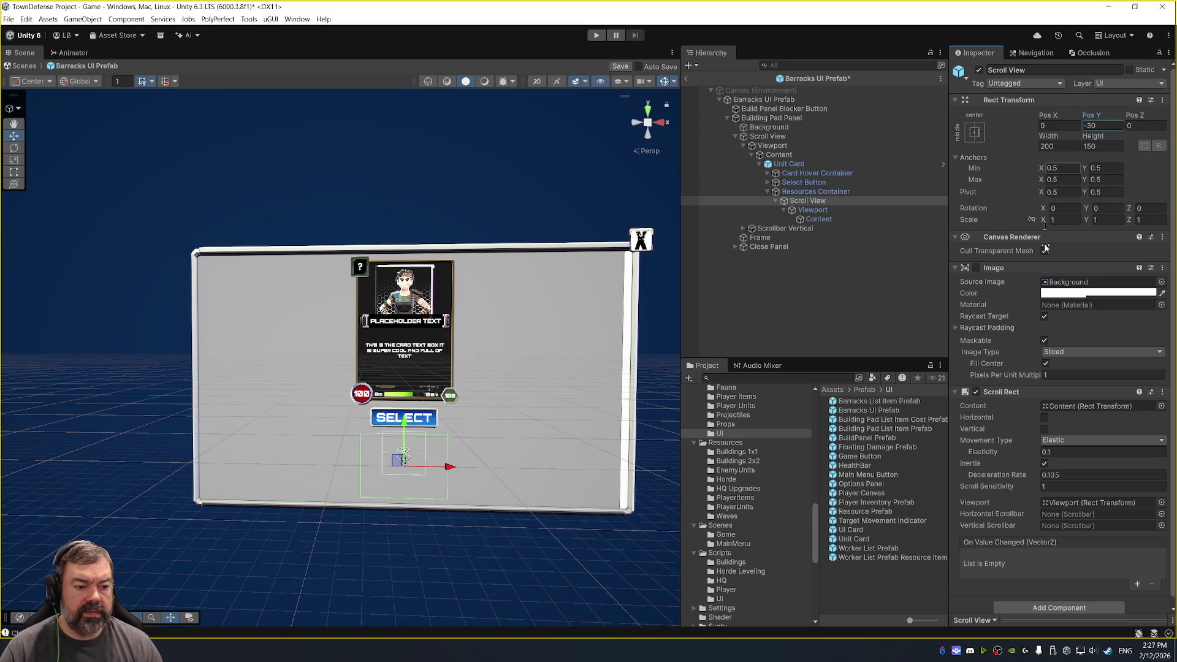
drag(907, 419, 818, 224)
Duplicate the cost entry to fill the resources grid and delete the extra Unit Card copy.
key(ctrl+d)
key(ctrl+d)
key(ctrl+d)
key(ctrl+d)
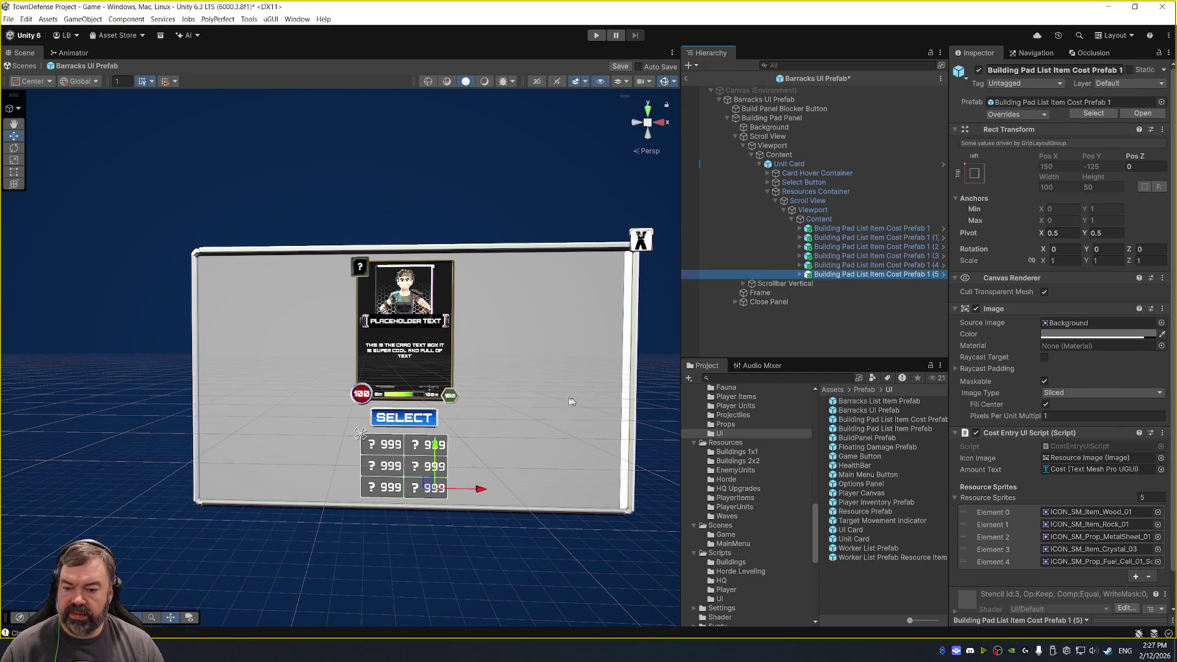
click(815, 164)
key(ctrl+d)
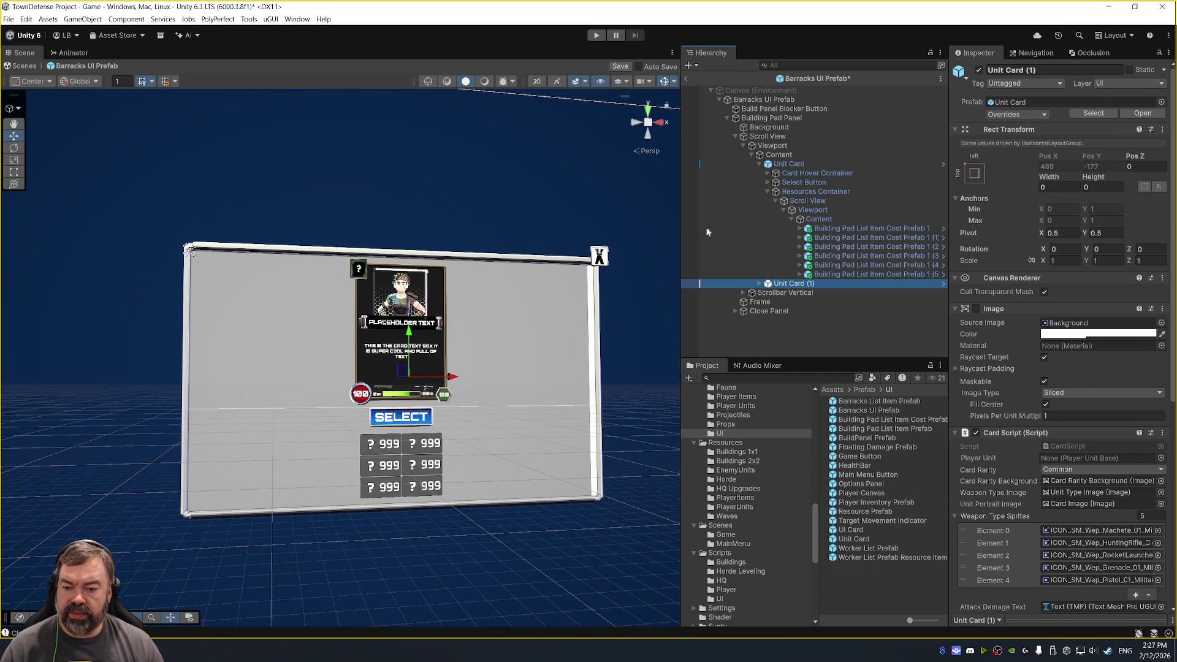
key(Delete)
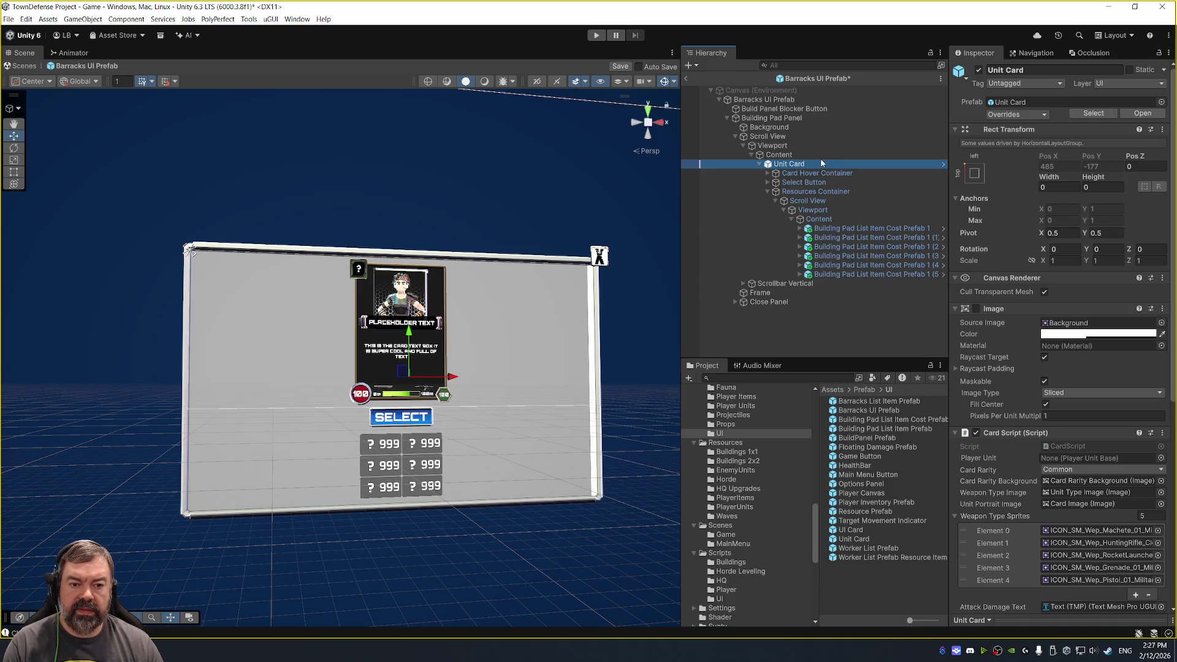
Try Preferred Size horizontal fit on the main Content, then undo it.
click(818, 156)
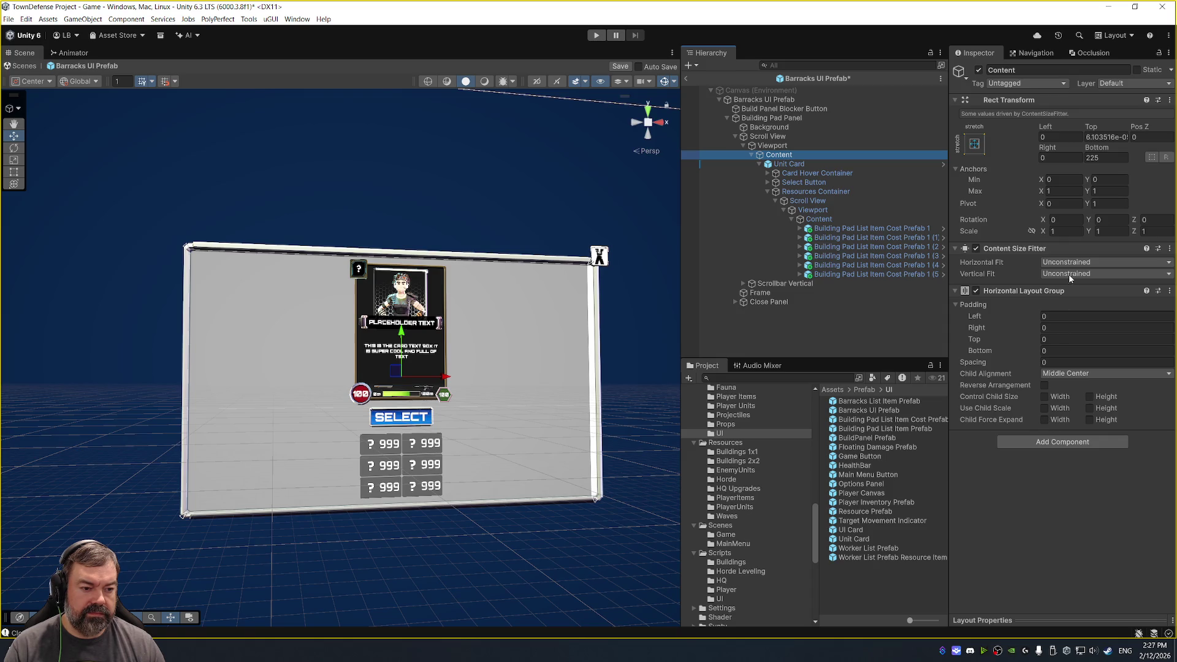
click(1077, 263)
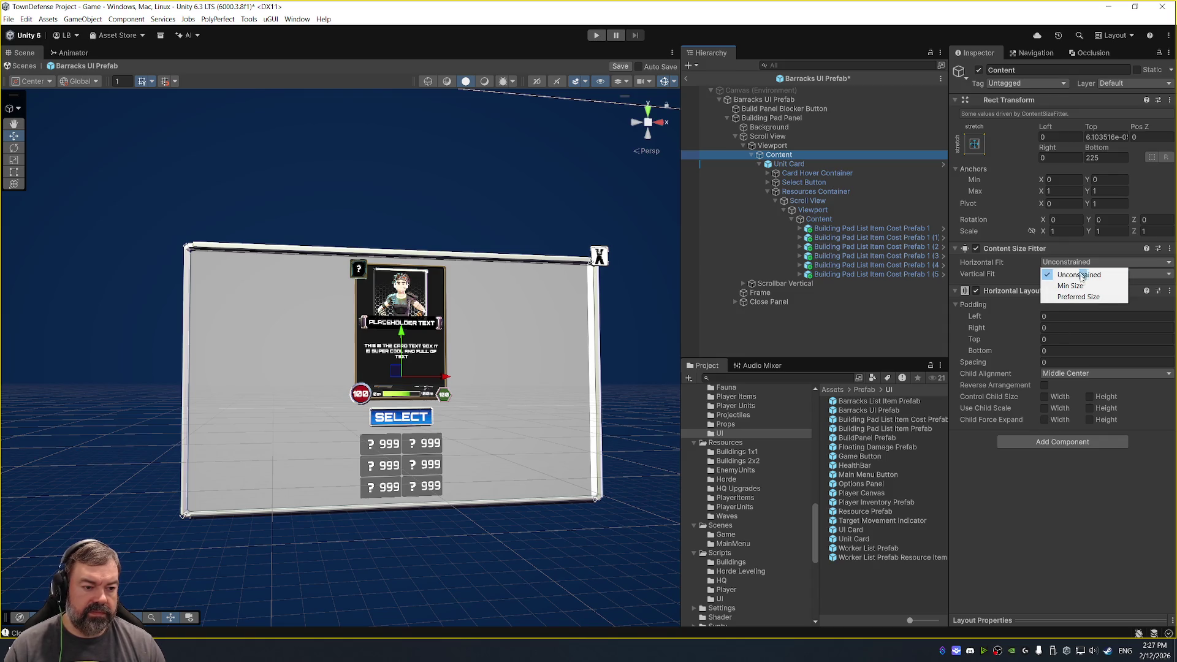
click(1079, 296)
key(ctrl+z)
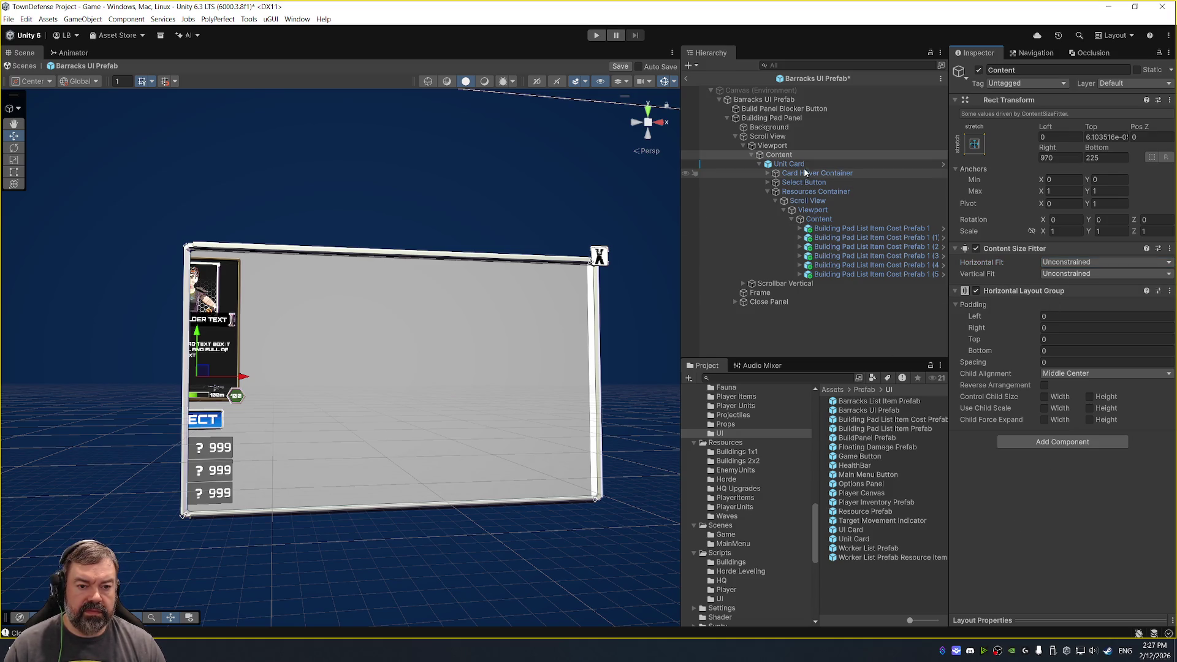
click(797, 164)
click(796, 155)
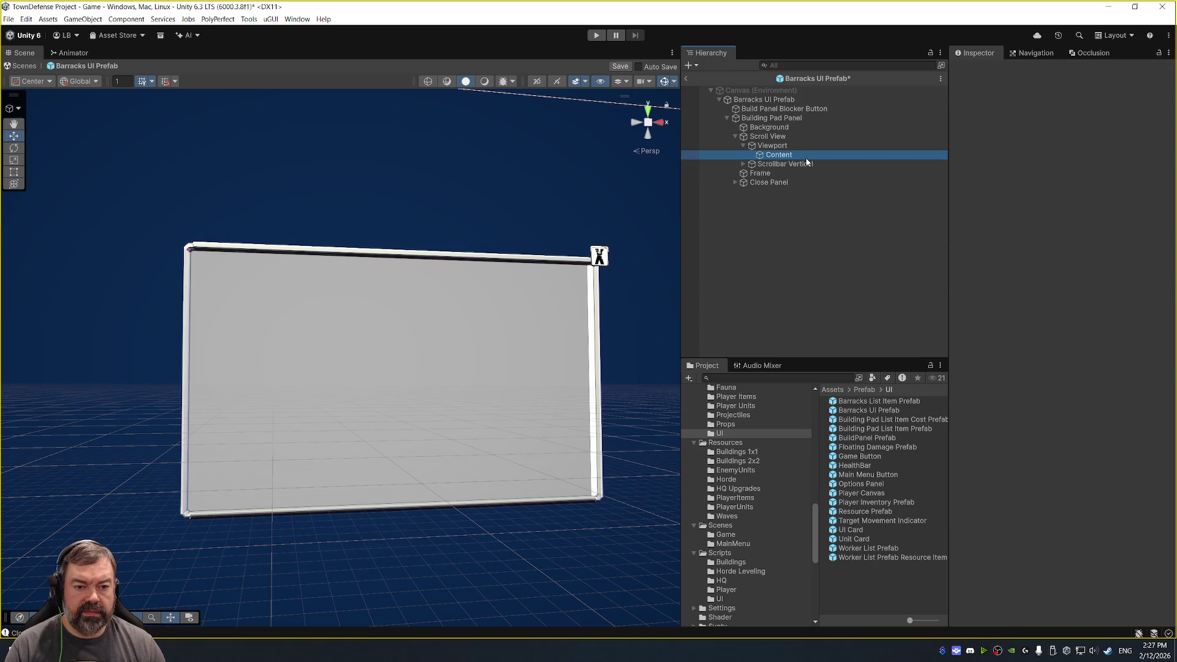
Set Content's right offset to 0, add two Unit Cards, and enable Child Force Expand width and height.
drag(520, 203, 477, 234)
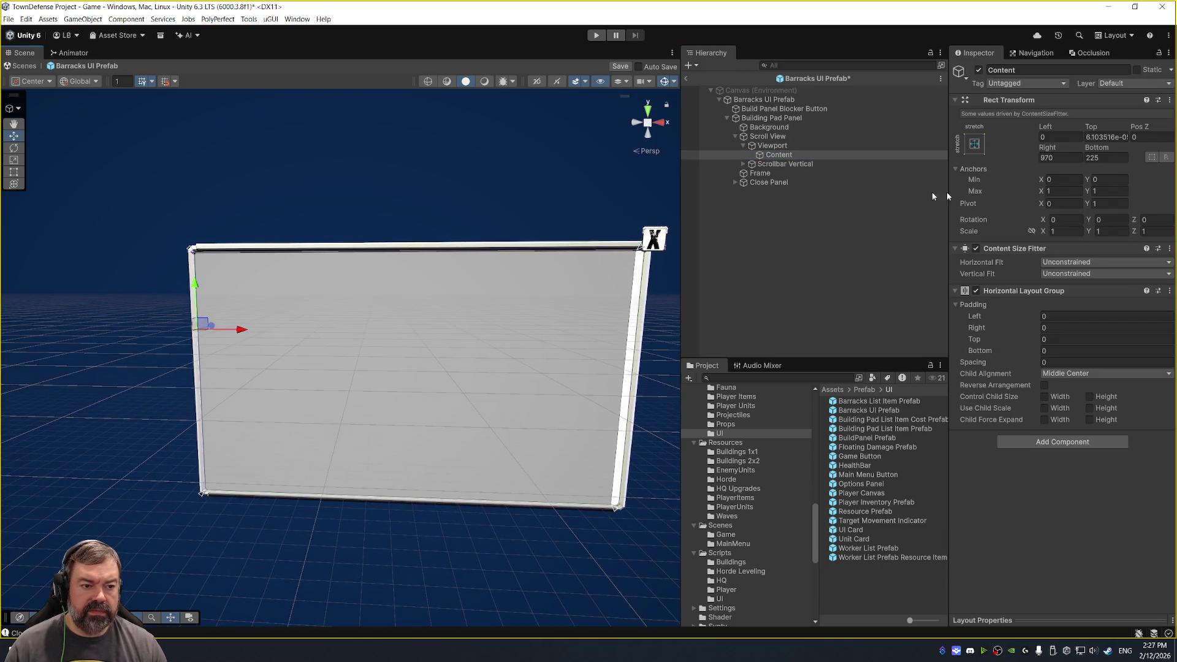
click(1062, 158)
text(0)
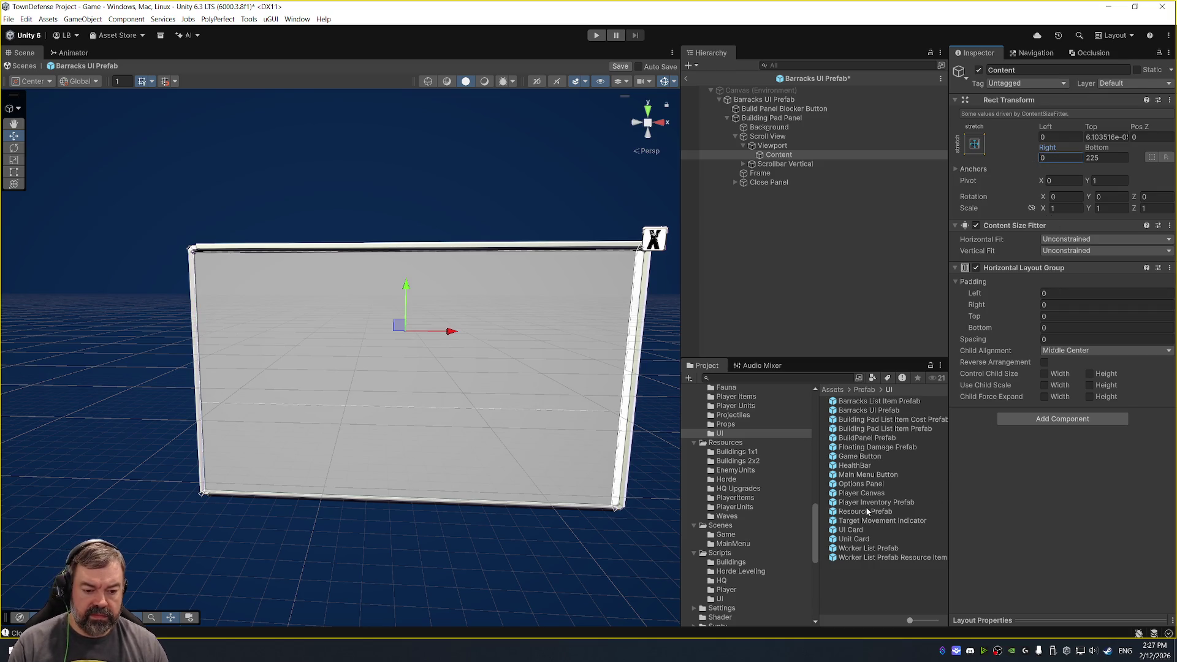
mouse_move(864, 540)
mouse_down()
mouse_move(880, 252)
mouse_move(794, 157)
mouse_up()
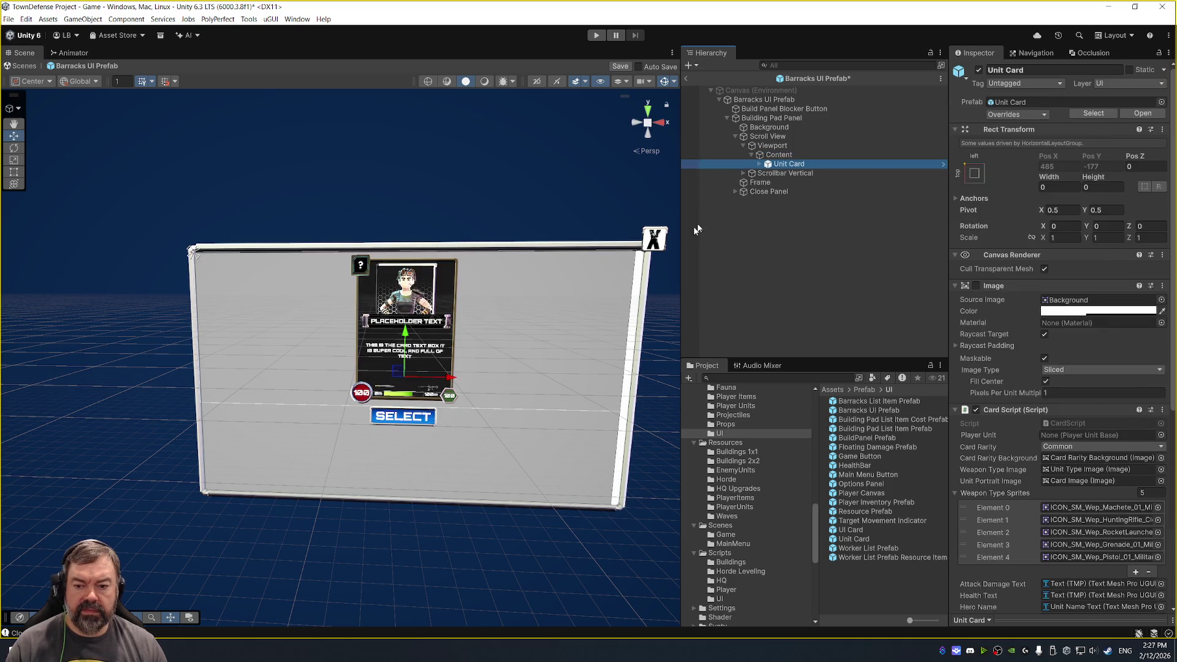
key(ctrl+d)
key(ctrl+d)
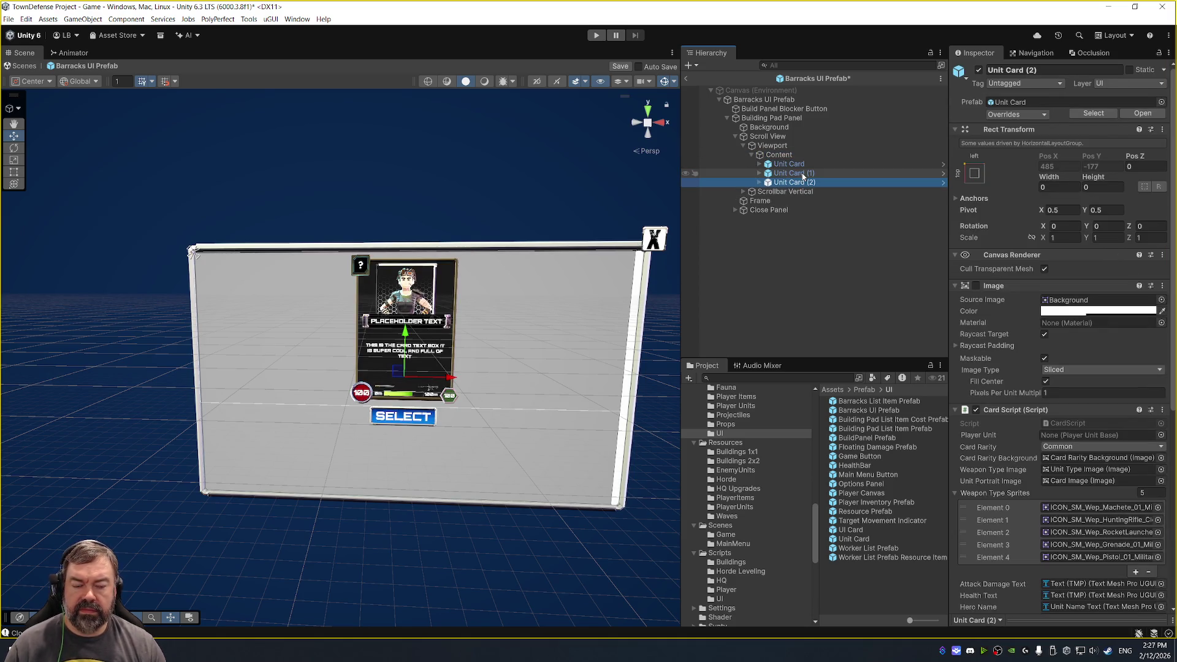
click(815, 154)
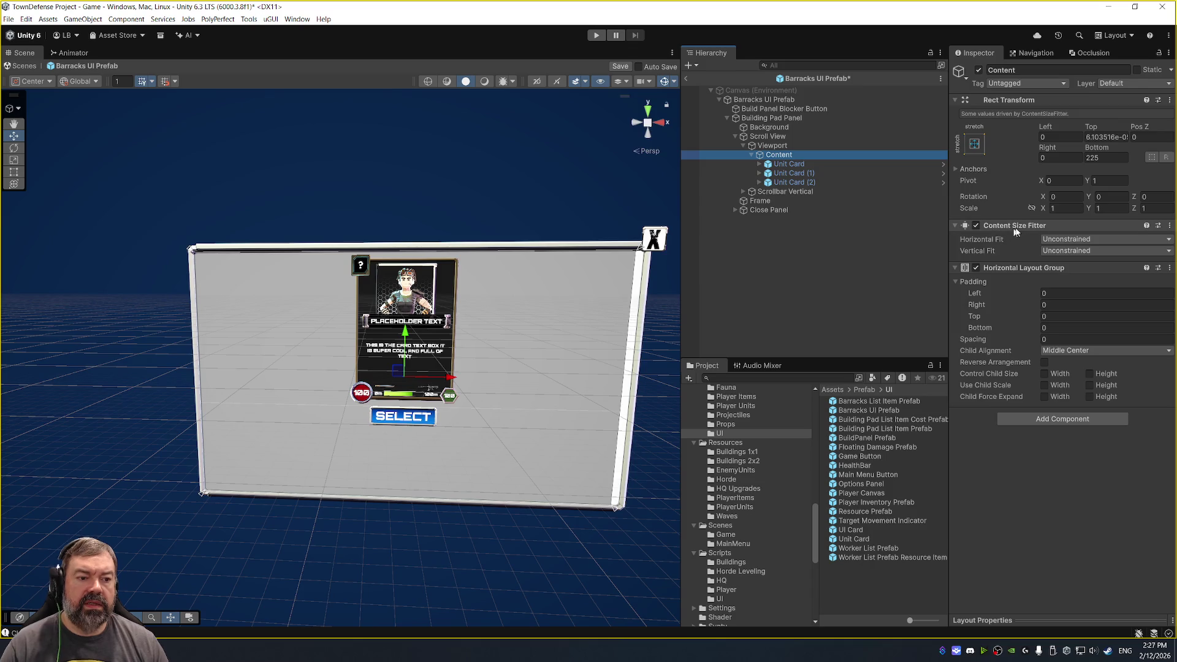
click(1043, 397)
click(1089, 397)
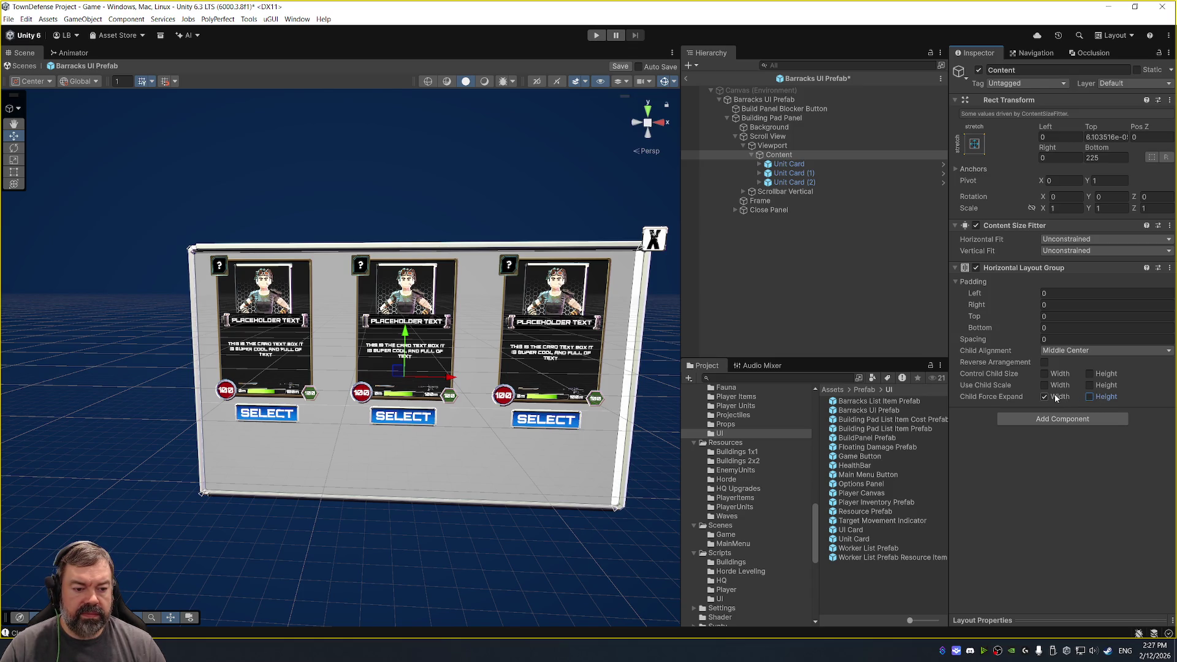
Delete the third card and duplicate the second so four Unit Cards sit side by side.
click(811, 182)
key(Delete)
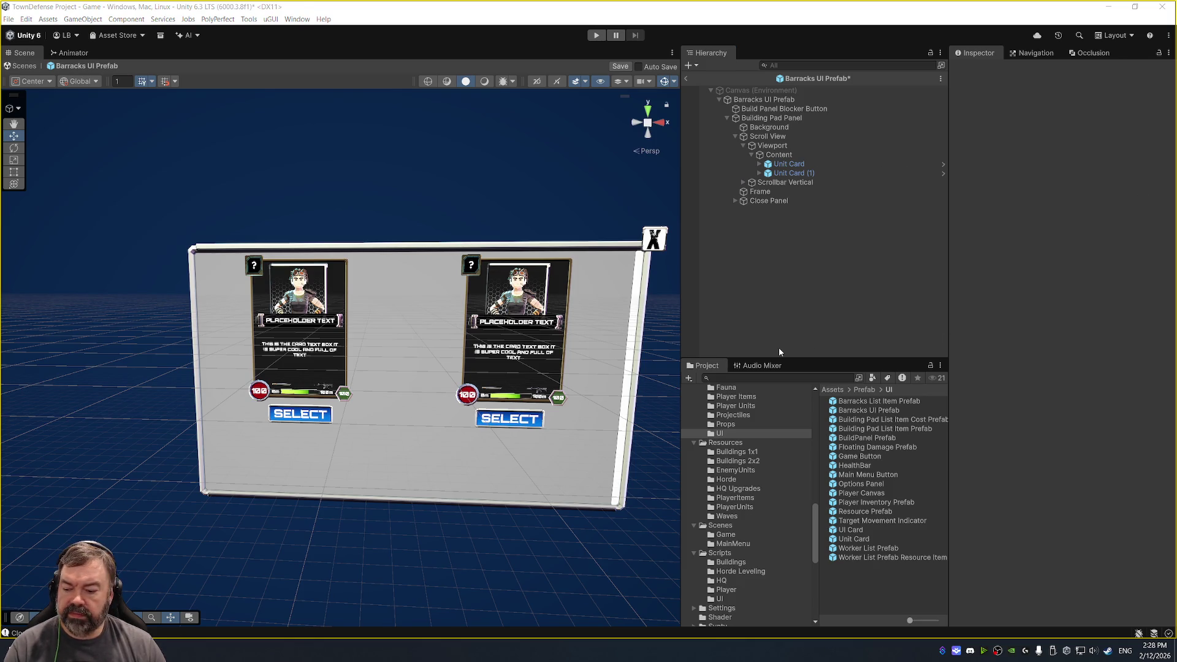
click(841, 173)
key(ctrl+d)
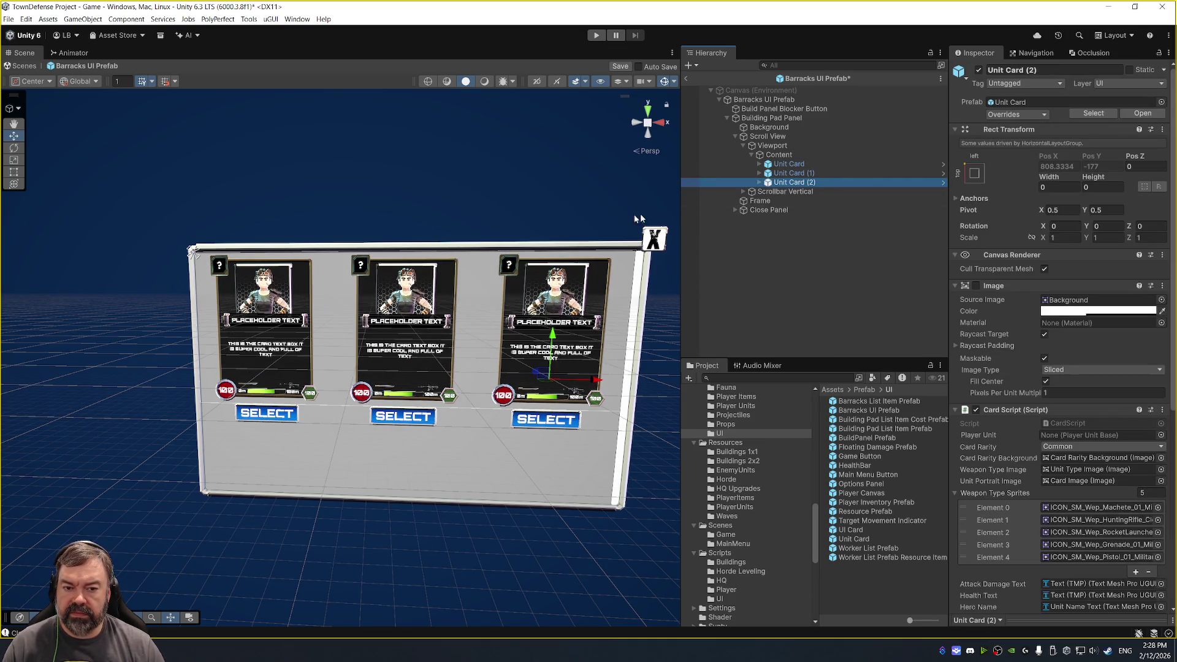
key(ctrl+d)
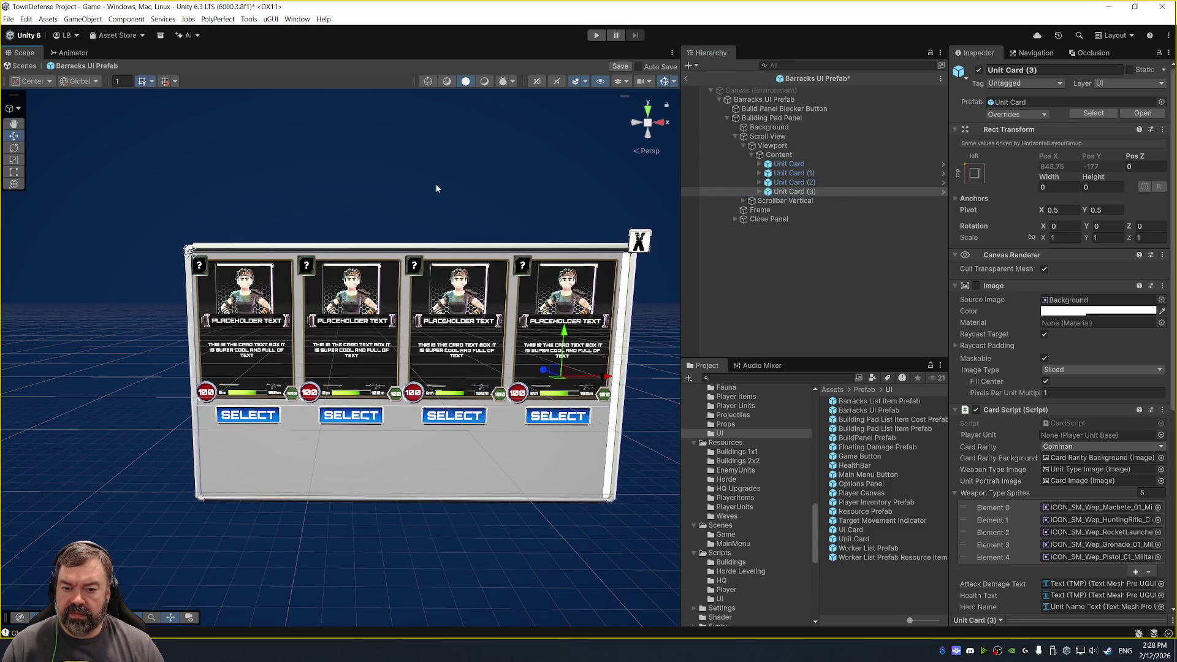
scroll(440, 196, down, 2)
scroll(560, 218, down, 2)
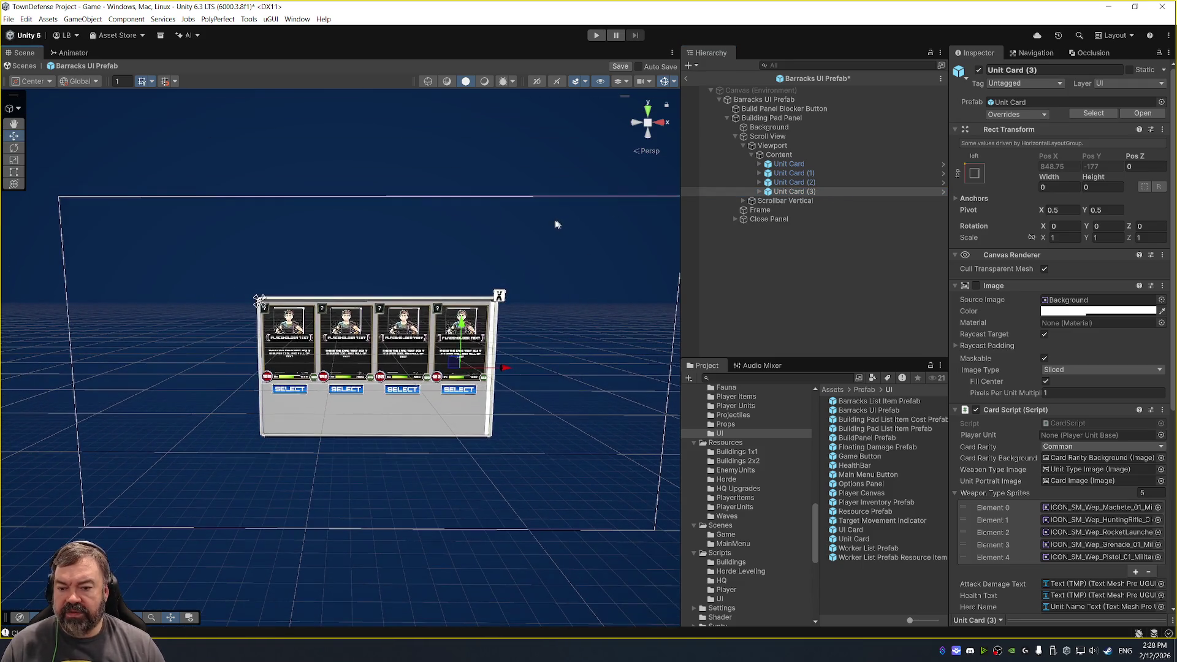
Change the Building Pad Panel's width value in the Barracks UI Prefab.
click(820, 101)
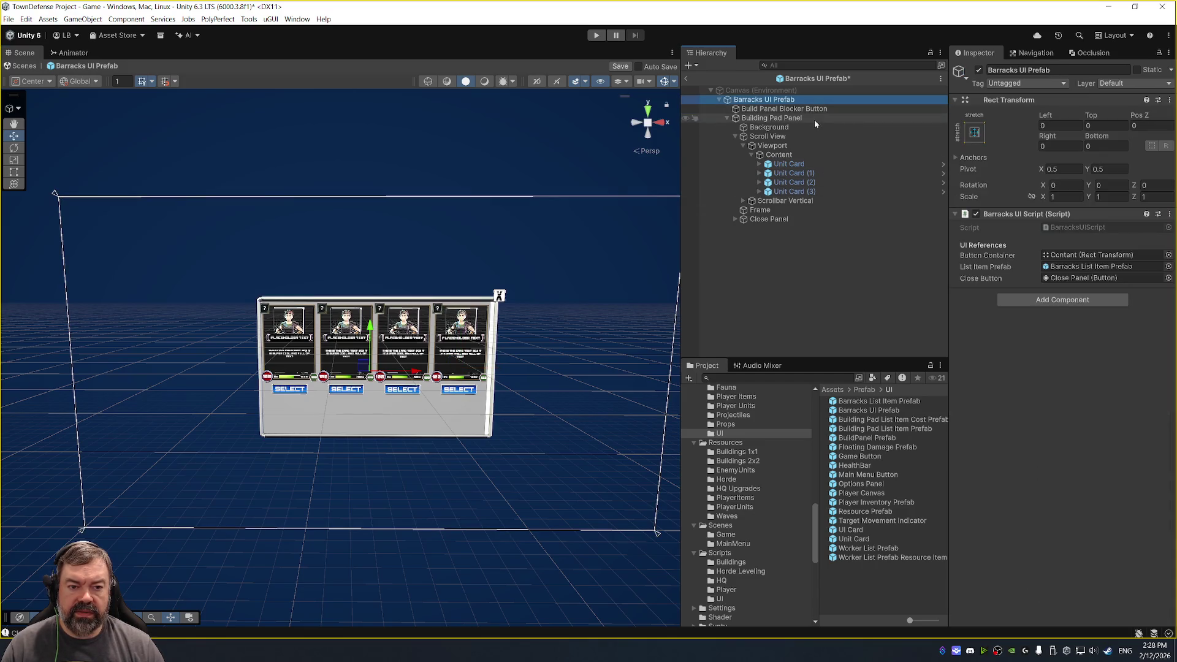
click(822, 118)
click(1070, 145)
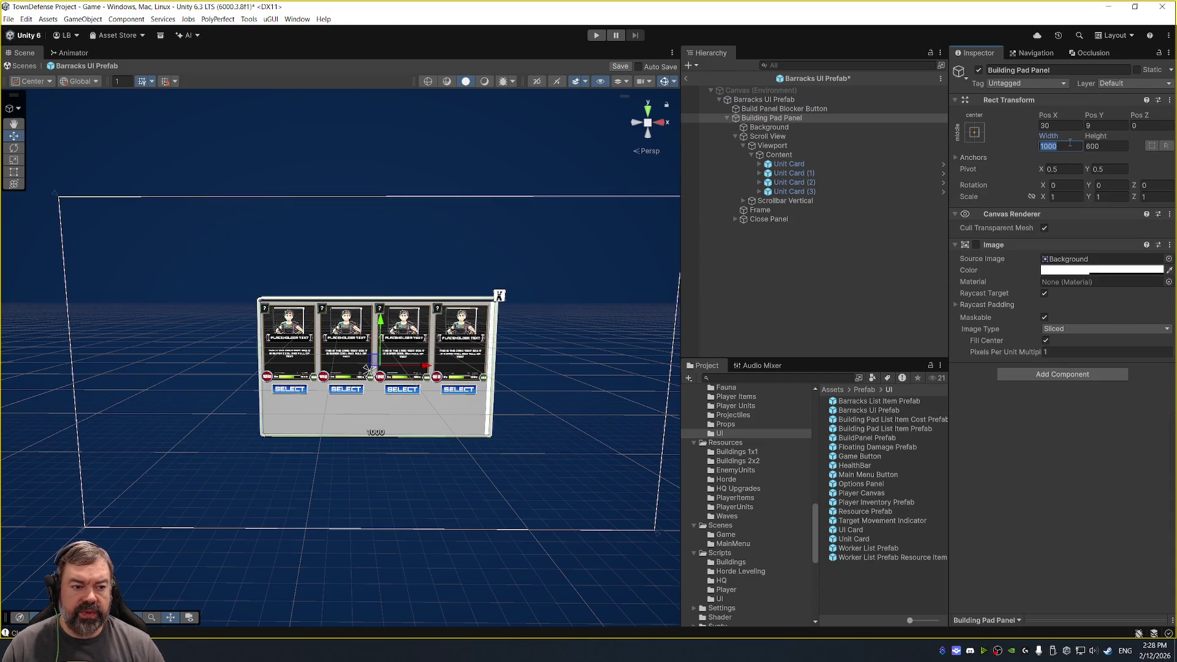
text(1250)
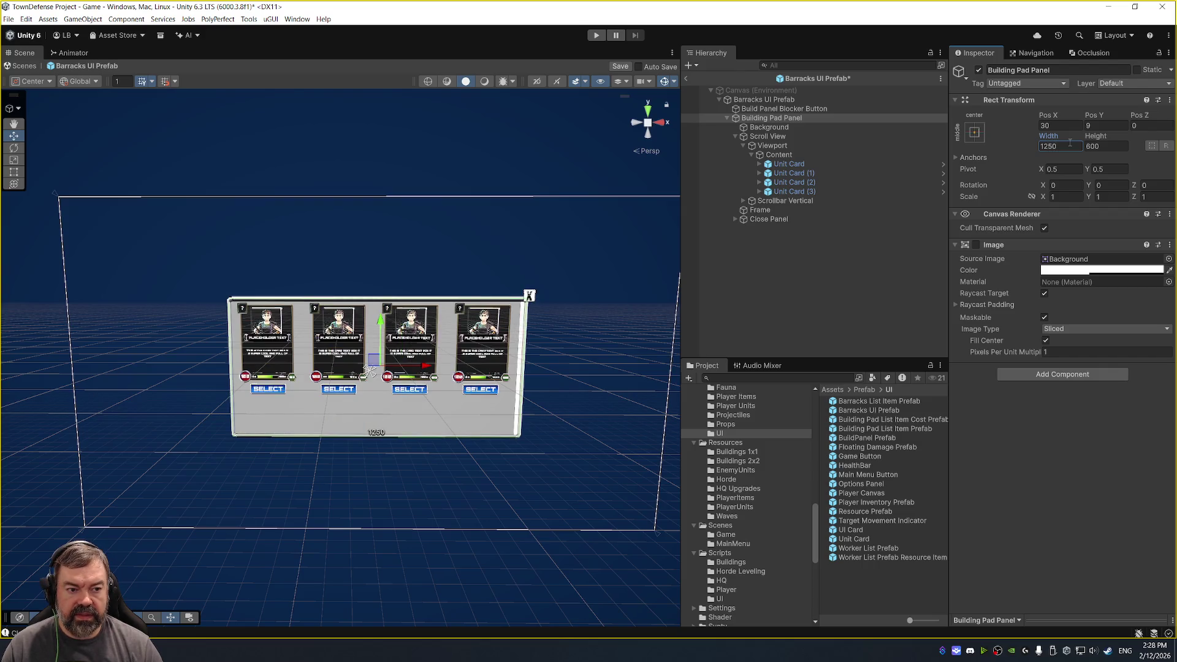
key(BackSpace)
key(BackSpace)
key(BackSpace)
text(500)
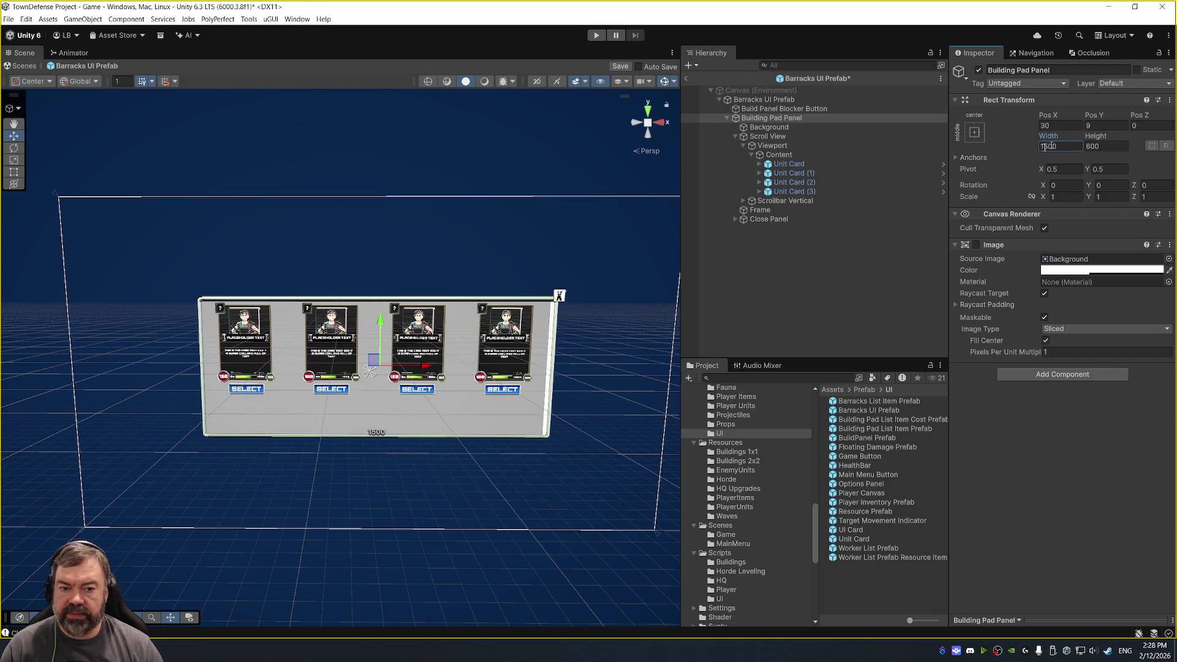
Duplicate the first Unit Card in Content to make a fifth copy, then inspect the panel.
click(825, 155)
click(825, 163)
key(ctrl+d)
scroll(537, 265, up, 2)
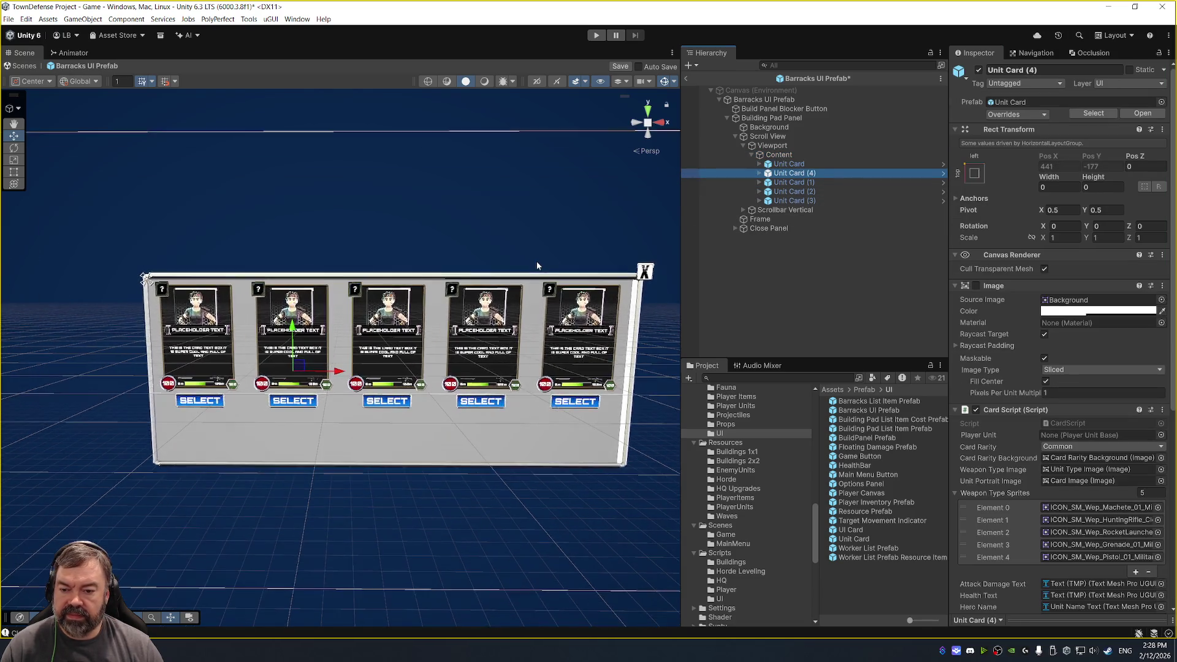
scroll(537, 266, up, 2)
scroll(480, 202, up, 2)
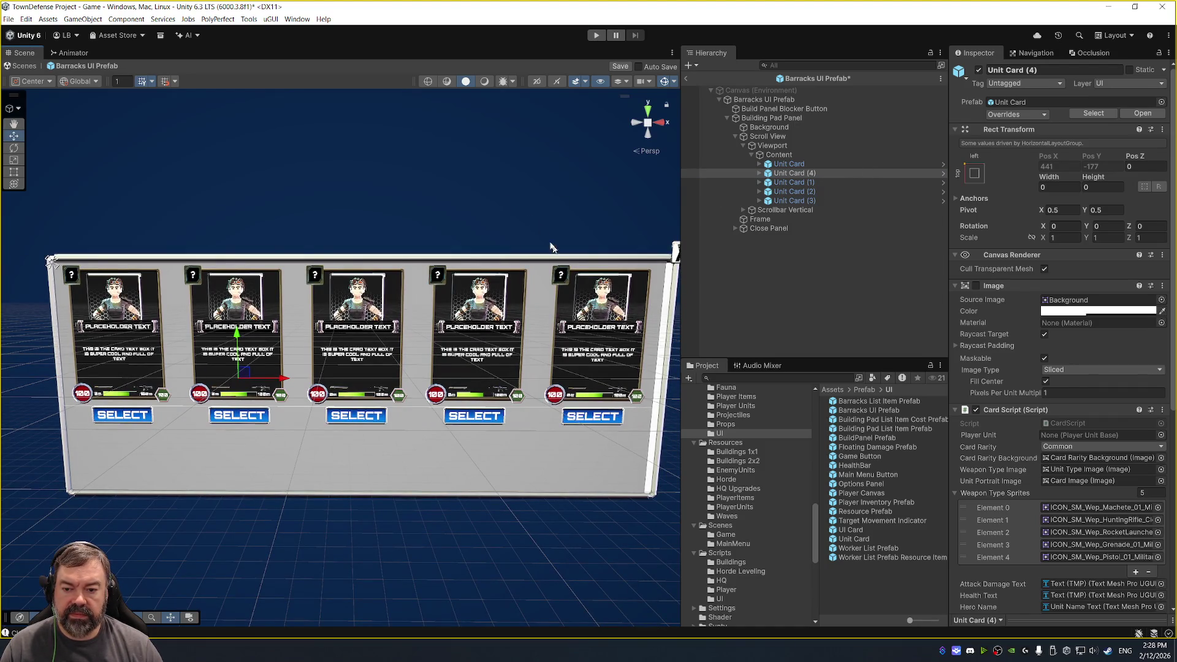
drag(530, 208, 527, 181)
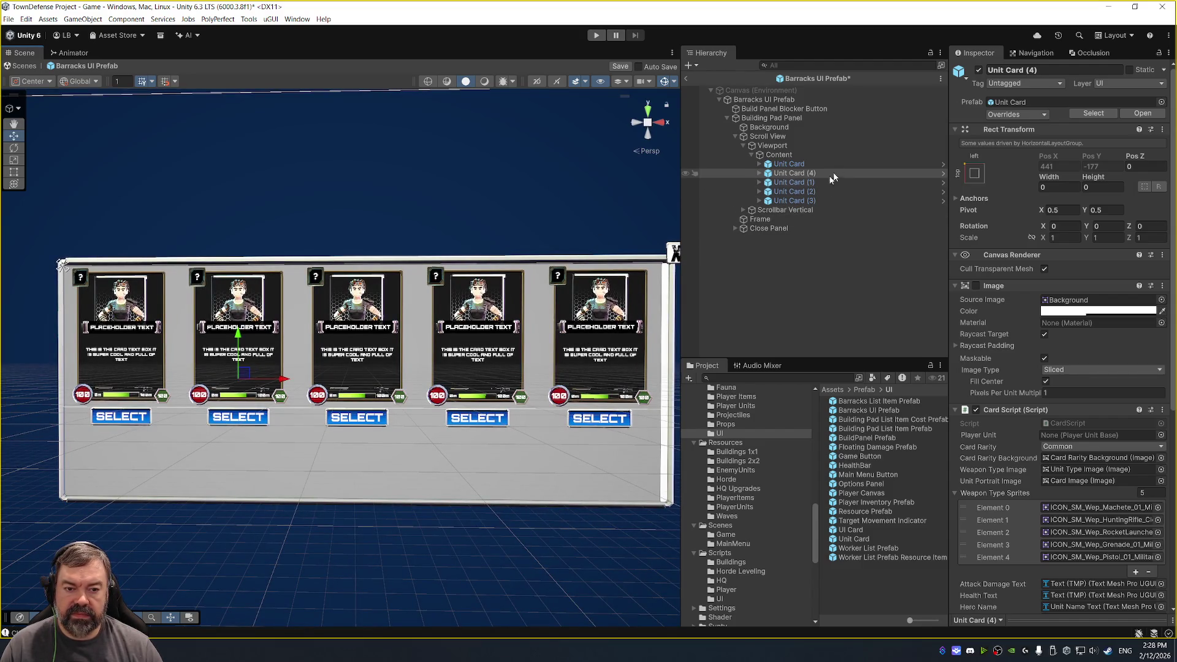
Save the prefab and delete all five Unit Card copies from the list Content.
key(ctrl+s)
click(847, 164)
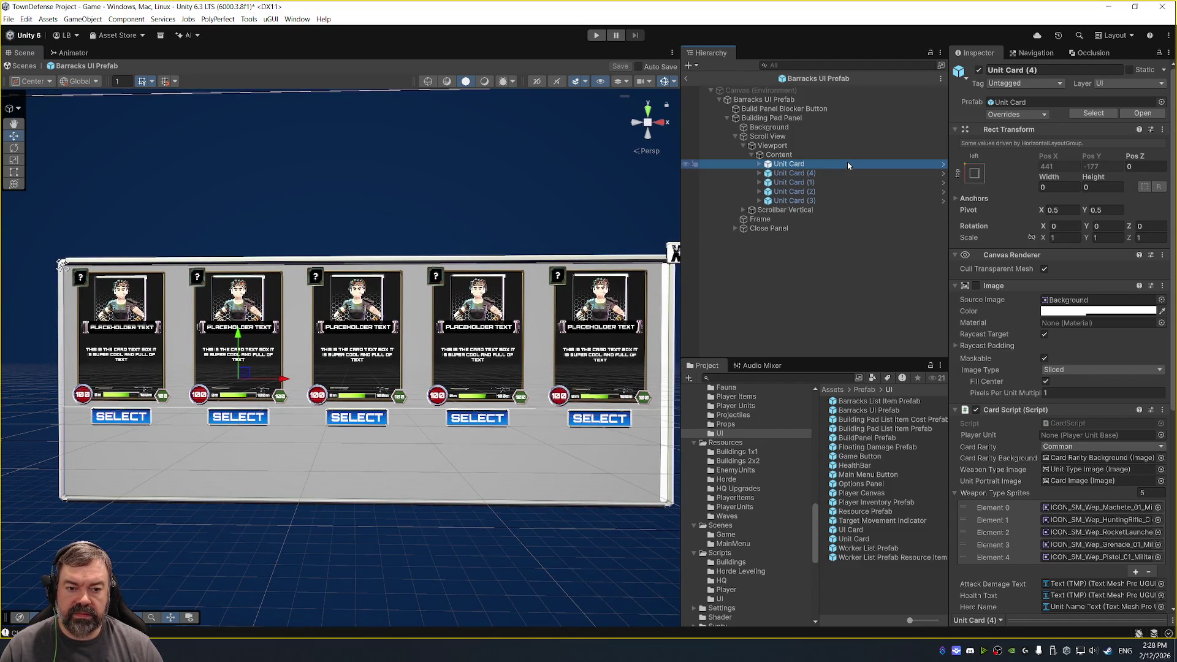
shift+click(825, 197)
key(Delete)
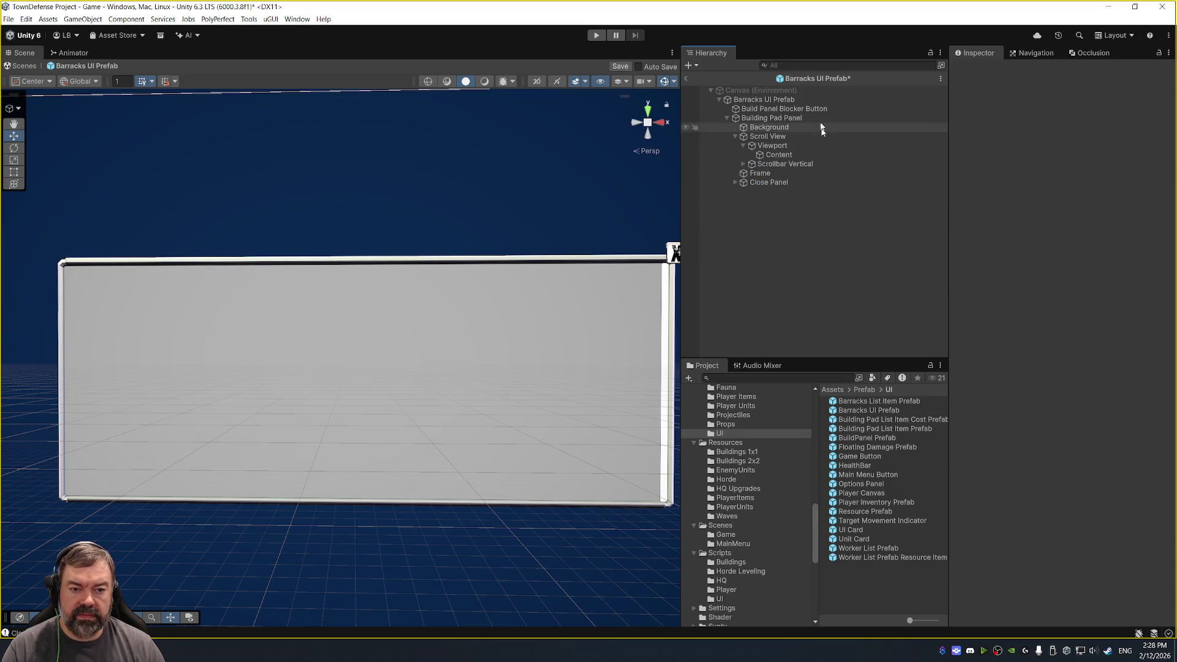
Assign the Unit Card prefab as the Barracks UI Prefab's List Item Prefab.
click(815, 100)
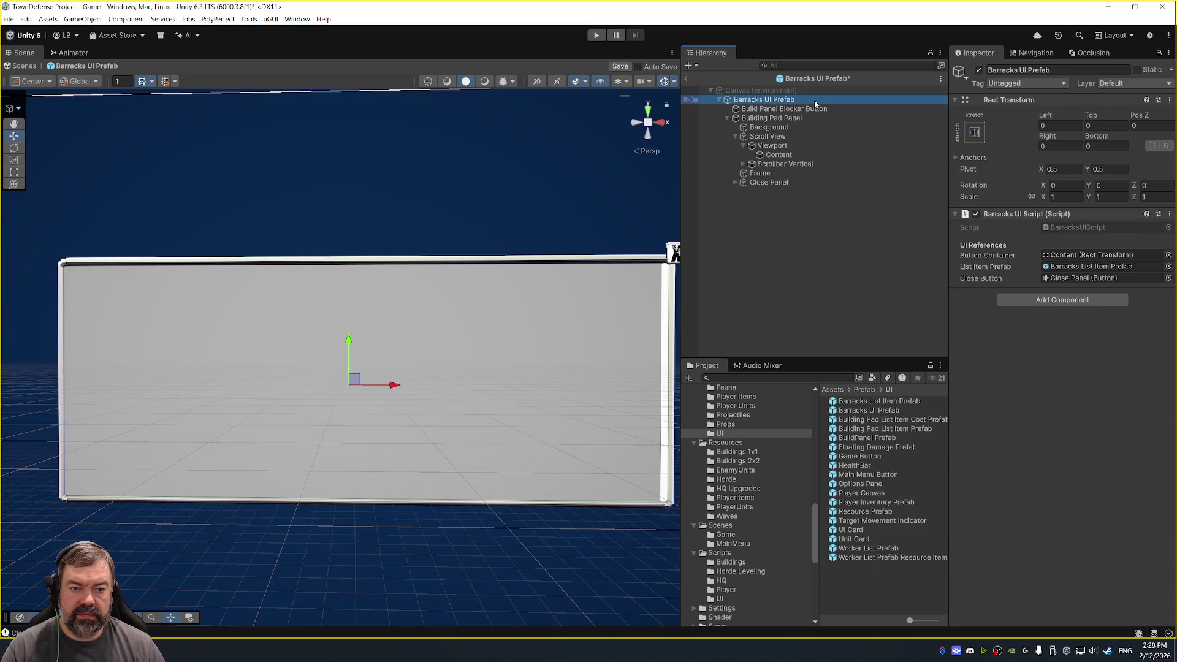
click(1104, 271)
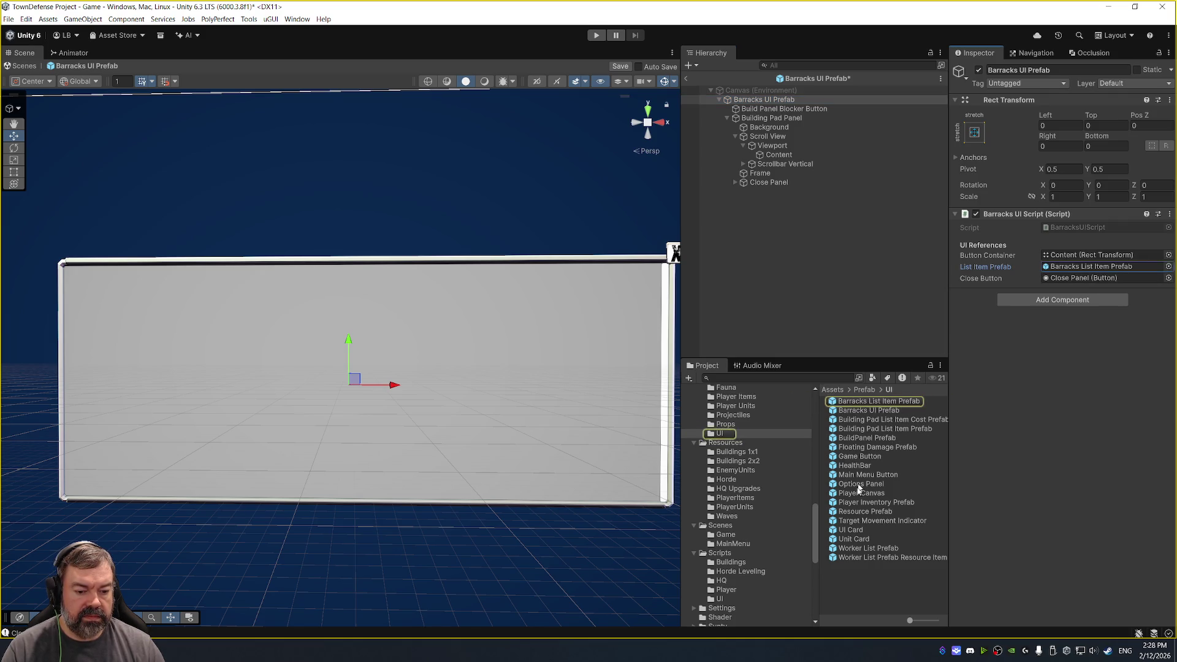
mouse_move(856, 542)
mouse_down()
mouse_move(998, 386)
mouse_move(1081, 268)
mouse_up()
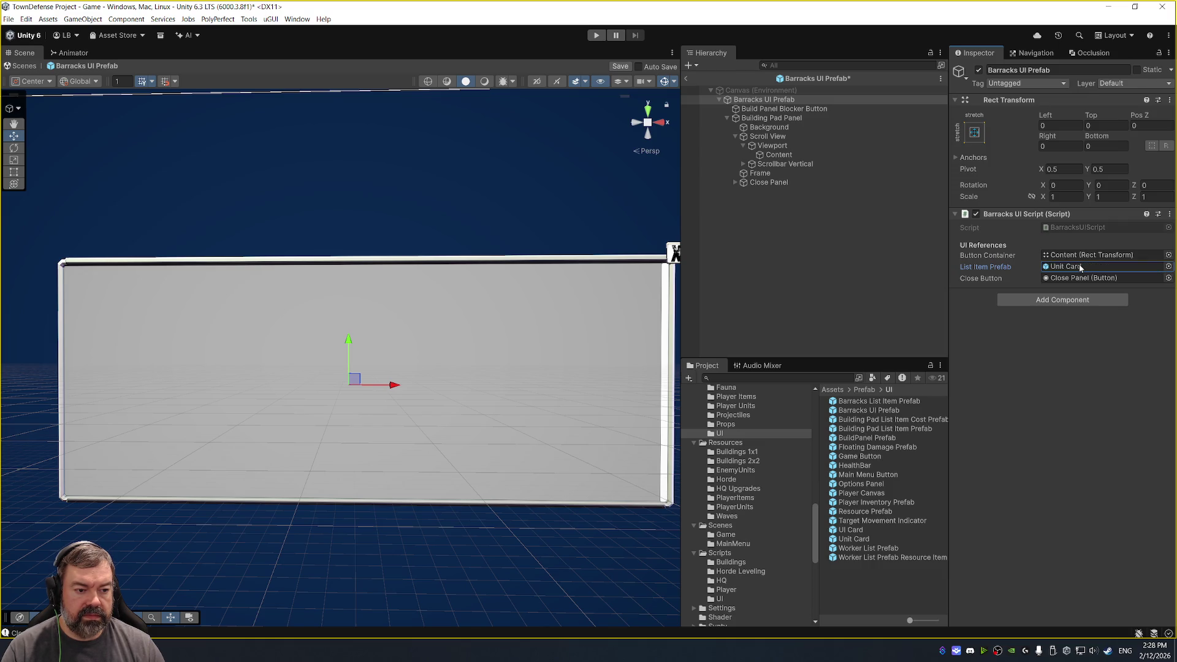
Save, copy Building Button UI Script from Barracks List Item Prefab, and open Unit Card.
double_click(909, 402)
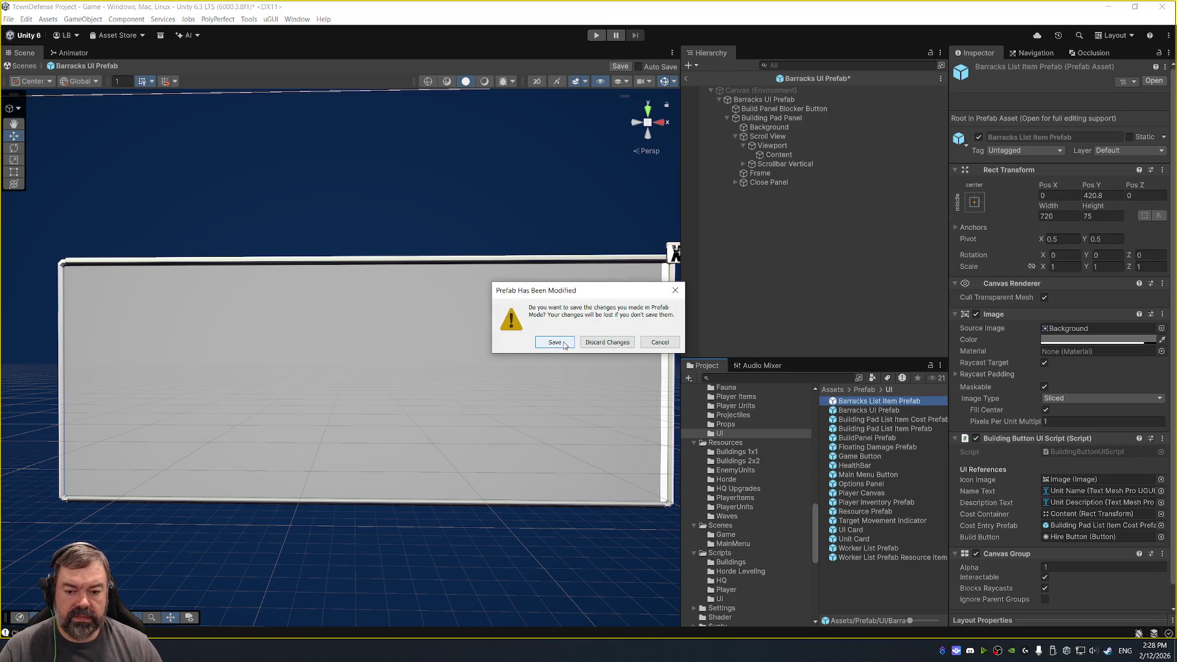
click(568, 343)
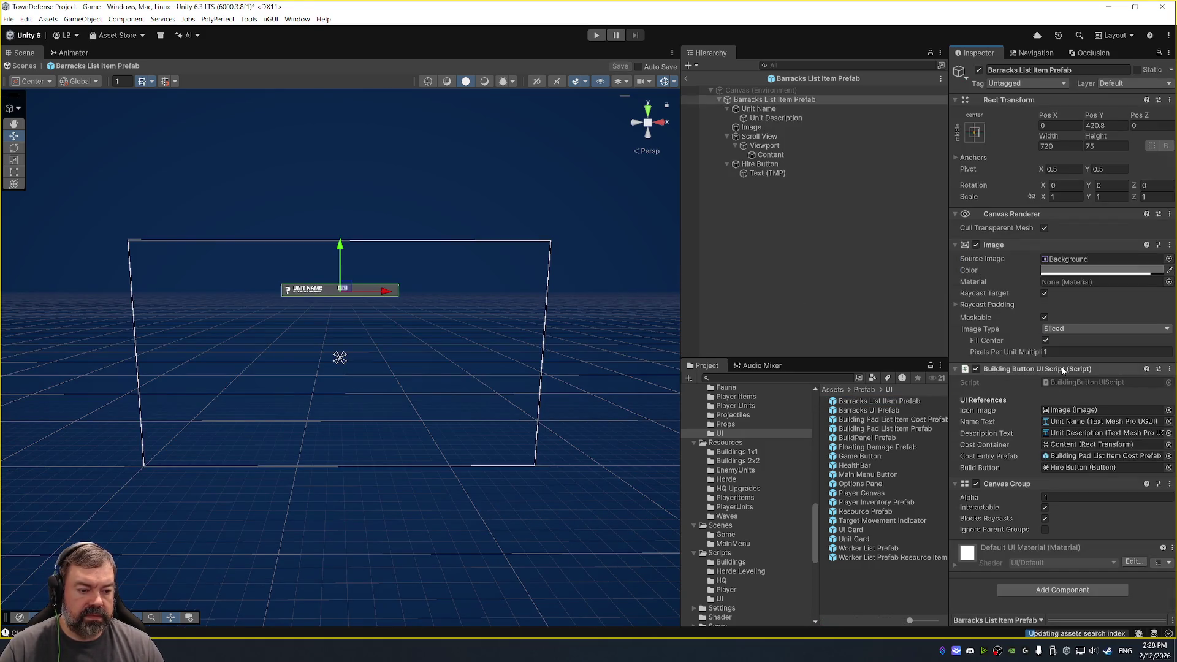
click(1169, 368)
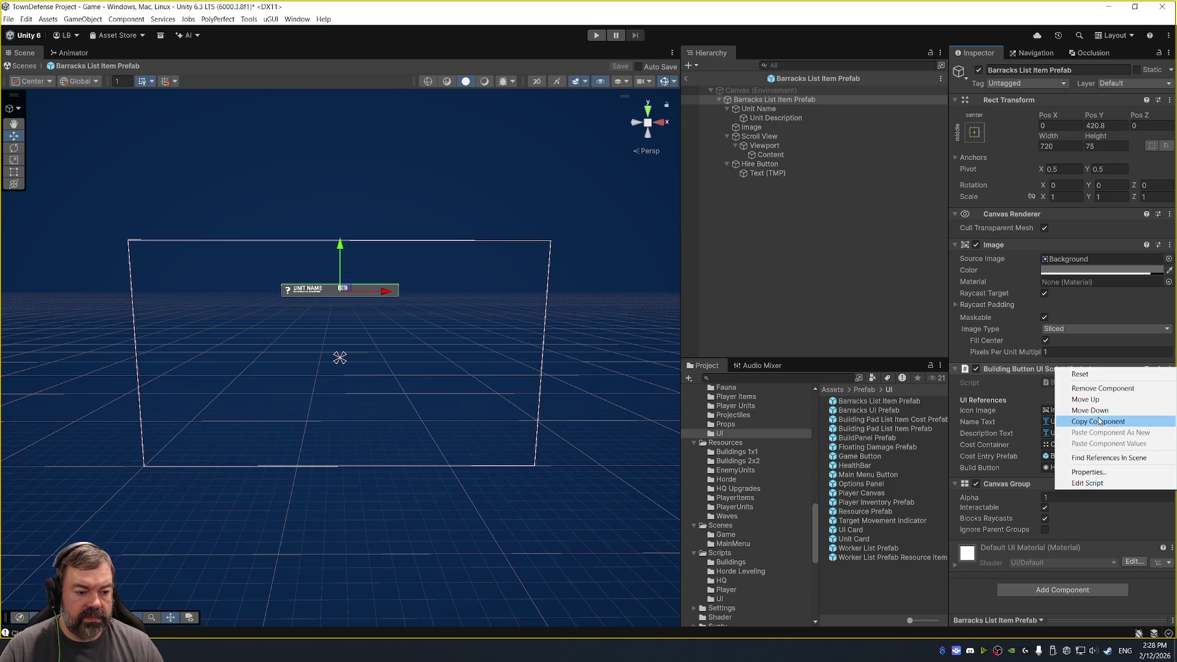
click(1049, 423)
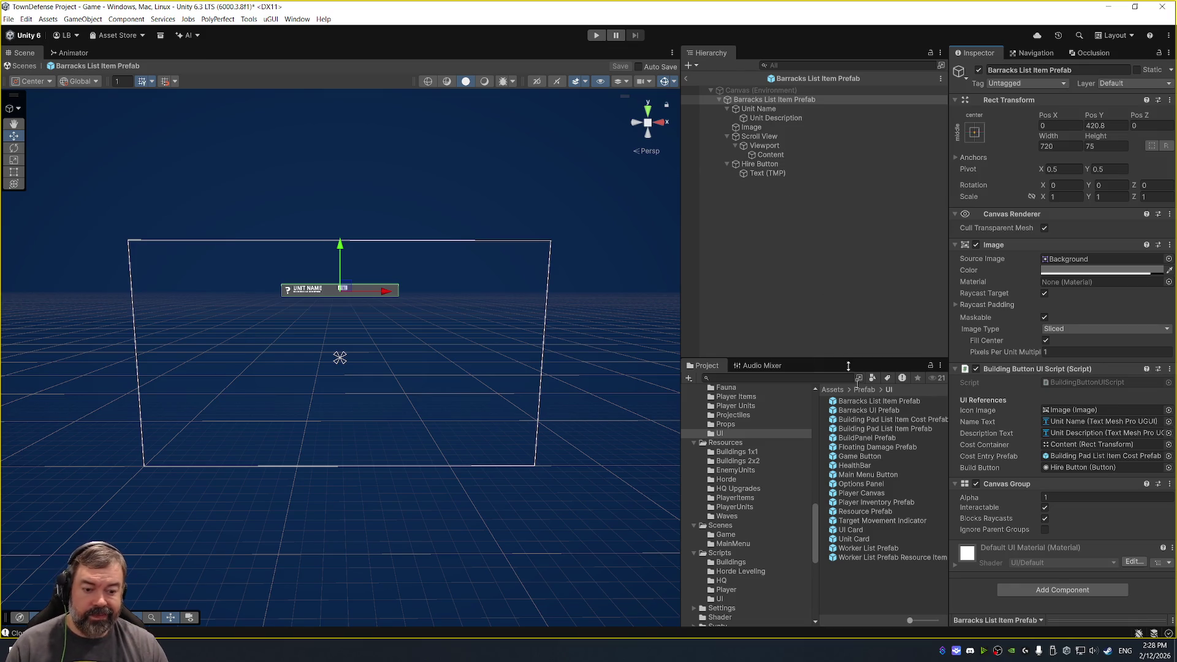
double_click(853, 539)
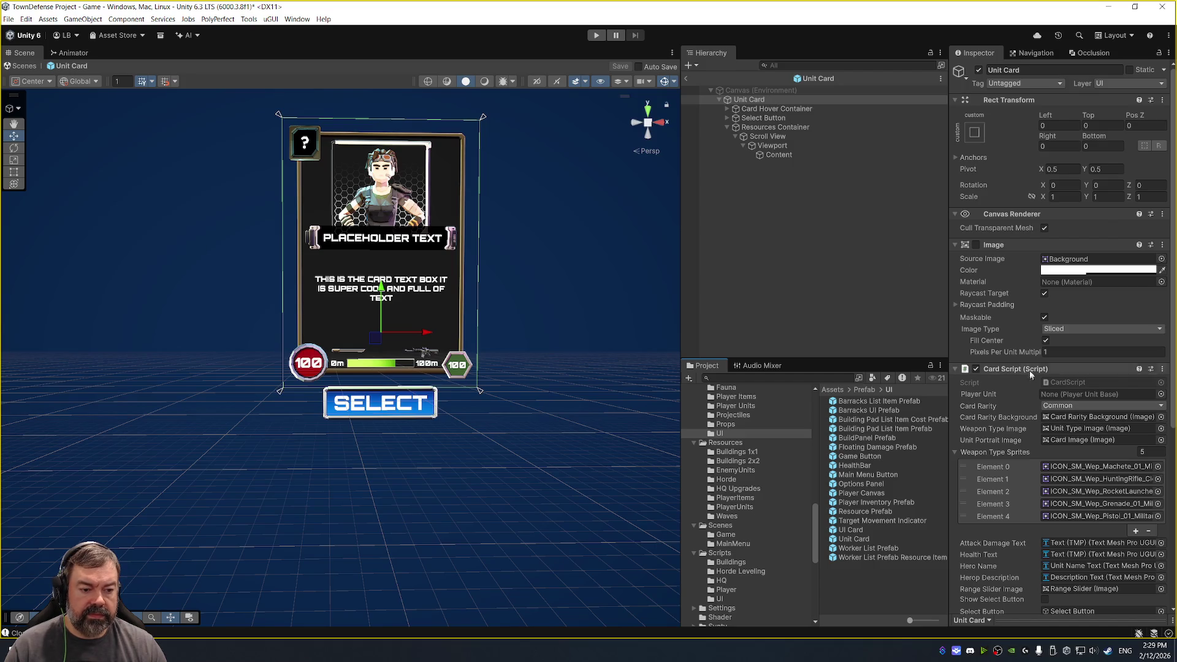
Paste Building Button UI Script onto Unit Card as a new component, just below Canvas Renderer.
scroll(1021, 358, down, 5)
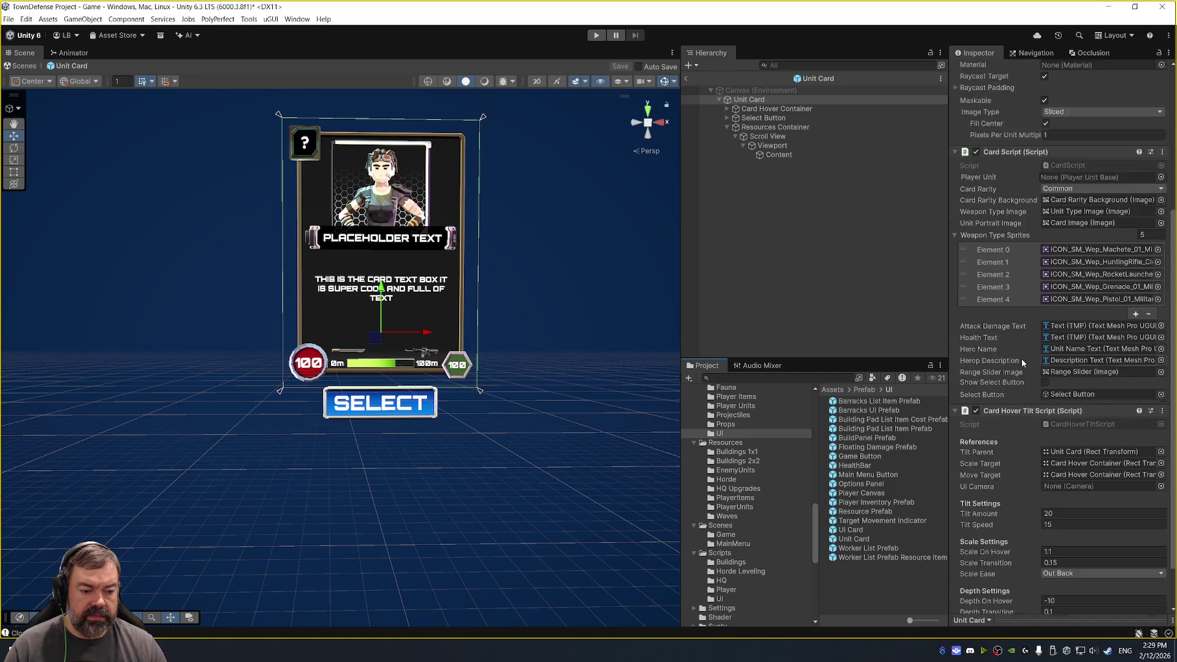
scroll(1021, 358, up, 5)
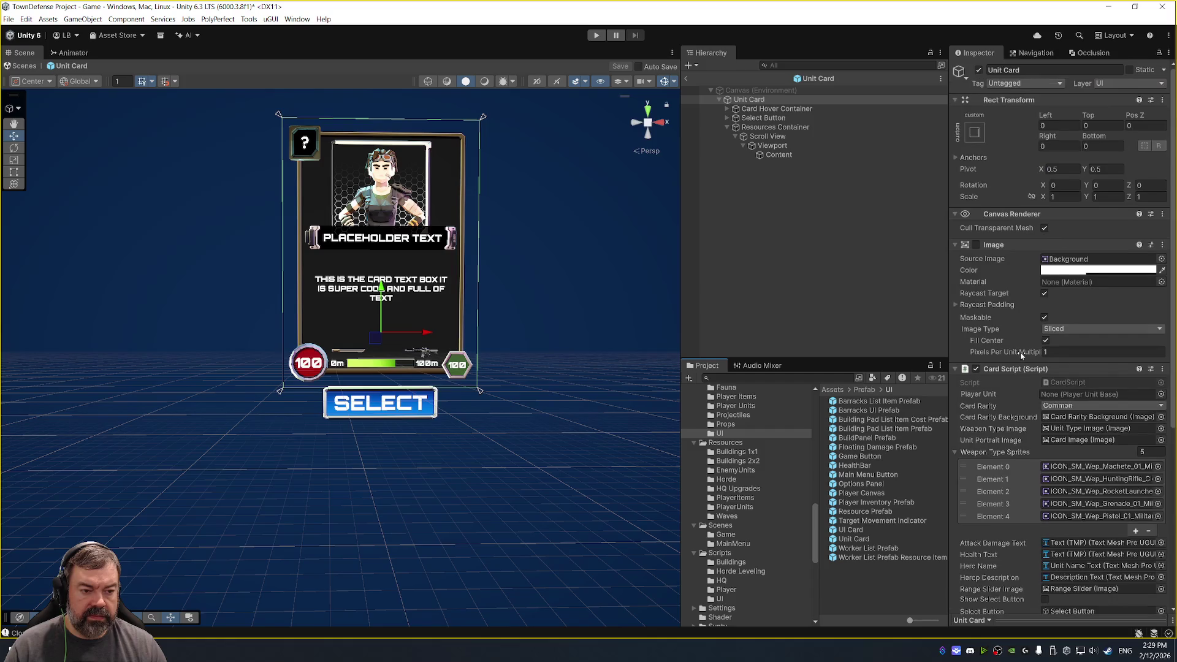
click(955, 369)
click(956, 382)
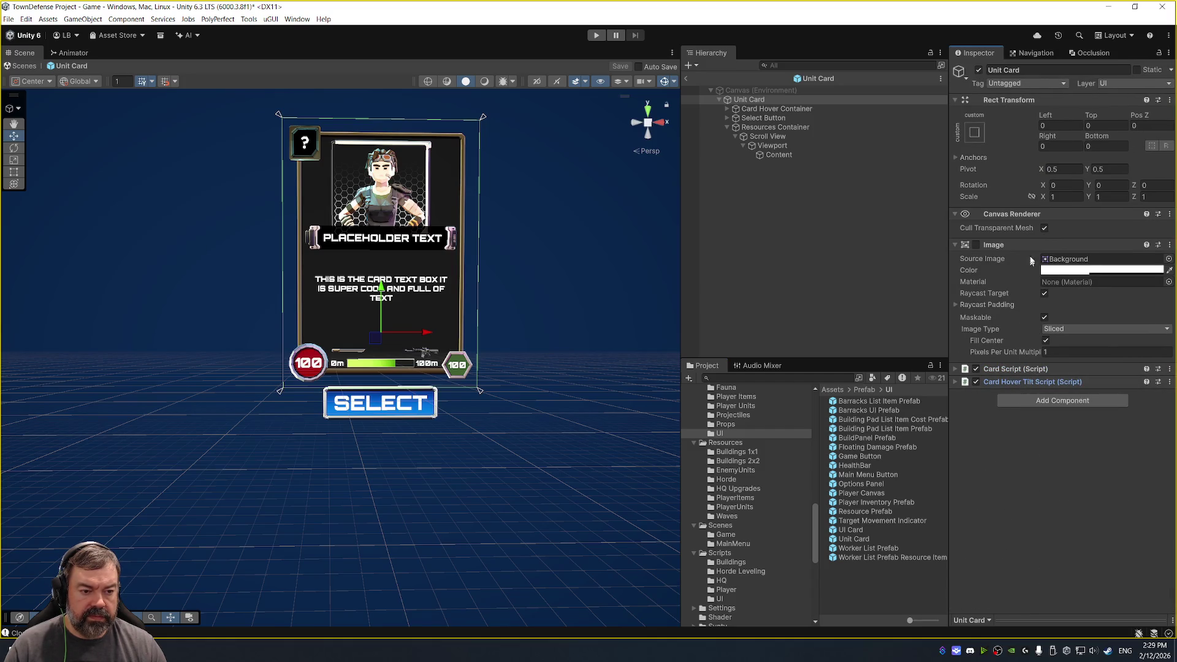
right_click(1033, 216)
click(1078, 278)
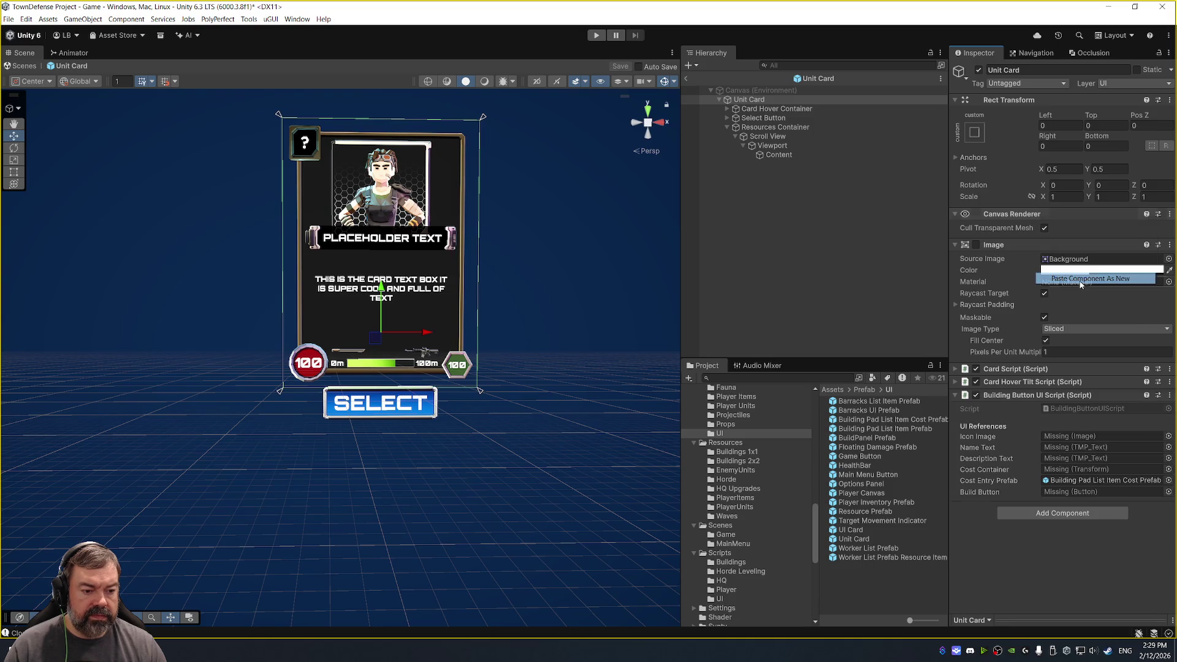
drag(1049, 396, 1051, 241)
Add a Canvas Group component to the Unit Card root.
click(1061, 516)
text(cab)
key(BackSpace)
text(nva)
click(1049, 503)
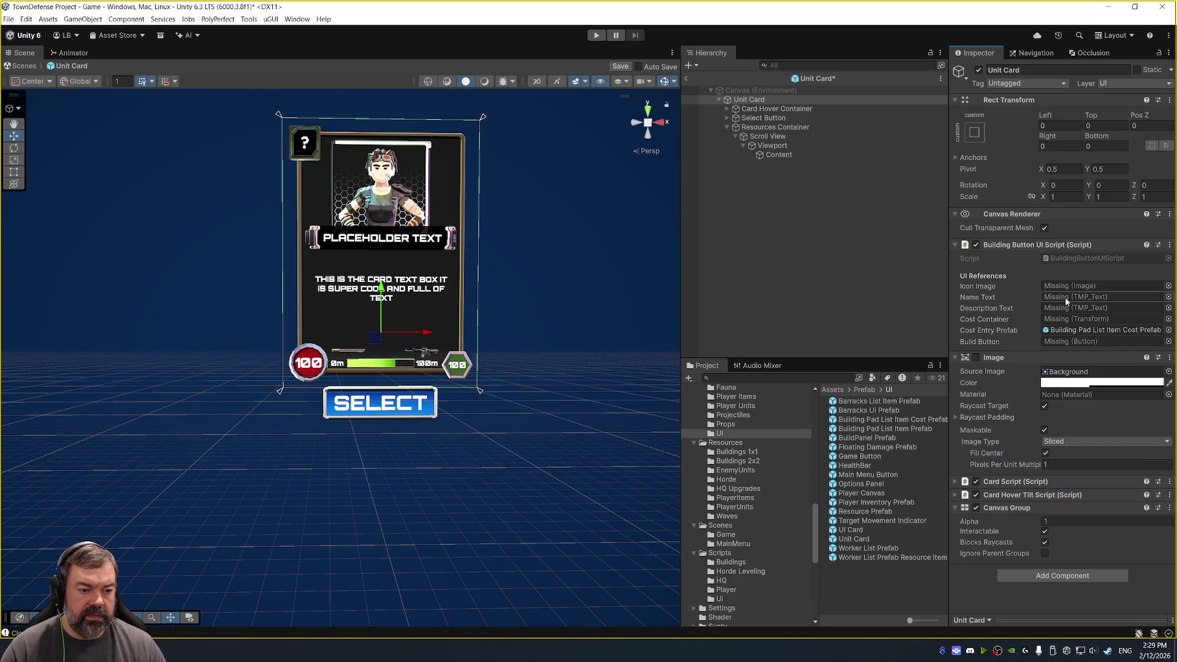
Clear the missing Icon Image reference on the Building Button UI Script to None.
click(727, 118)
click(727, 108)
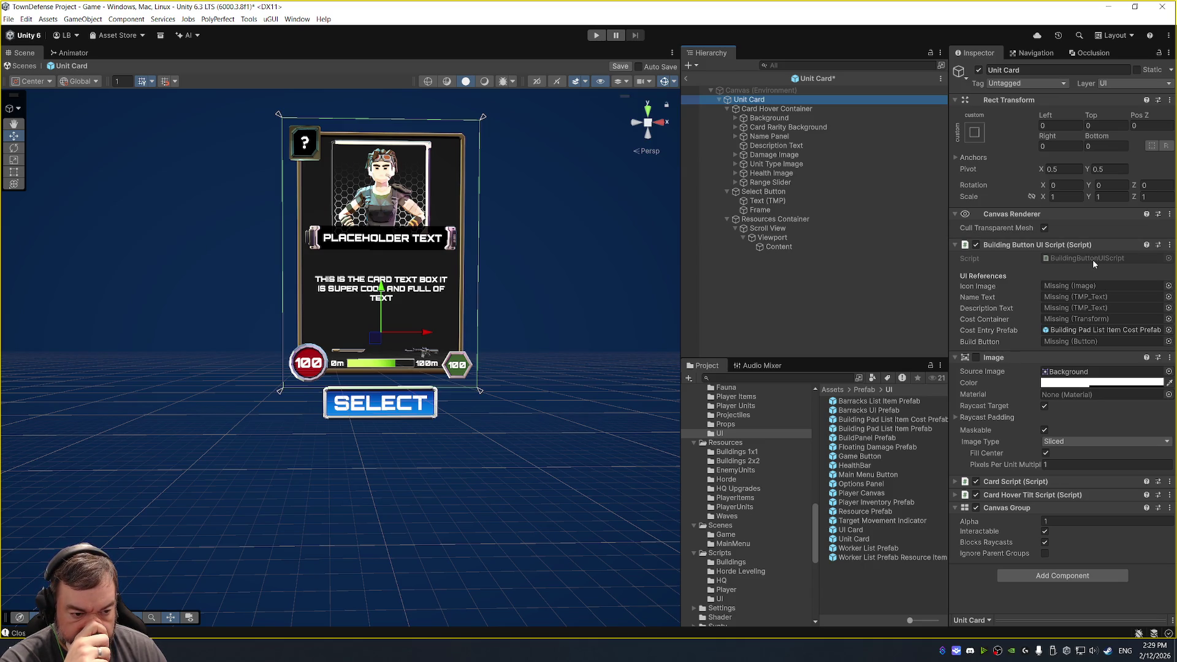
click(1109, 286)
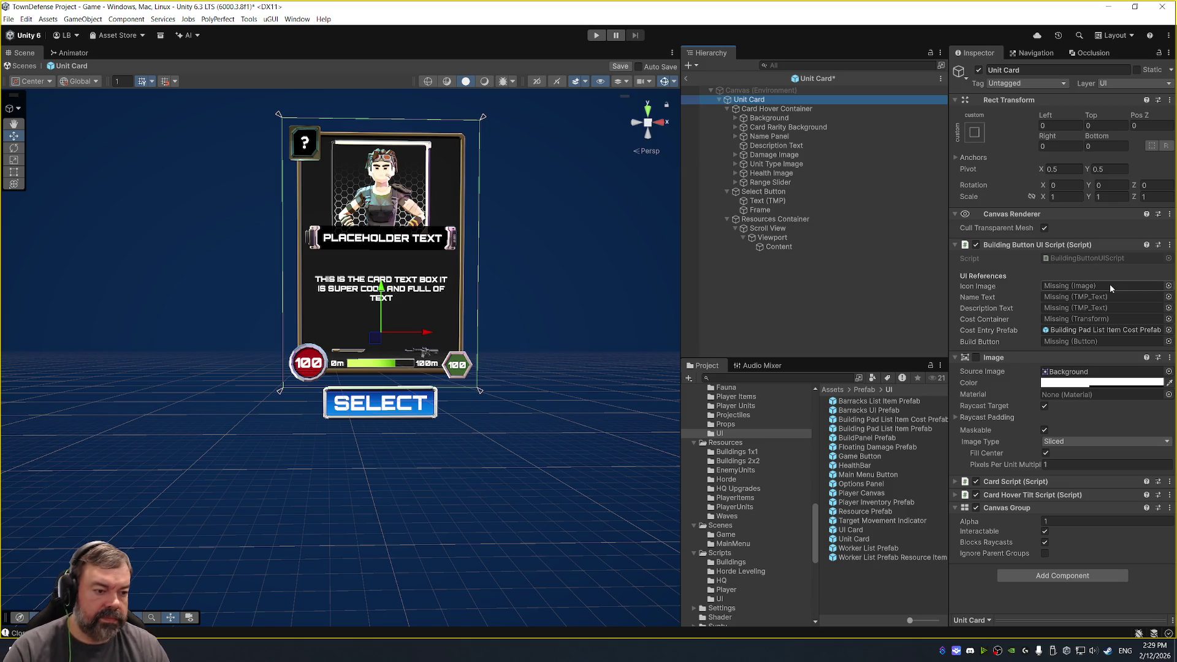
key(Delete)
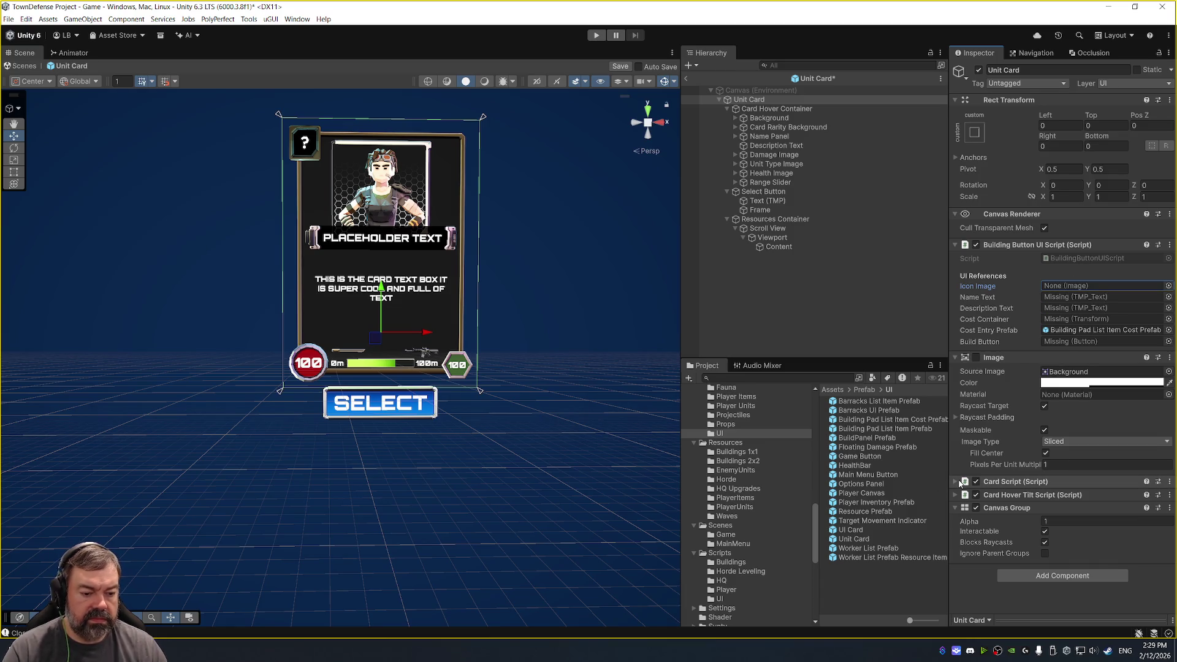
Add a Button component to the Select Button object.
click(1017, 481)
scroll(1111, 395, down, 3)
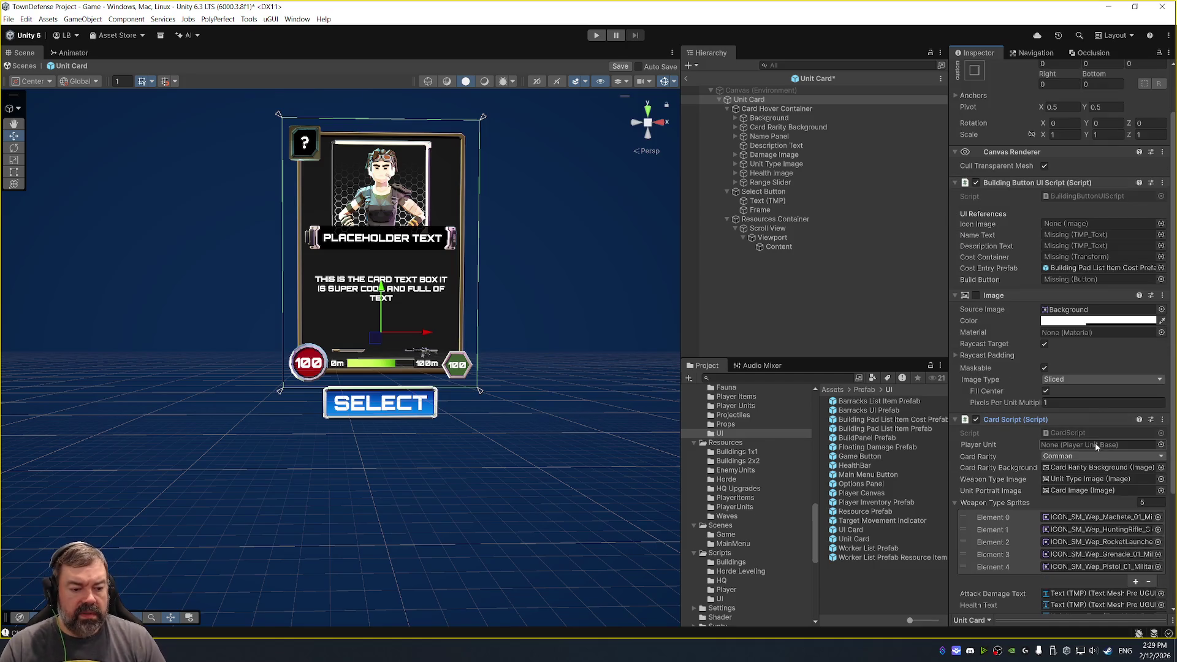
scroll(1091, 447, down, 1)
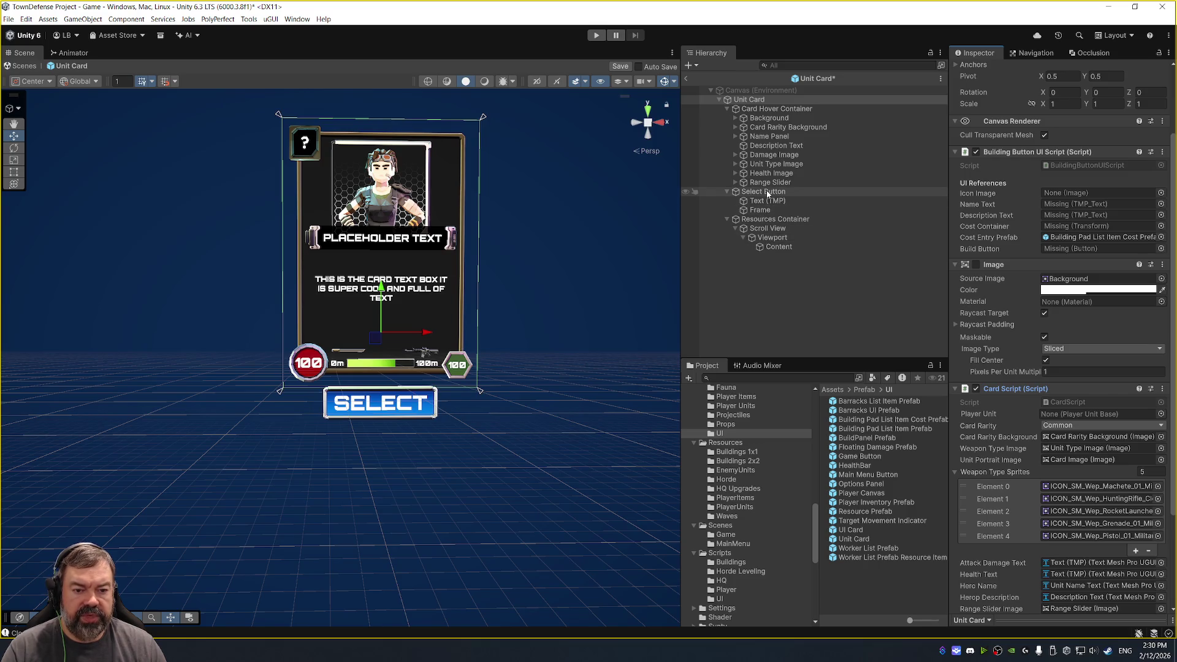
click(1073, 248)
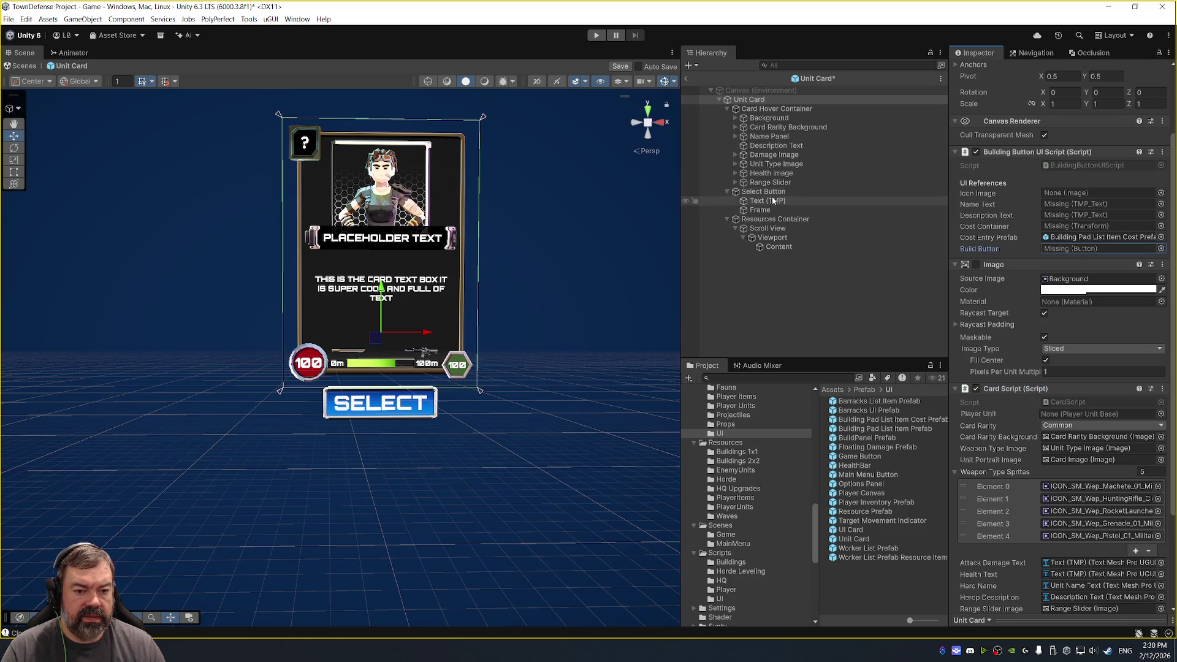
click(695, 192)
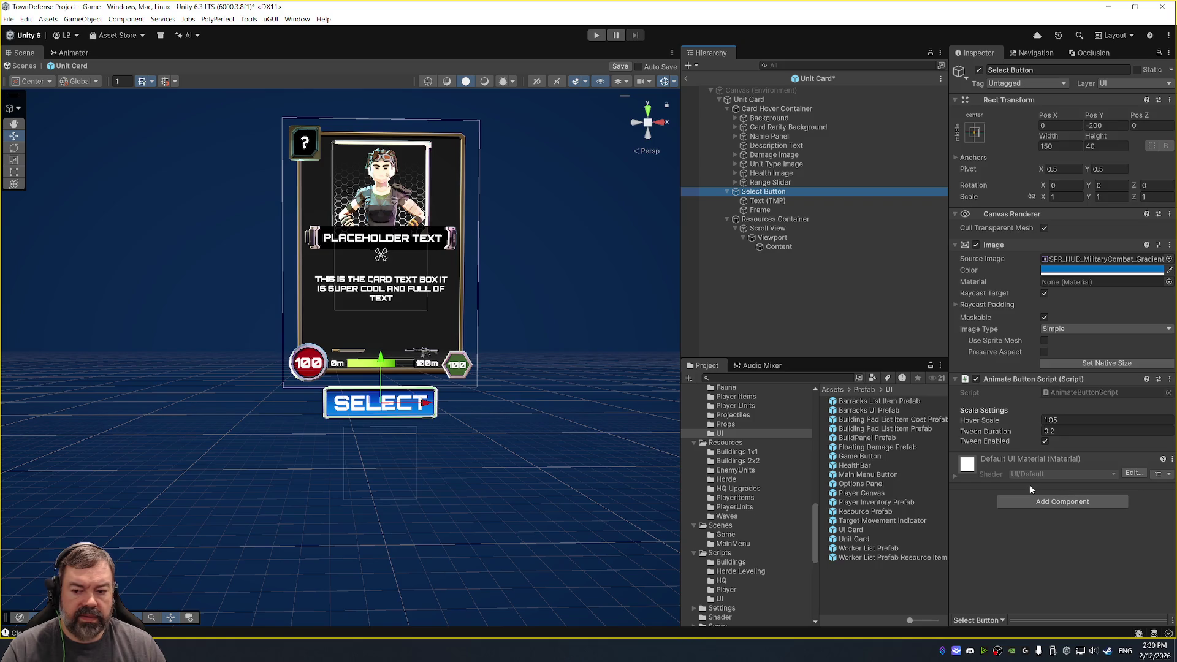
click(1061, 501)
text(Butto)
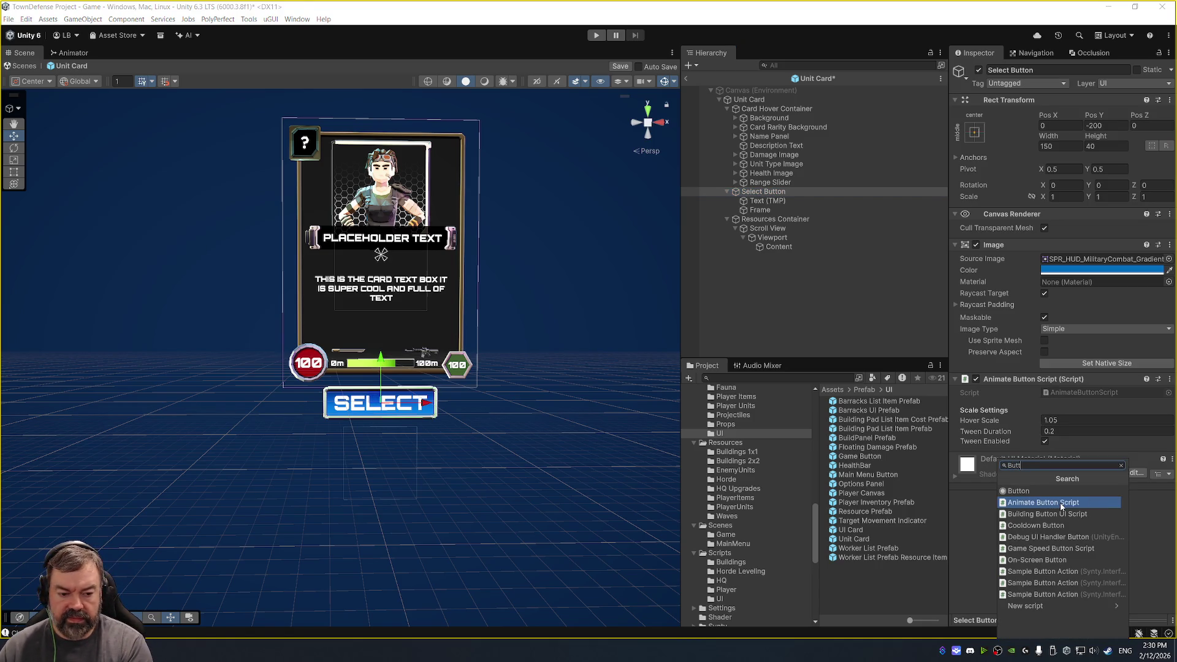
click(1022, 491)
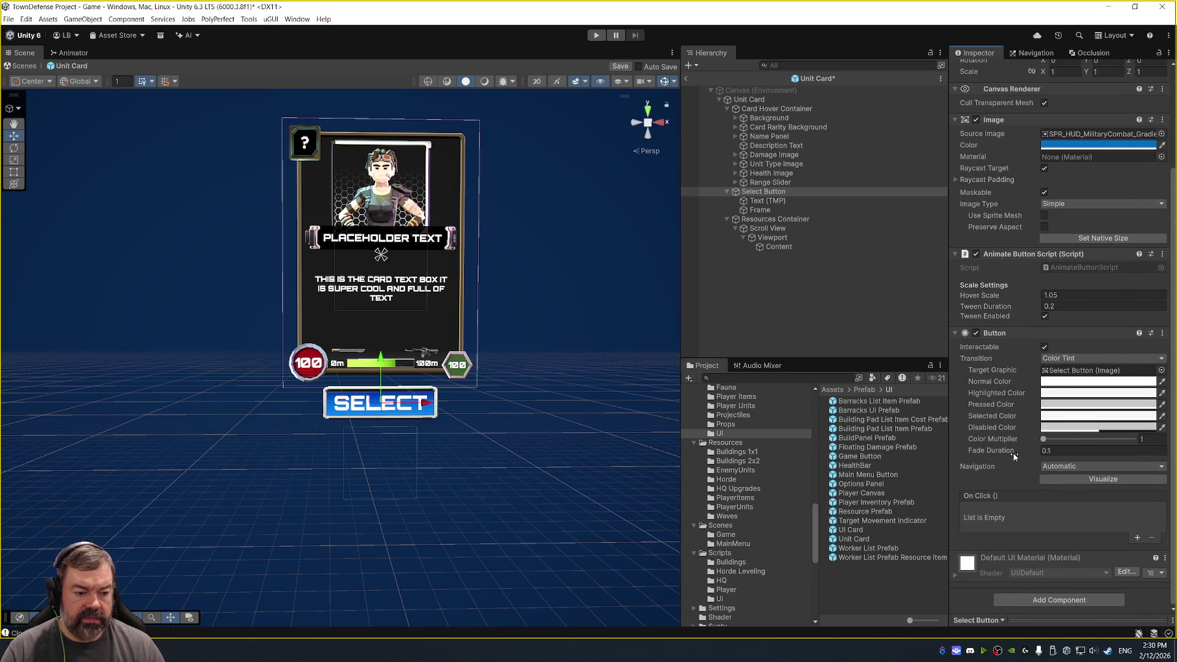
Set Build Button to Select Button and Cost Container to Content, clearing missing text references.
click(764, 100)
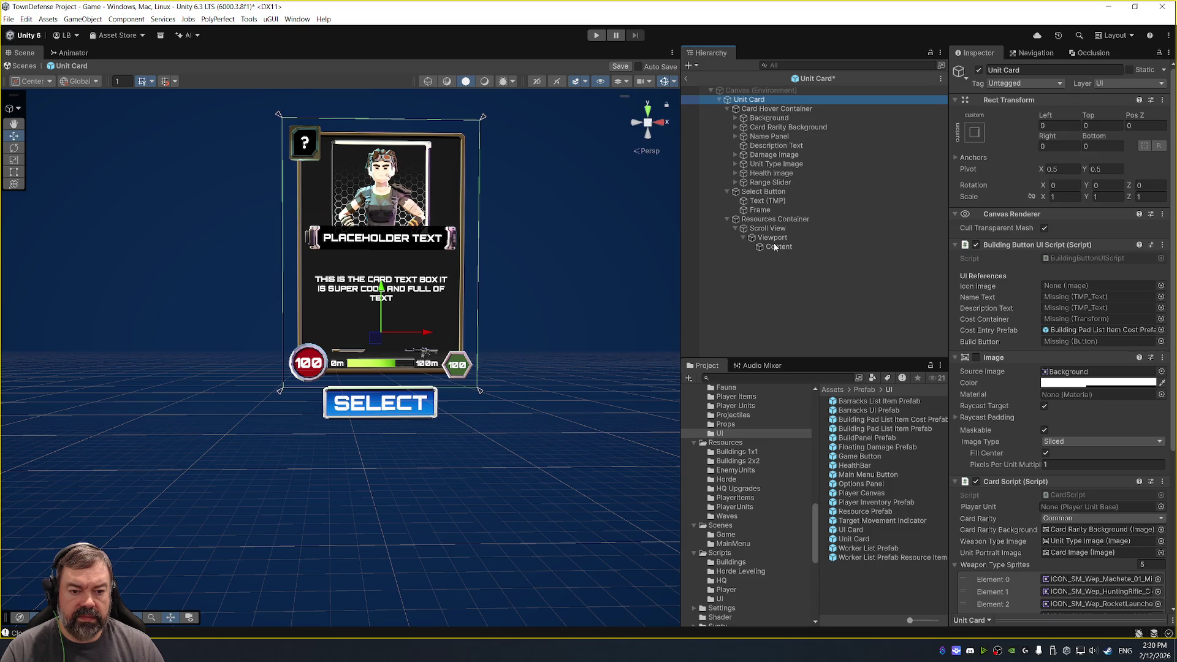
mouse_move(763, 192)
mouse_down()
mouse_move(799, 194)
mouse_move(1097, 340)
mouse_up()
click(1097, 319)
key(Delete)
click(1097, 307)
key(Delete)
click(1096, 297)
key(Delete)
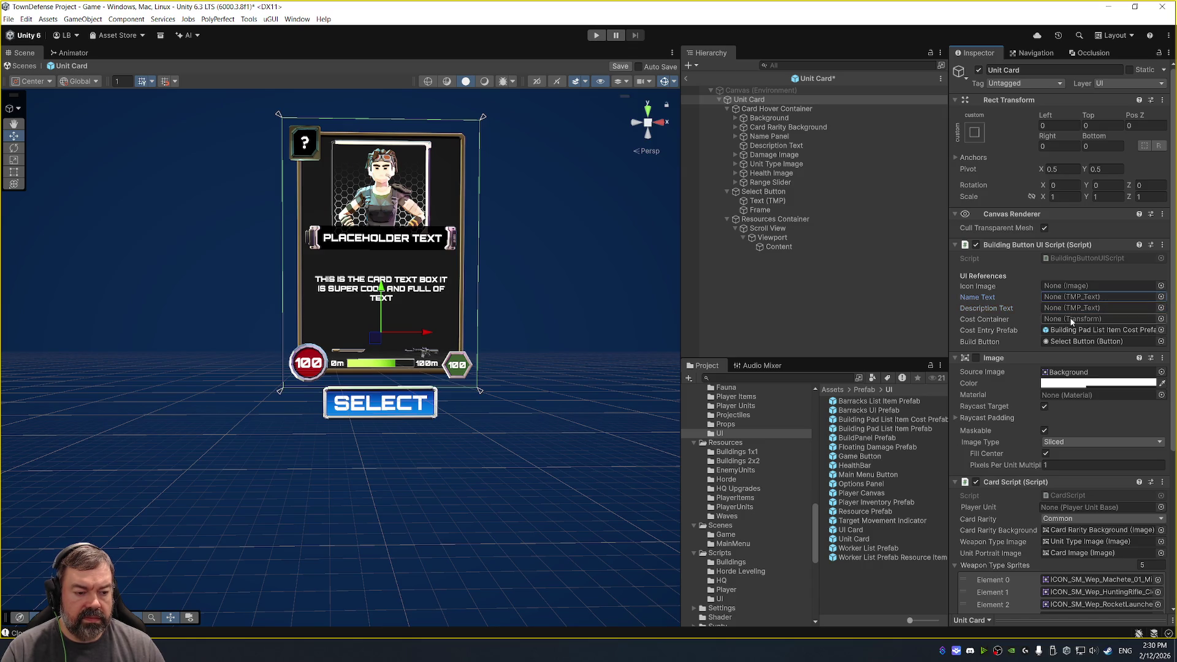
drag(778, 247, 1091, 318)
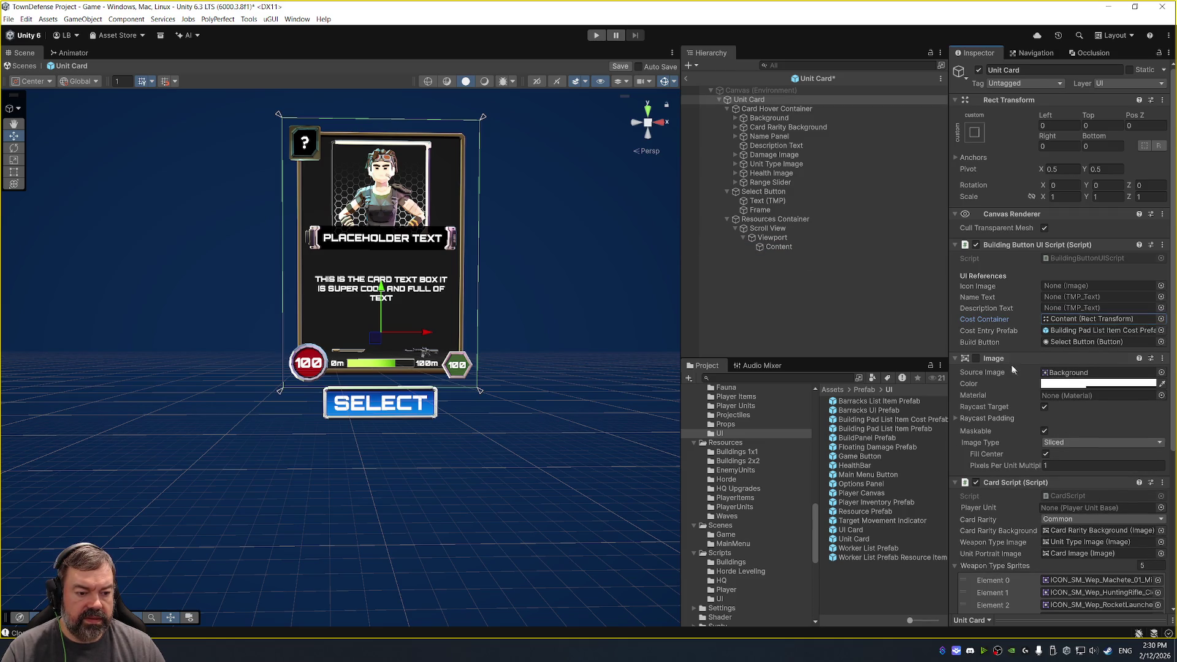
click(1114, 257)
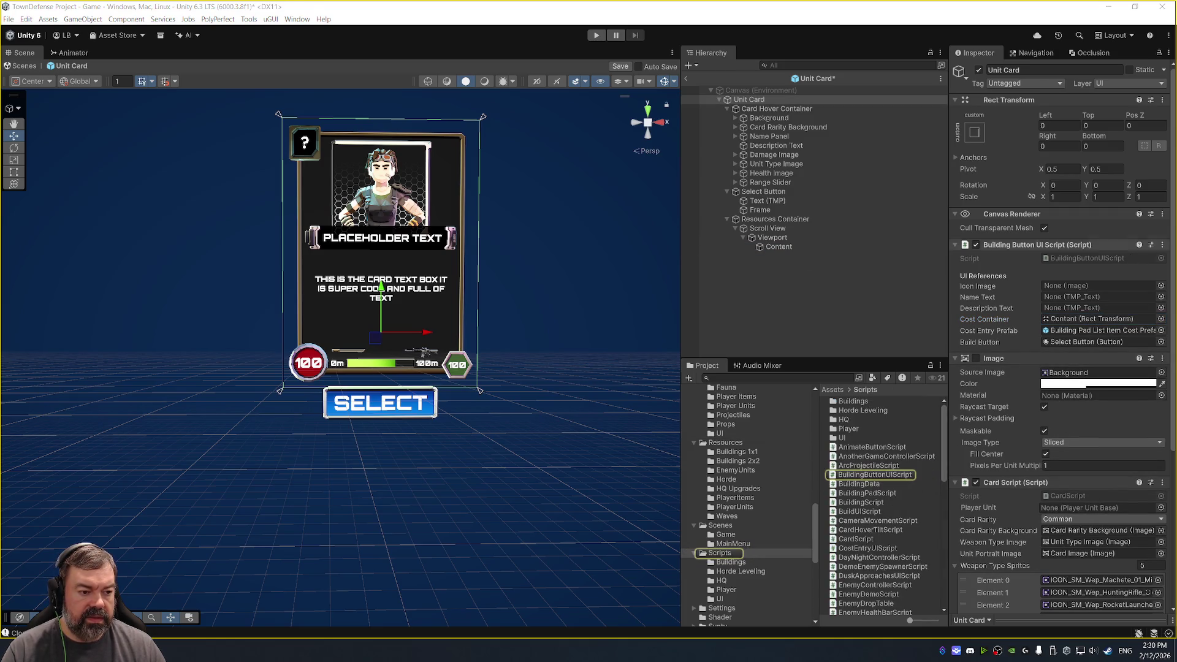